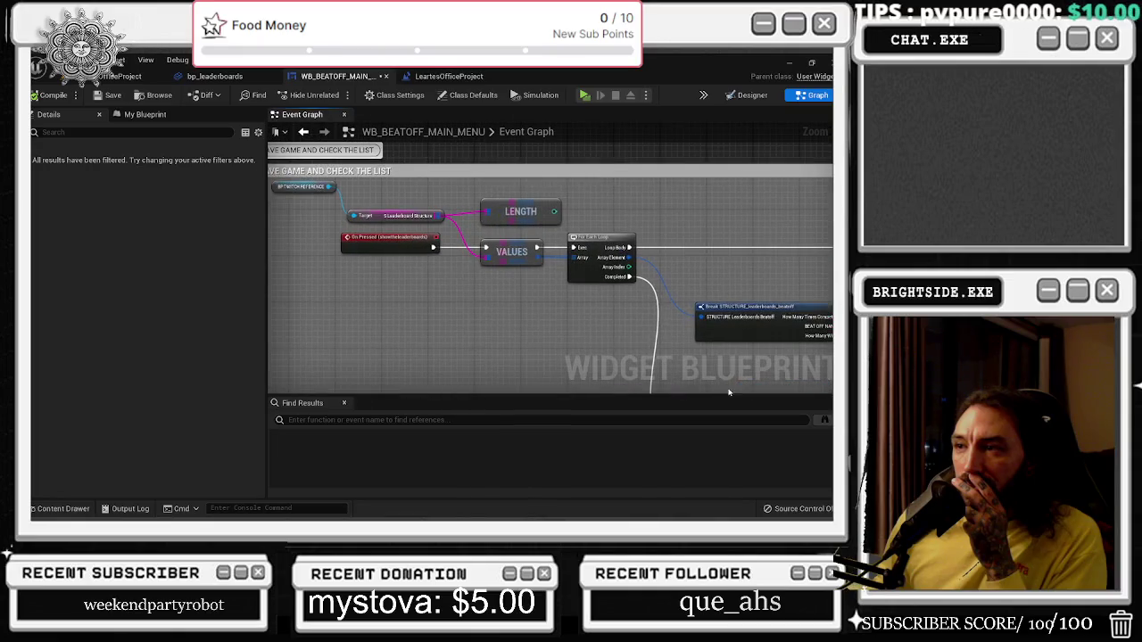
Review the graph's Save Game, LENGTH/VALUES, HYPESONG, START WAITING ROOM, GET ALL BUTTONS BACK and CHAT CAMERA groups.
drag(353, 250, 198, 51)
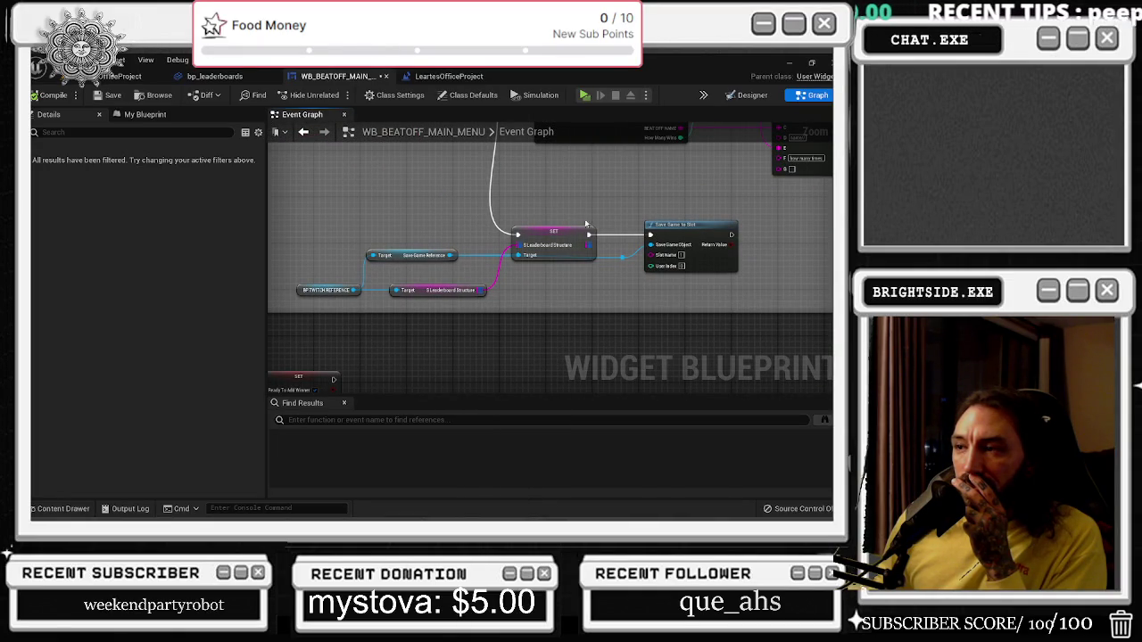
mouse_move(602, 251)
mouse_down()
mouse_move(635, 281)
mouse_move(676, 372)
mouse_move(736, 398)
mouse_up()
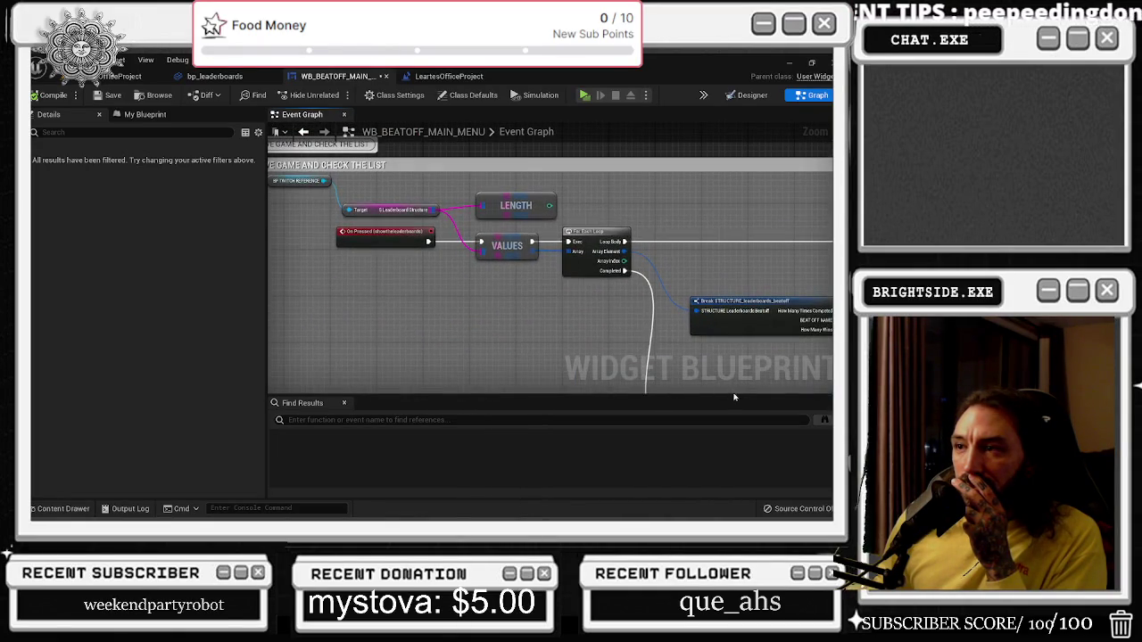
scroll(600, 334, down, 3)
scroll(410, 337, up, 3)
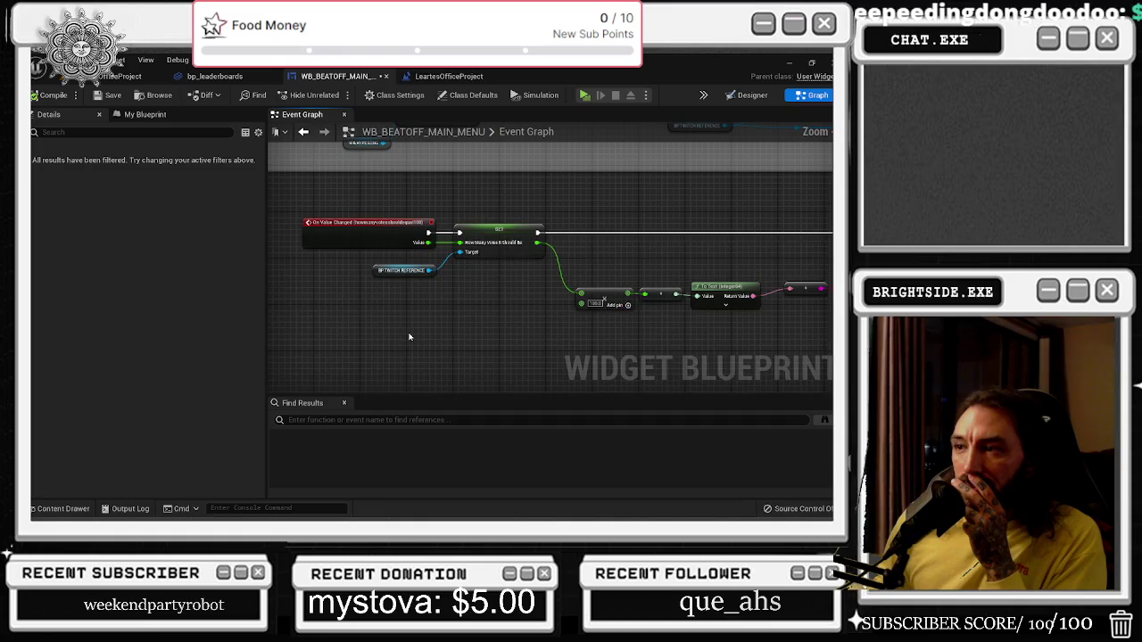
scroll(392, 272, down, 3)
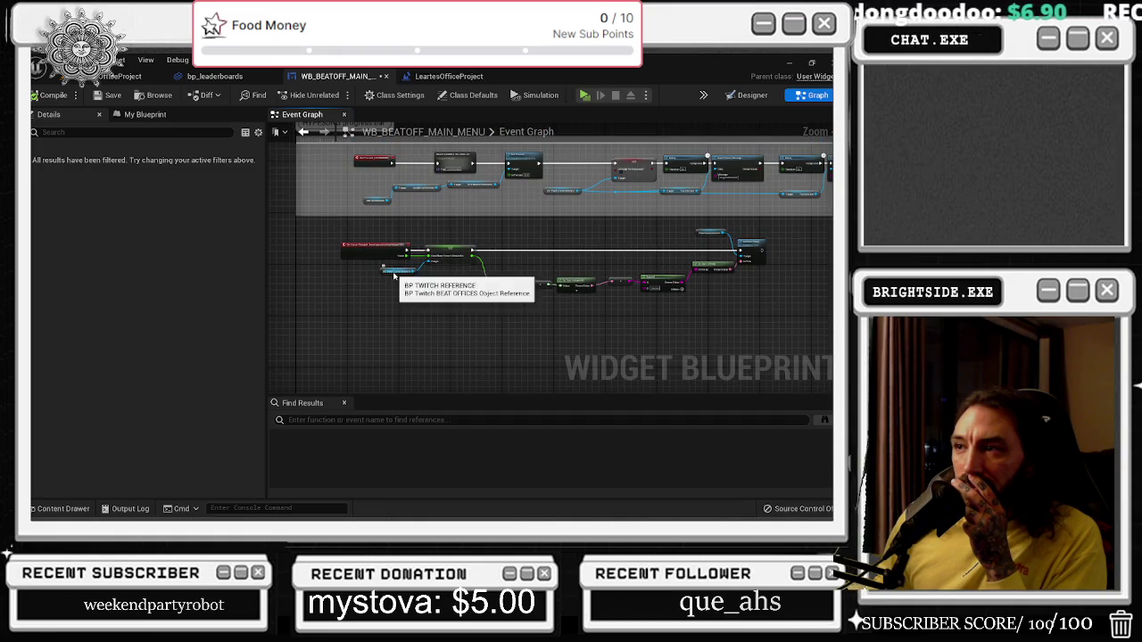
drag(546, 340, 500, 384)
scroll(454, 391, up, 2)
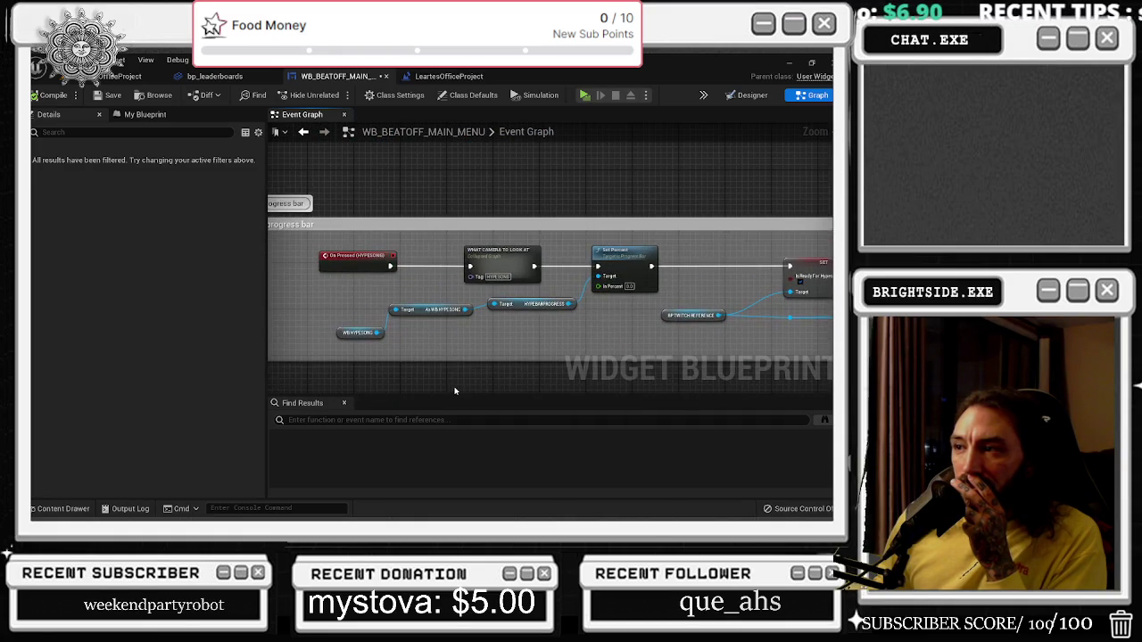
scroll(454, 391, down, 4)
scroll(404, 287, up, 3)
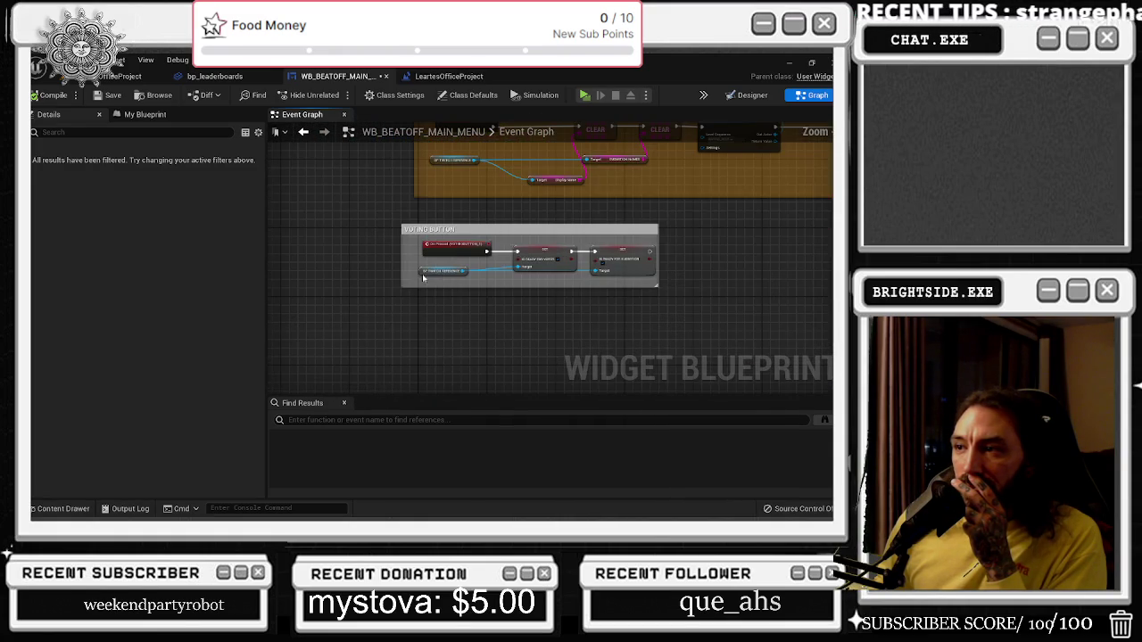
drag(448, 265, 354, 463)
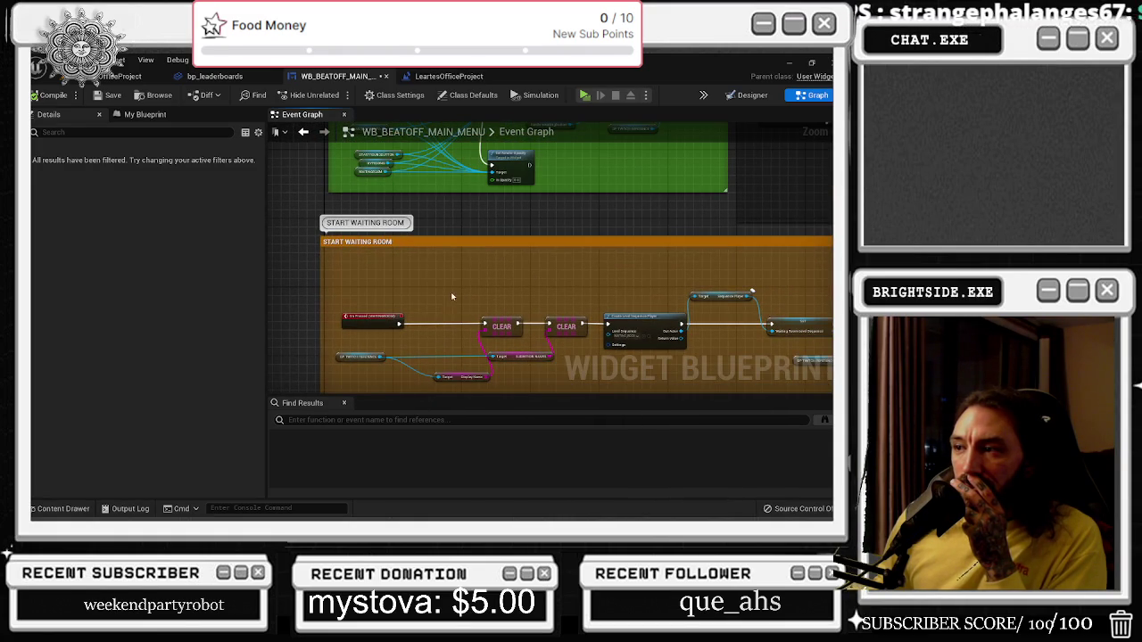
drag(448, 292, 428, 402)
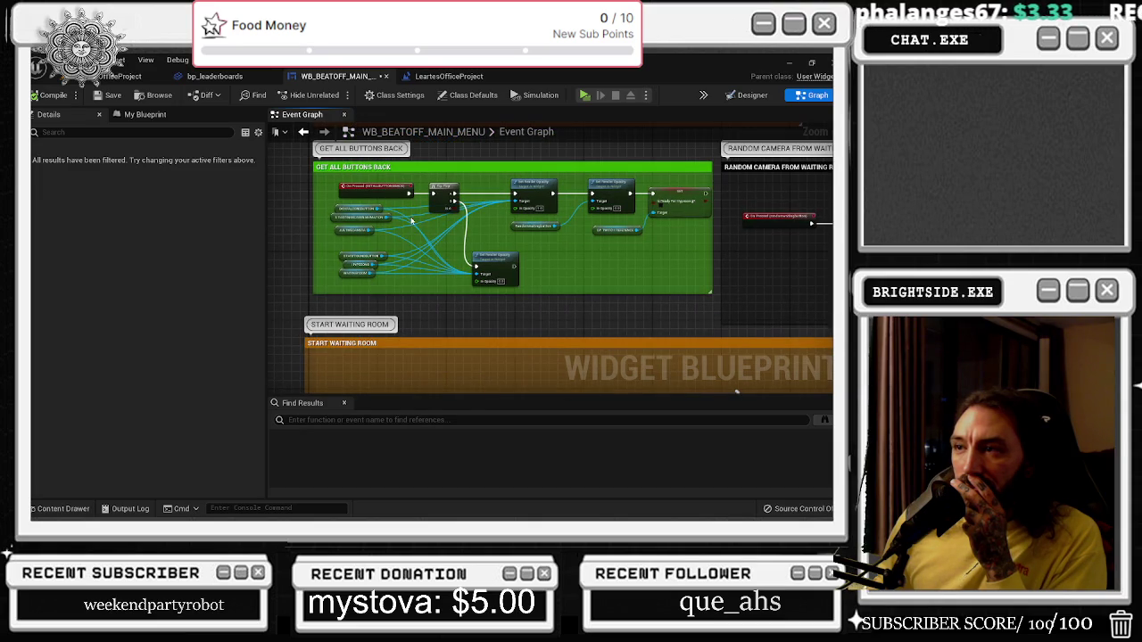
mouse_move(415, 234)
mouse_down()
mouse_move(418, 393)
mouse_move(412, 294)
mouse_move(421, 303)
mouse_up()
scroll(422, 302, up, 2)
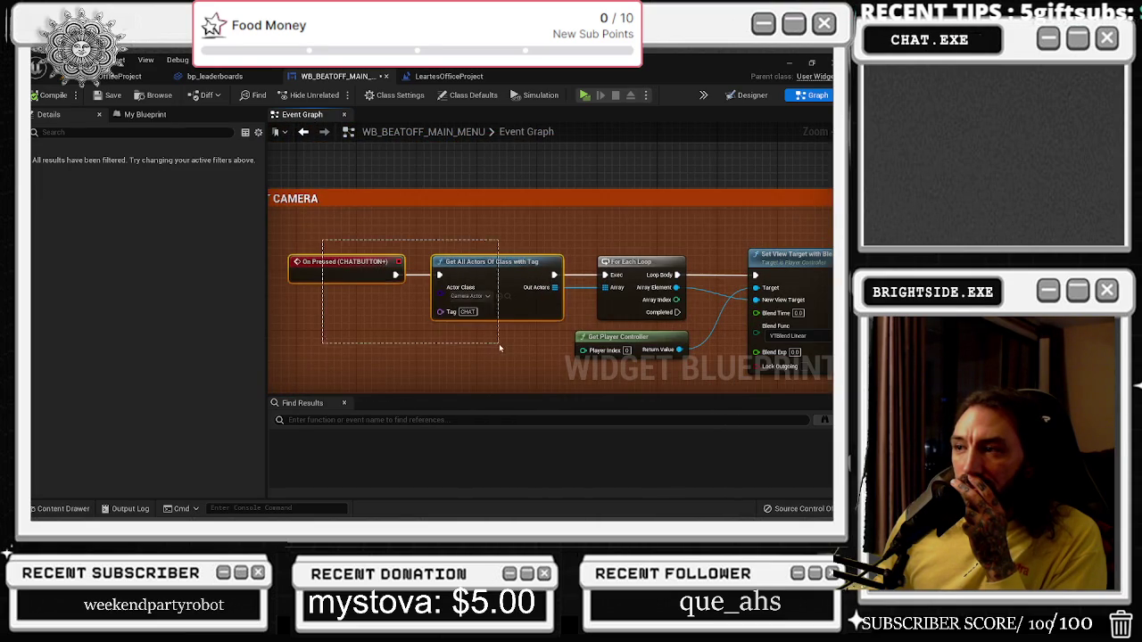
scroll(544, 396, up, 5)
scroll(527, 384, down, 4)
scroll(496, 323, down, 2)
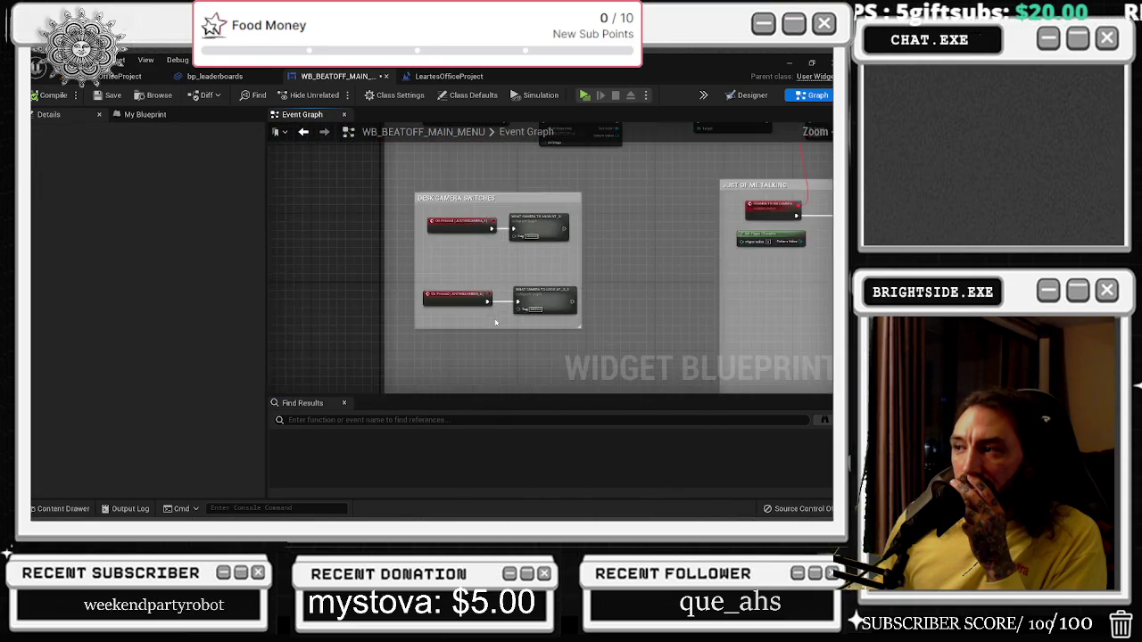
scroll(398, 281, up, 1)
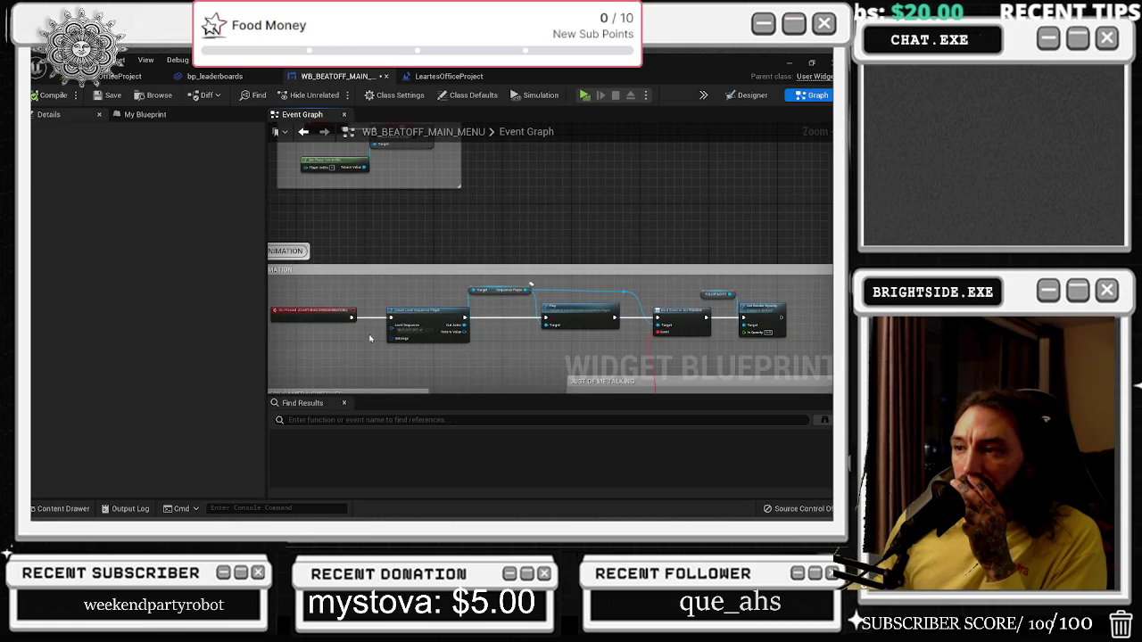
scroll(365, 339, up, 2)
scroll(367, 341, down, 5)
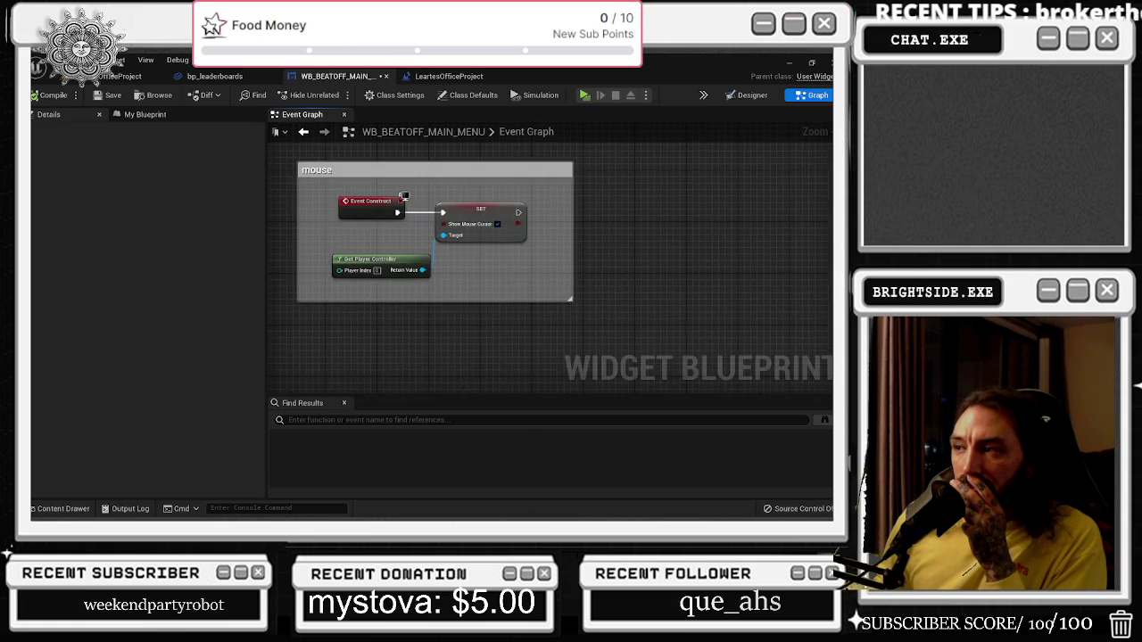
scroll(357, 223, up, 2)
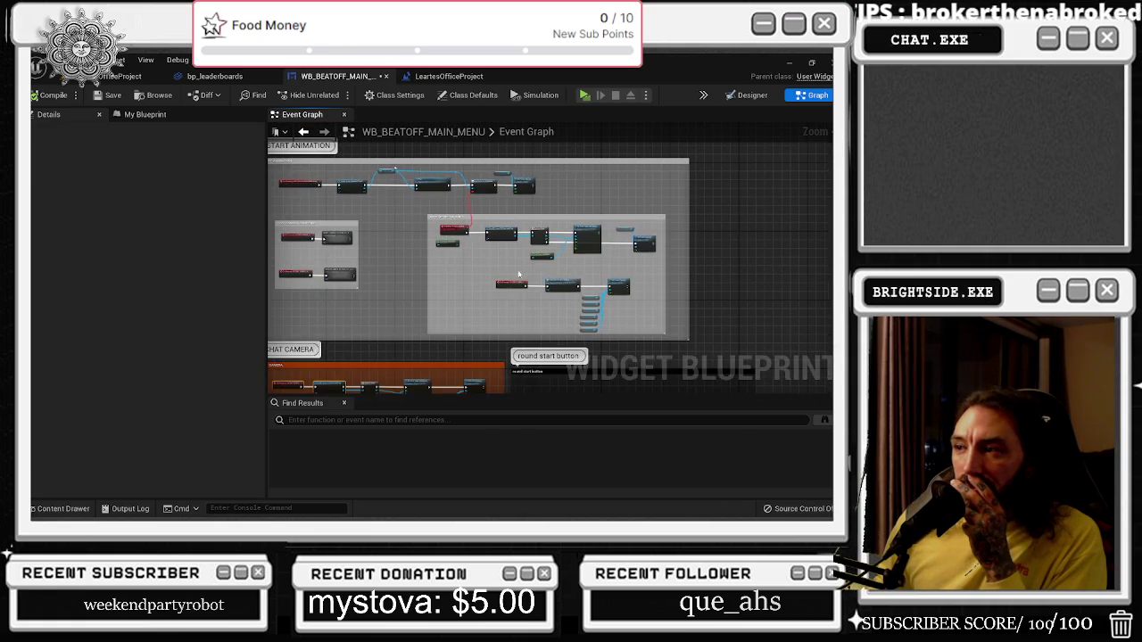
scroll(528, 288, up, 3)
scroll(525, 264, down, 4)
scroll(415, 289, up, 3)
scroll(414, 289, down, 3)
scroll(376, 195, up, 2)
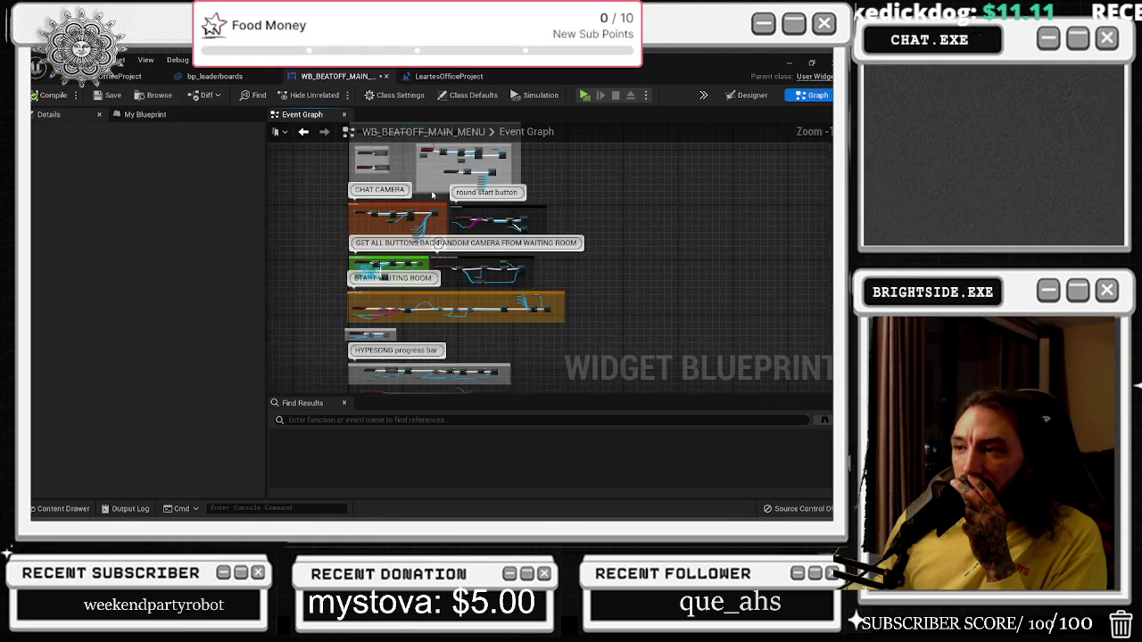
scroll(366, 184, up, 3)
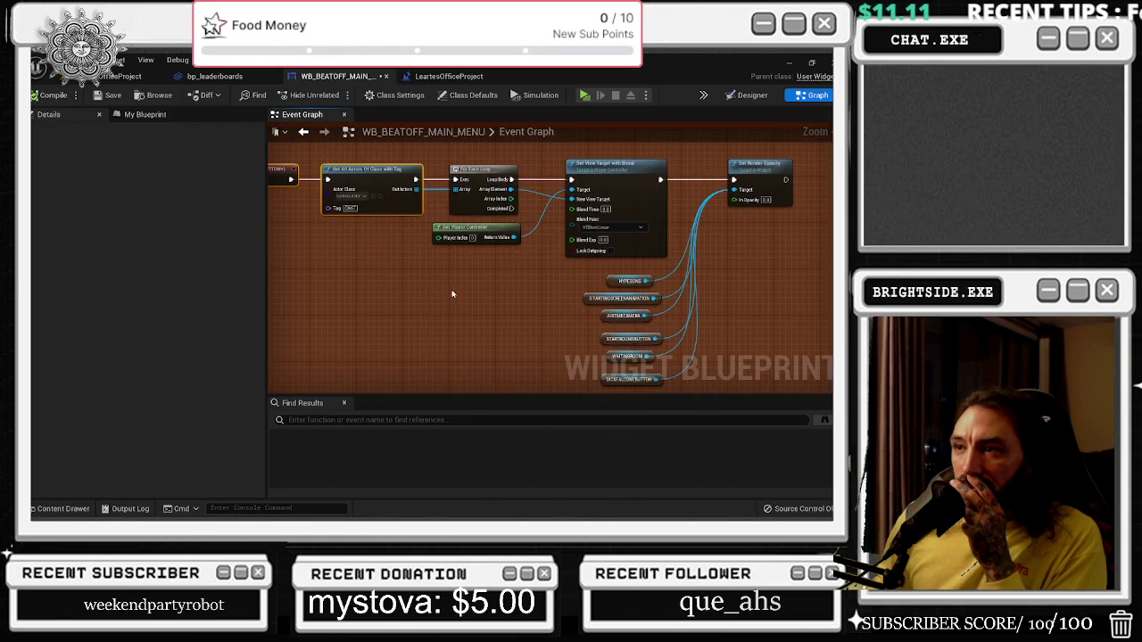
scroll(453, 293, down, 3)
scroll(535, 259, up, 2)
scroll(436, 211, down, 3)
Inspect the SAVE GAME AND CHECK THE LIST group's Break STRUCTURE, Append, Print String and Save Game nodes.
drag(406, 263, 377, 164)
drag(399, 261, 369, 114)
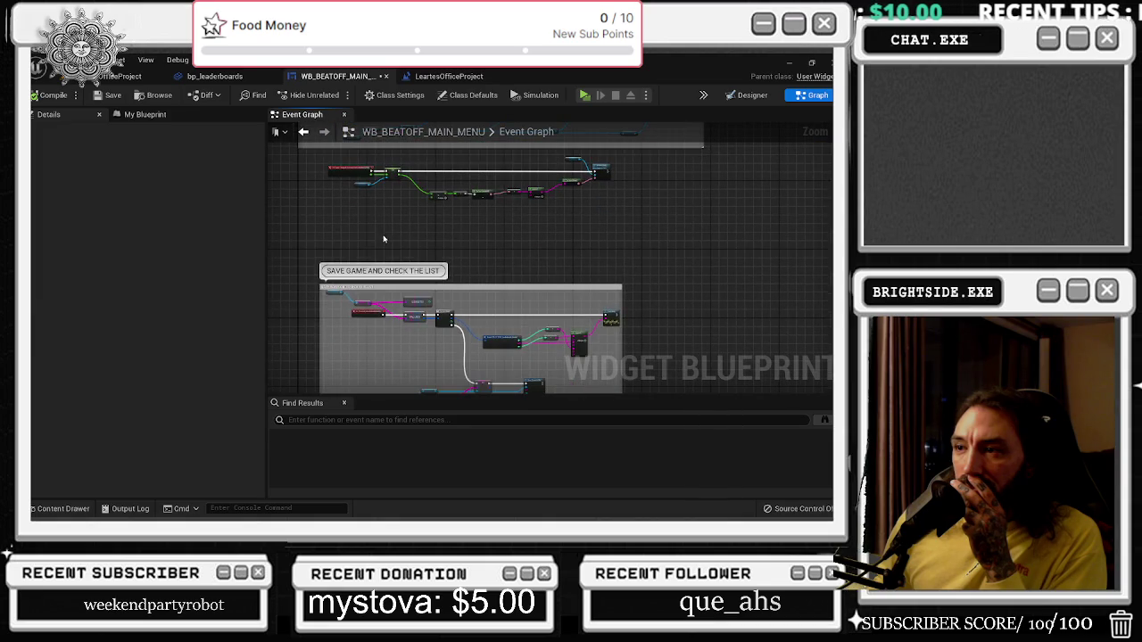
drag(383, 238, 379, 133)
scroll(378, 185, up, 2)
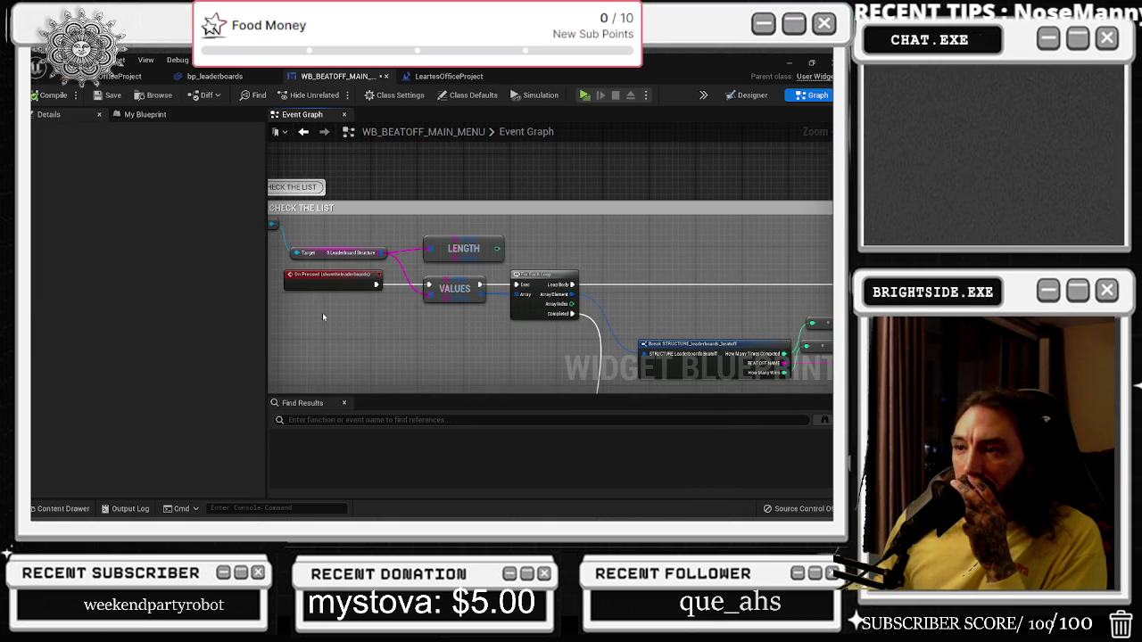
drag(322, 312, 39, 312)
drag(425, 328, 394, 213)
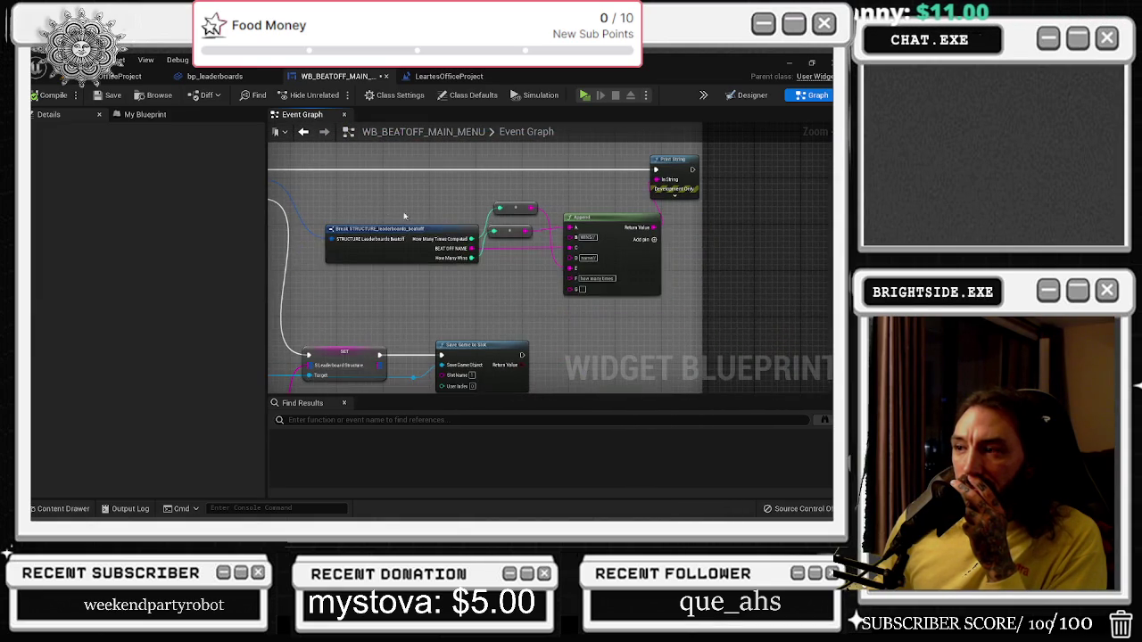
scroll(443, 227, down, 2)
drag(425, 311, 529, 305)
scroll(499, 314, up, 1)
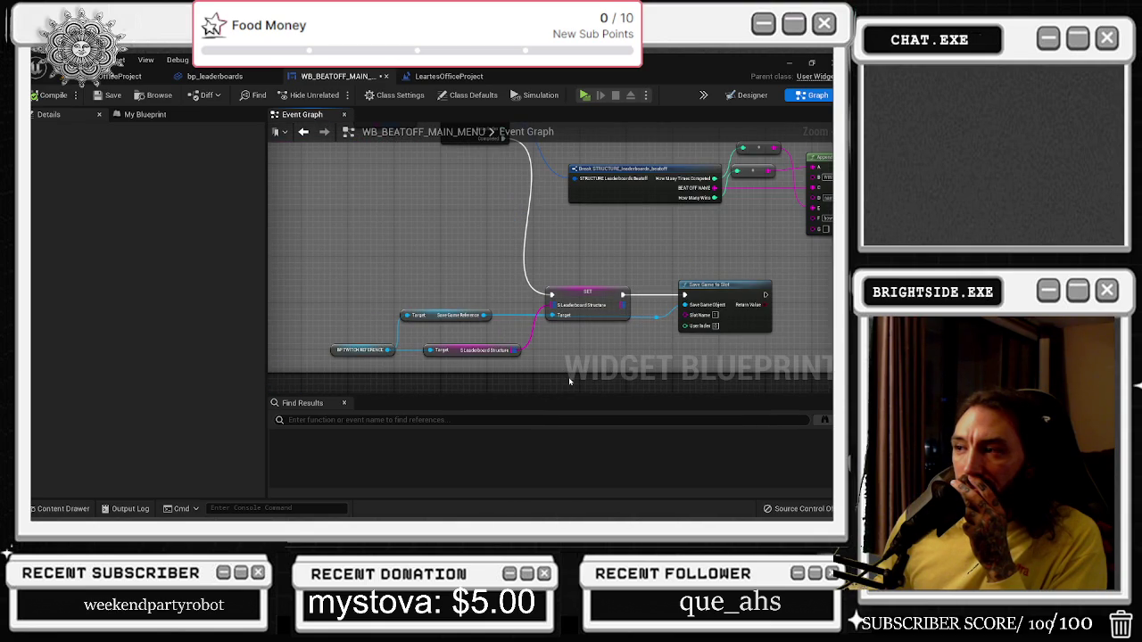
scroll(568, 355, down, 3)
mouse_move(568, 355)
mouse_down()
mouse_move(562, 215)
mouse_move(506, 333)
mouse_up()
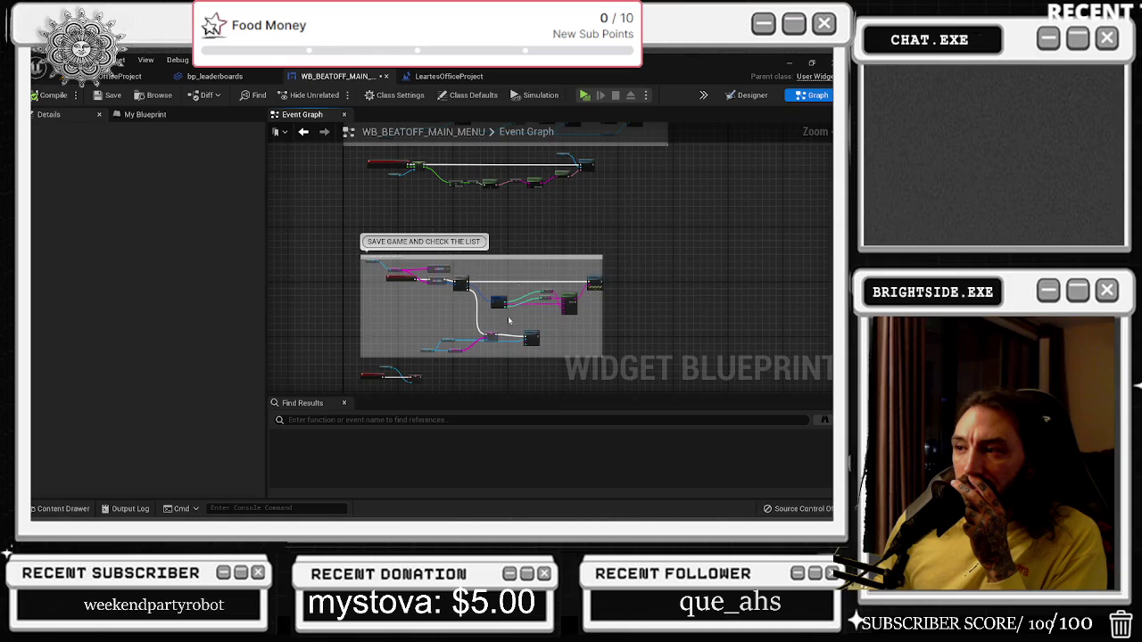
Fly the level camera into the green-walled room and open the BP_Twitch_BEAT_OFFICES actor's Blueprint.
click(465, 79)
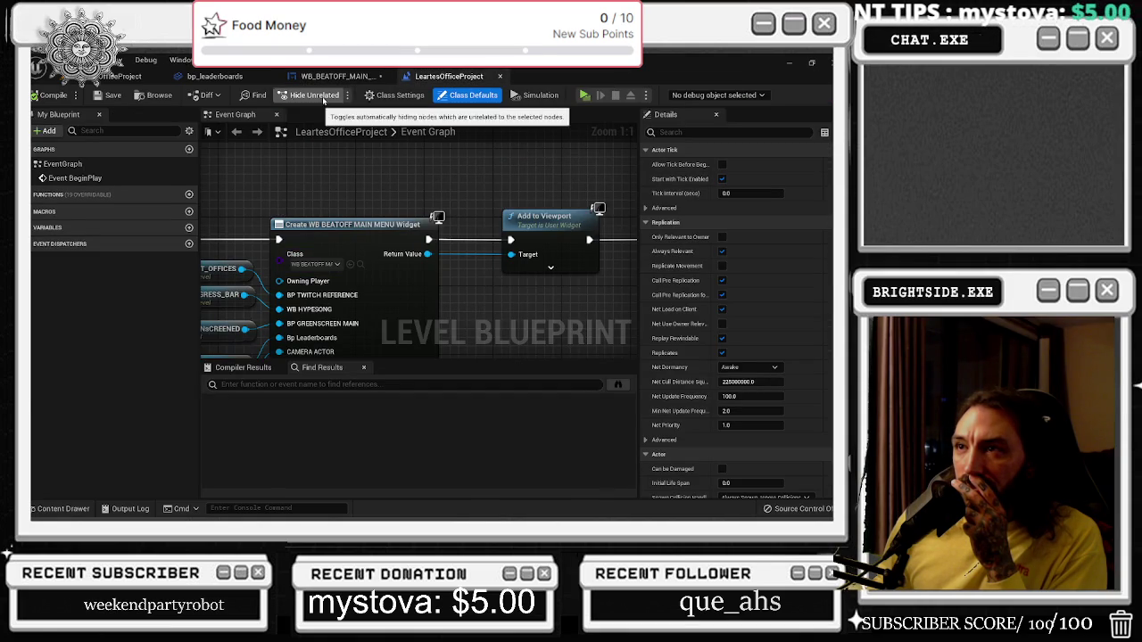
click(134, 77)
key(w)
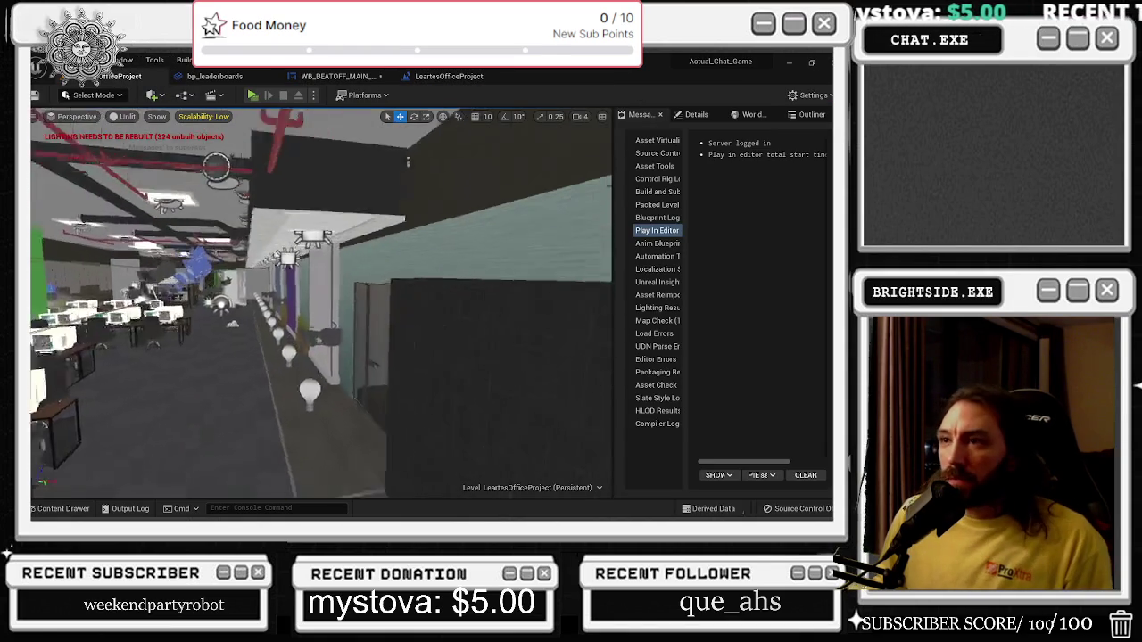
key(w)
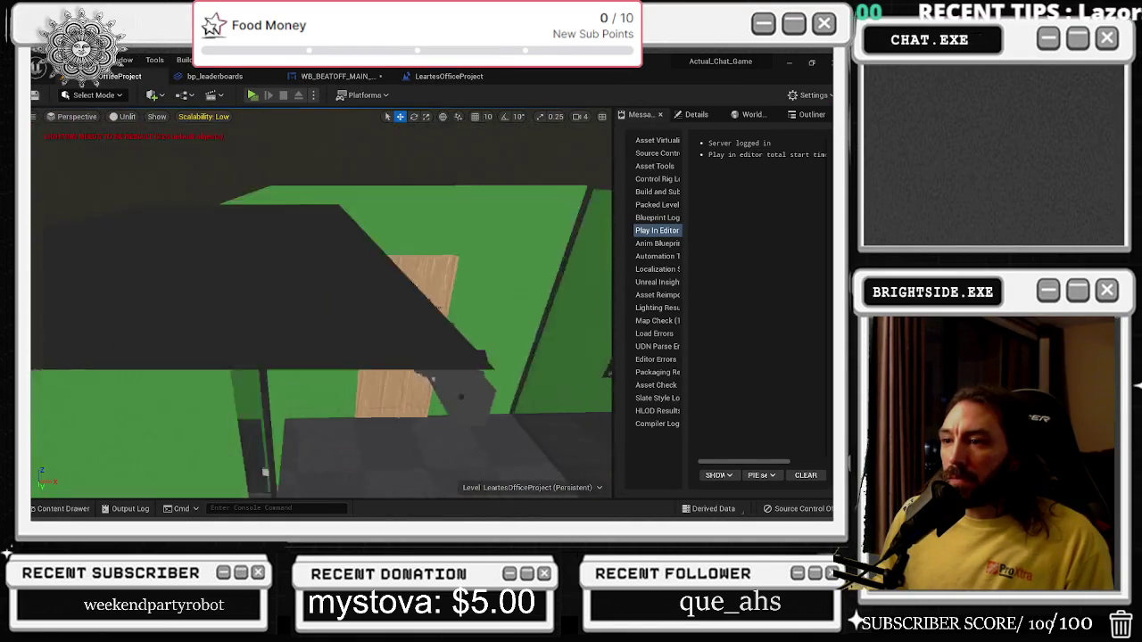
double_click(237, 393)
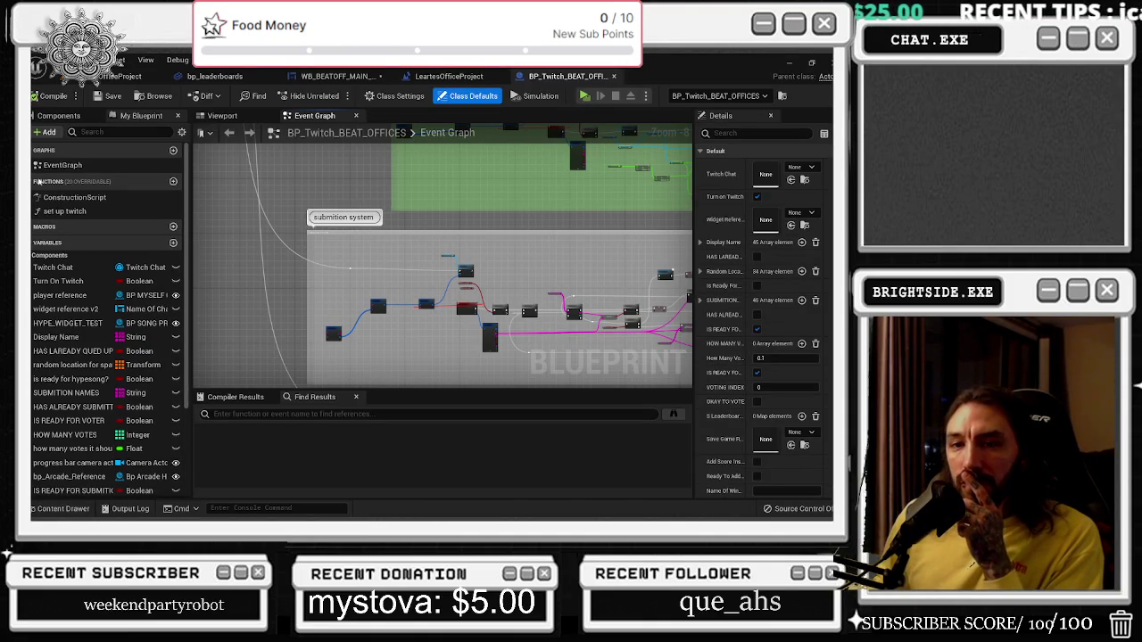
scroll(352, 264, down, 5)
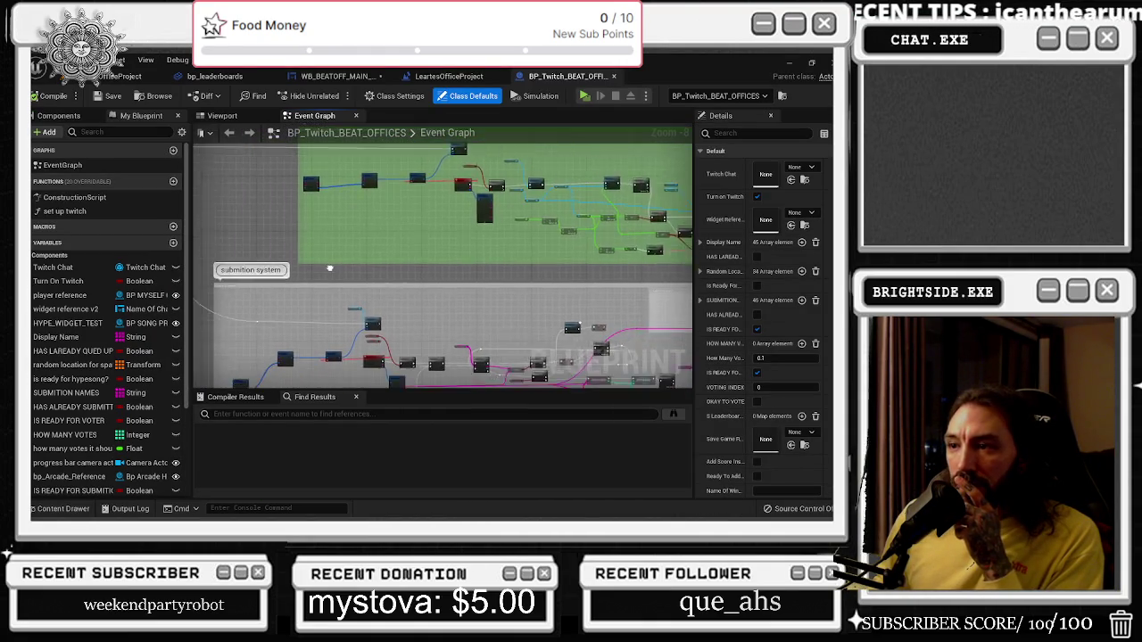
drag(366, 349, 377, 274)
scroll(329, 277, up, 8)
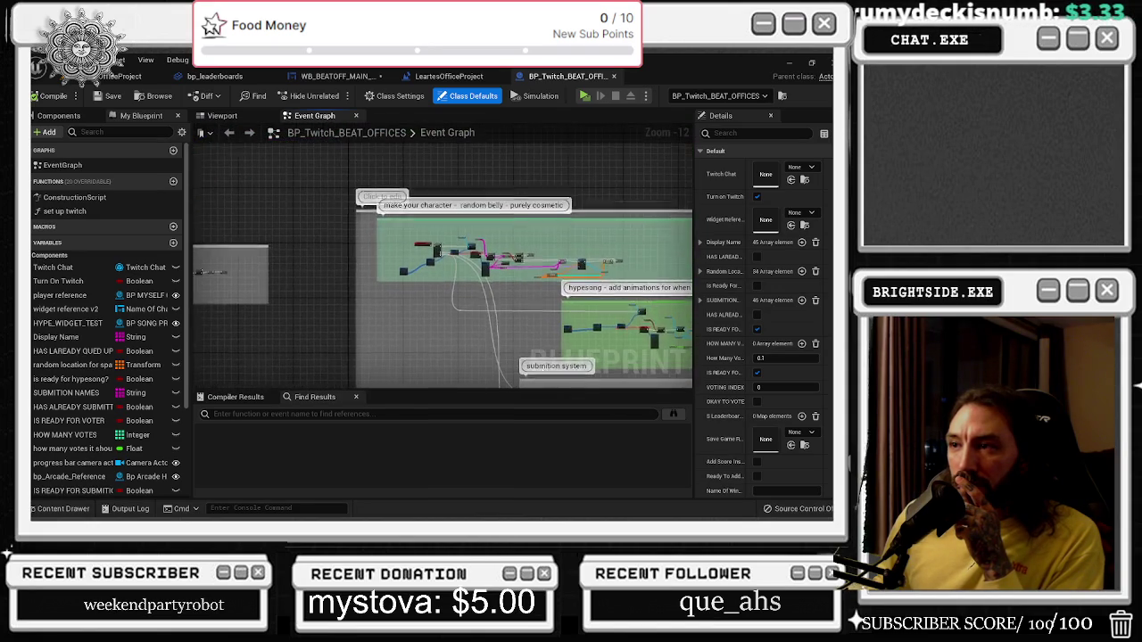
mouse_move(381, 335)
mouse_down()
mouse_move(527, 352)
mouse_move(446, 245)
mouse_up()
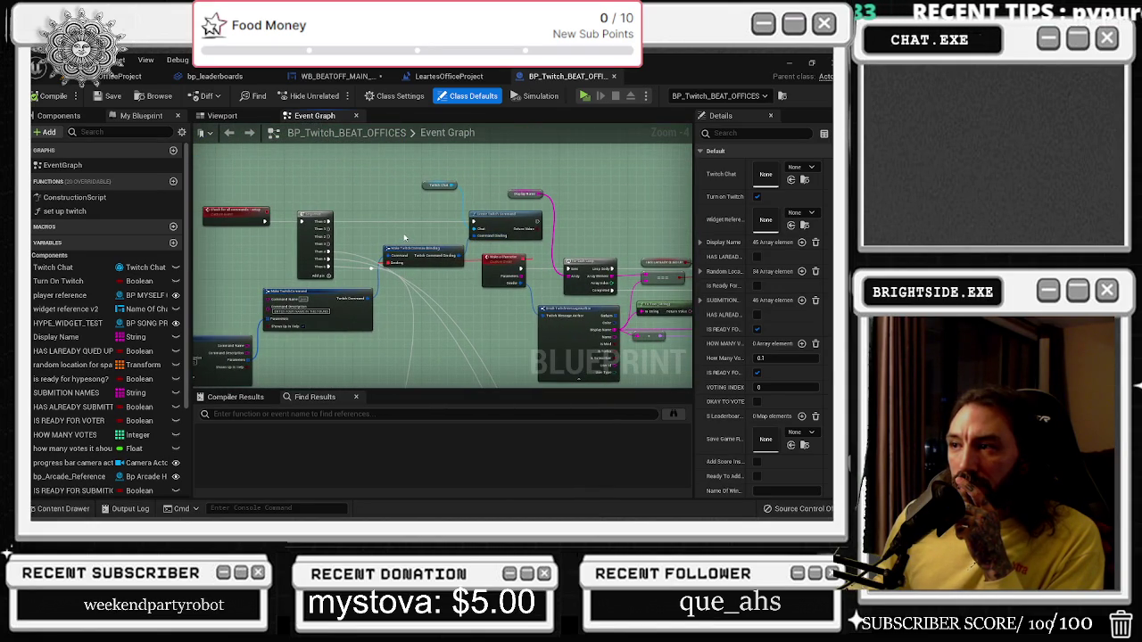
mouse_move(393, 197)
mouse_down()
mouse_move(392, 244)
mouse_move(412, 182)
mouse_move(477, 221)
mouse_move(536, 199)
mouse_up()
scroll(391, 244, down, 2)
scroll(430, 231, up, 2)
drag(332, 242, 541, 343)
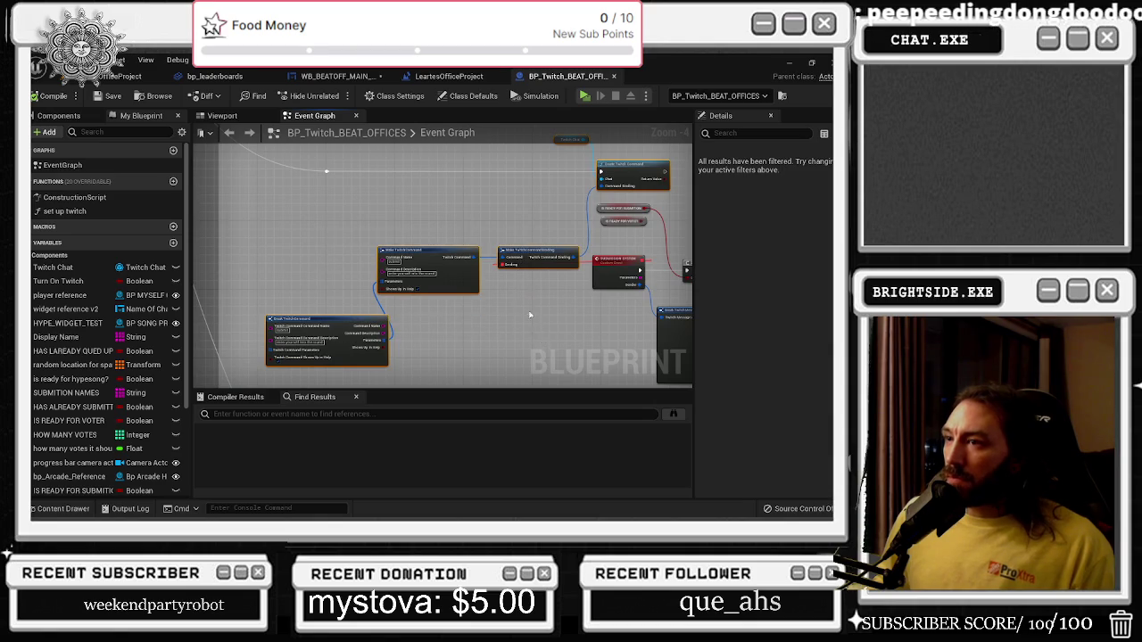
scroll(535, 320, down, 5)
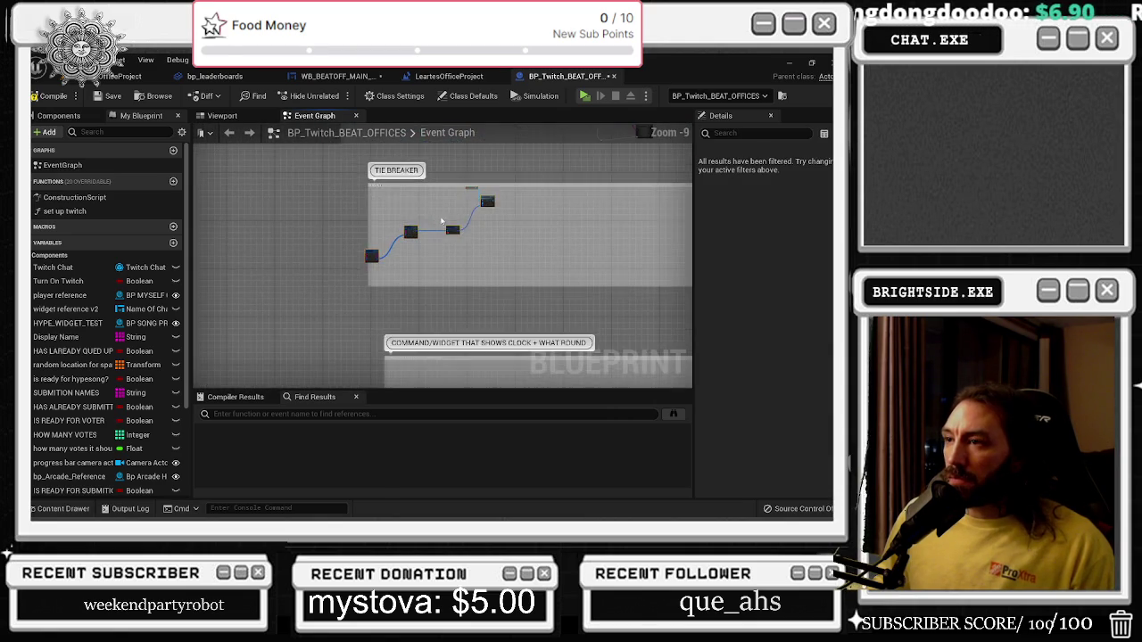
scroll(438, 222, up, 10)
Set the Make TwitchCommandBinding node's Command Name to DESTROY.
click(263, 324)
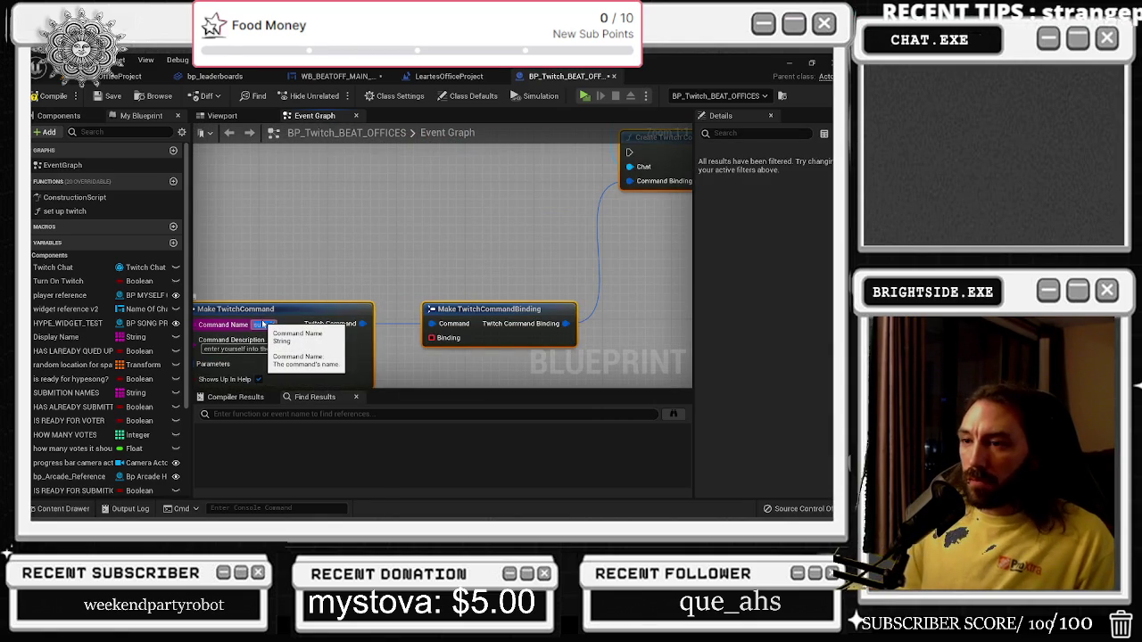
text(DESTROY)
key(Return)
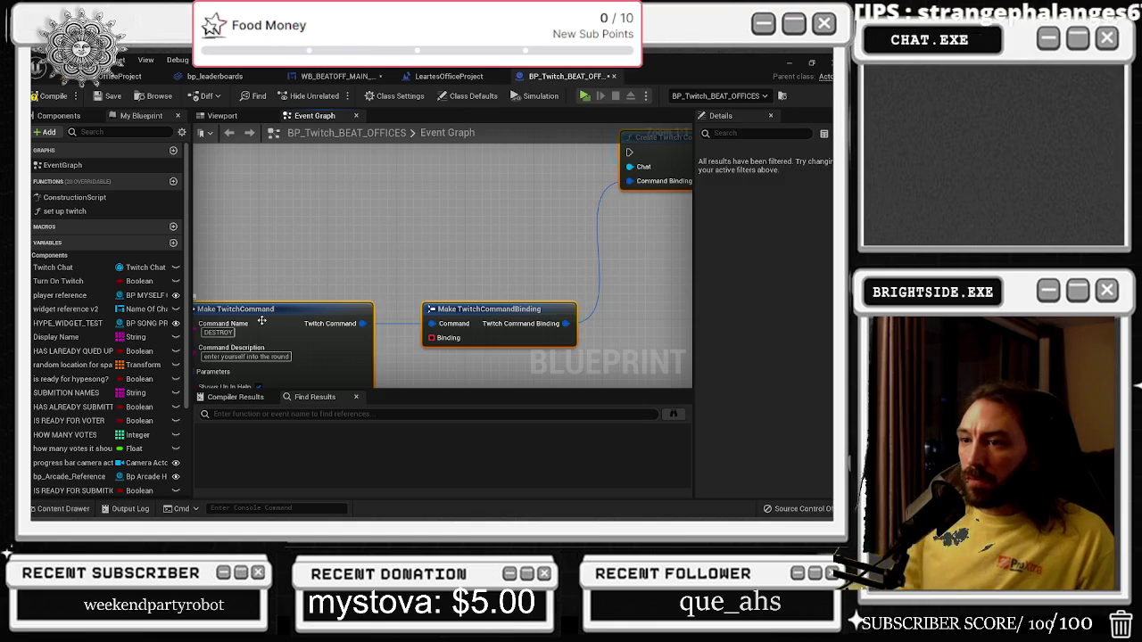
Add a Custom Event on the Binding input and rename it DESTROY, fixing the typo.
scroll(347, 246, down, 2)
drag(290, 310, 342, 296)
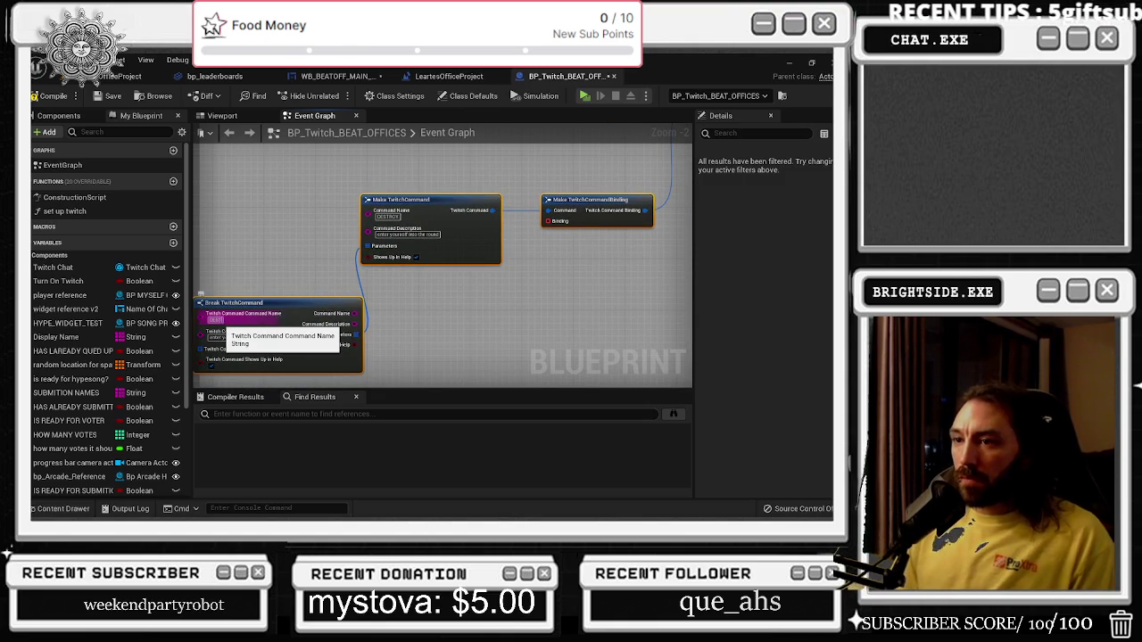
drag(223, 321, 157, 327)
mouse_move(496, 221)
mouse_down()
mouse_move(393, 269)
mouse_move(350, 333)
mouse_up()
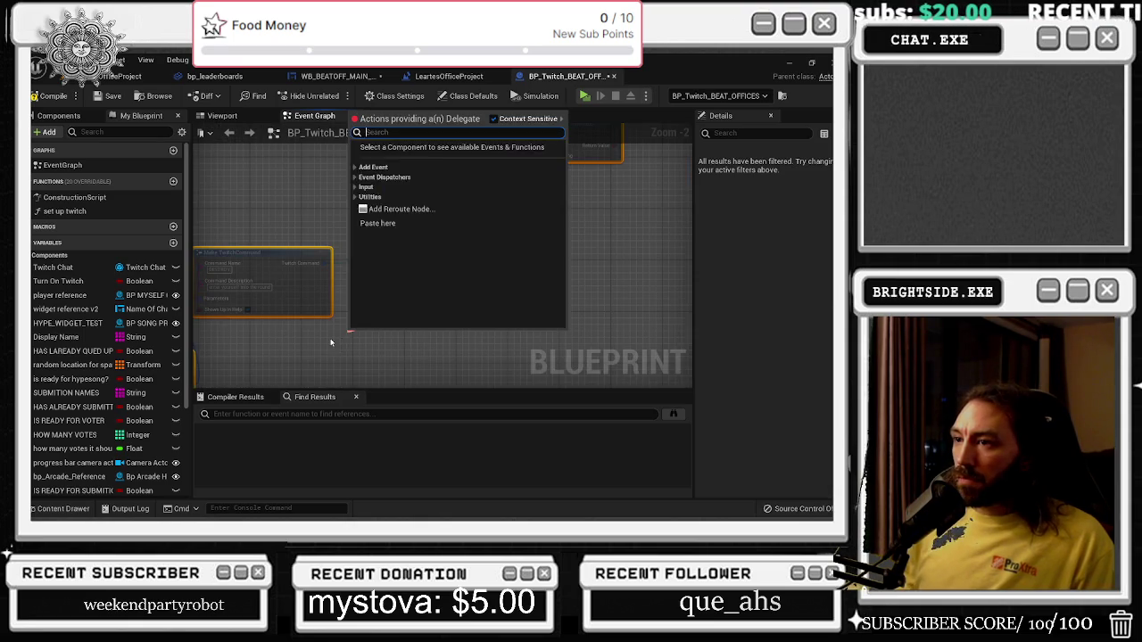
text(custom)
key(Return)
text(DESTROY)
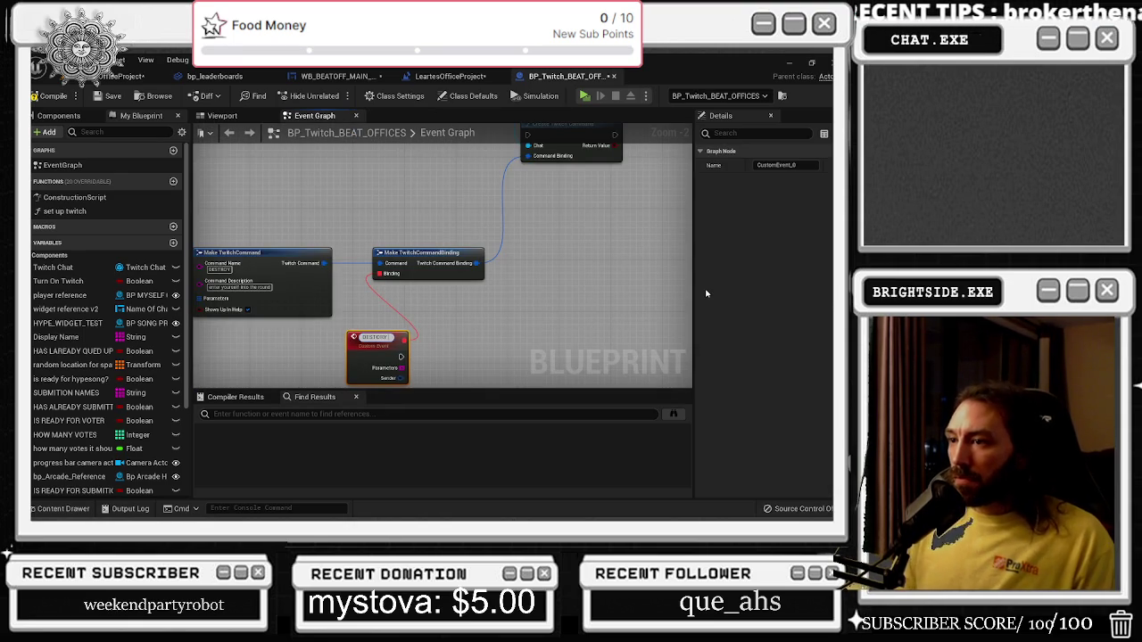
key(Return)
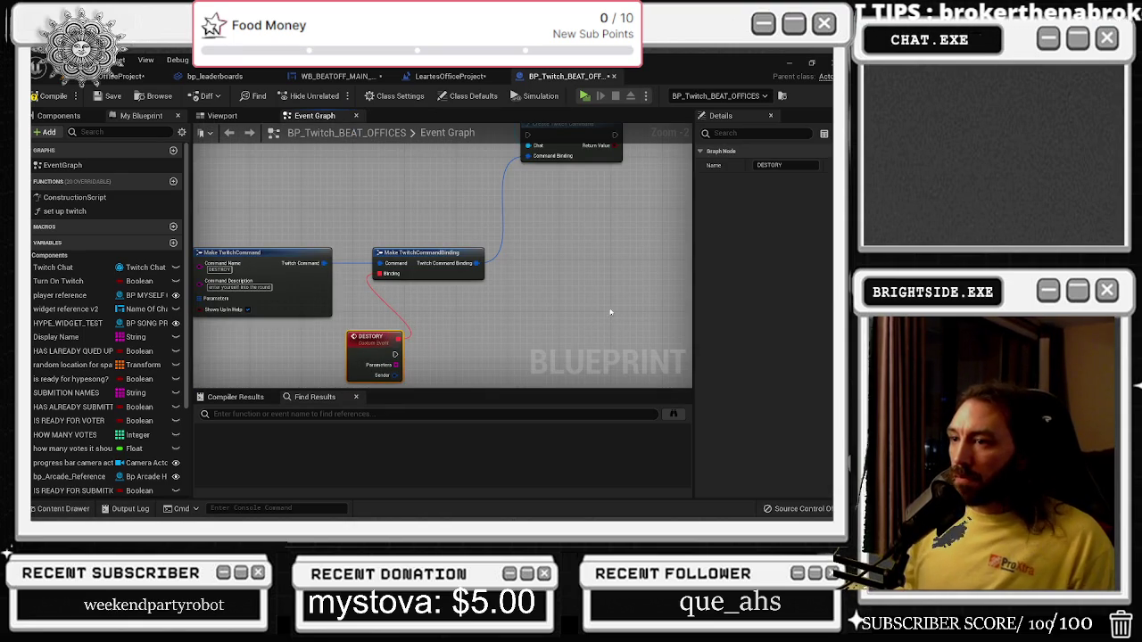
double_click(379, 339)
text(DESTROY)
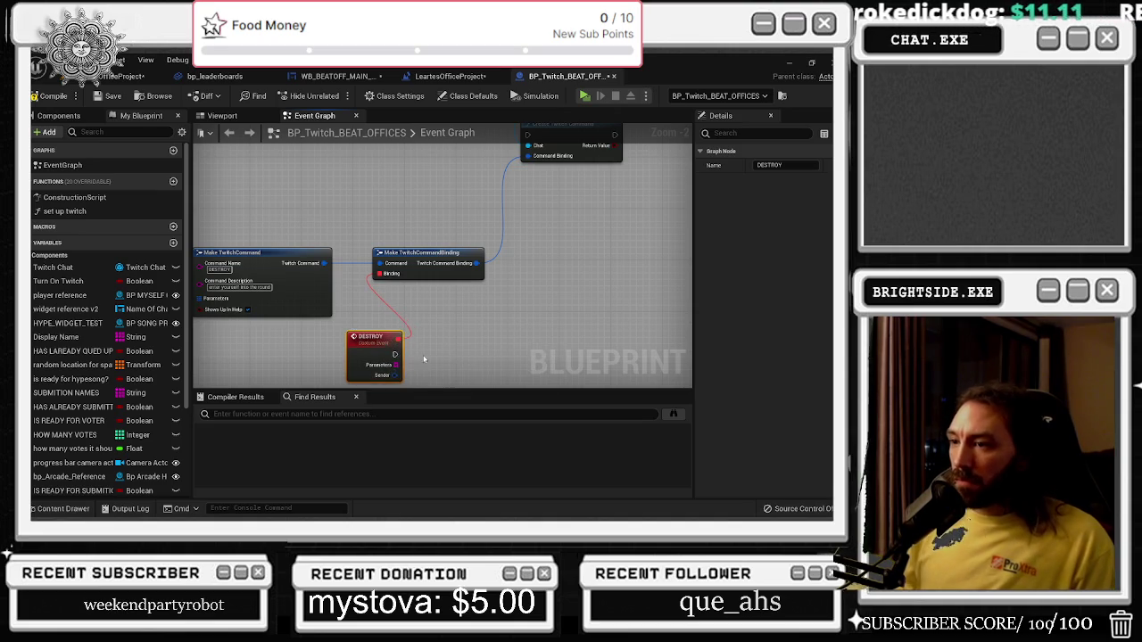
Paste the copied FIND node and S Leaderboard Structure variable next to the DESTROY event.
scroll(500, 263, down, 7)
scroll(509, 165, up, 6)
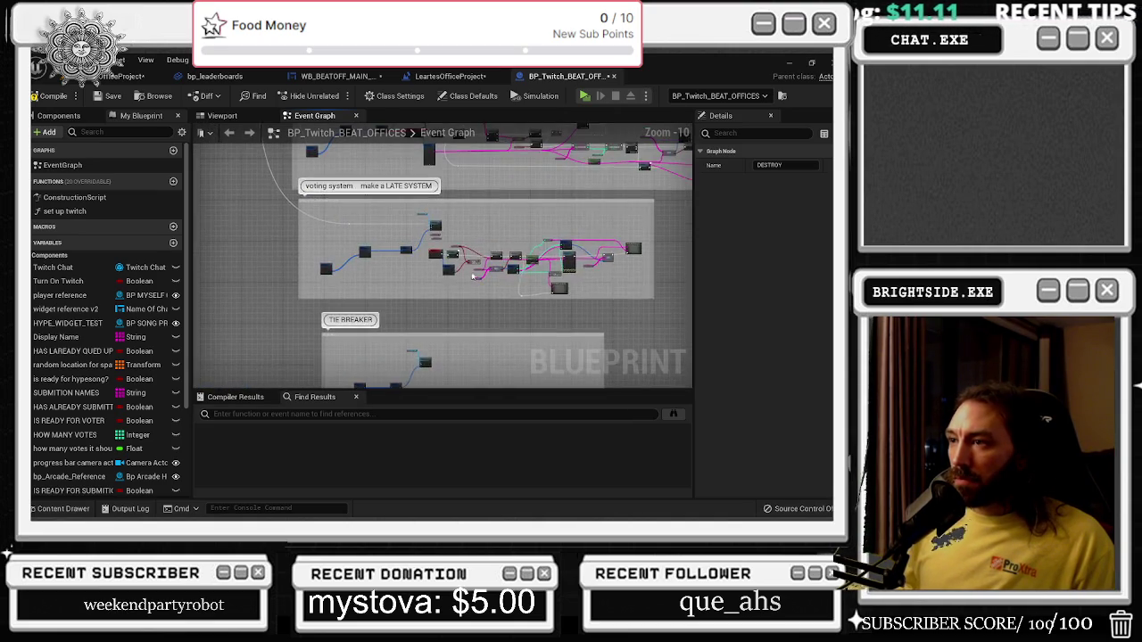
mouse_move(492, 353)
mouse_down()
mouse_move(194, 282)
mouse_move(291, 341)
mouse_up()
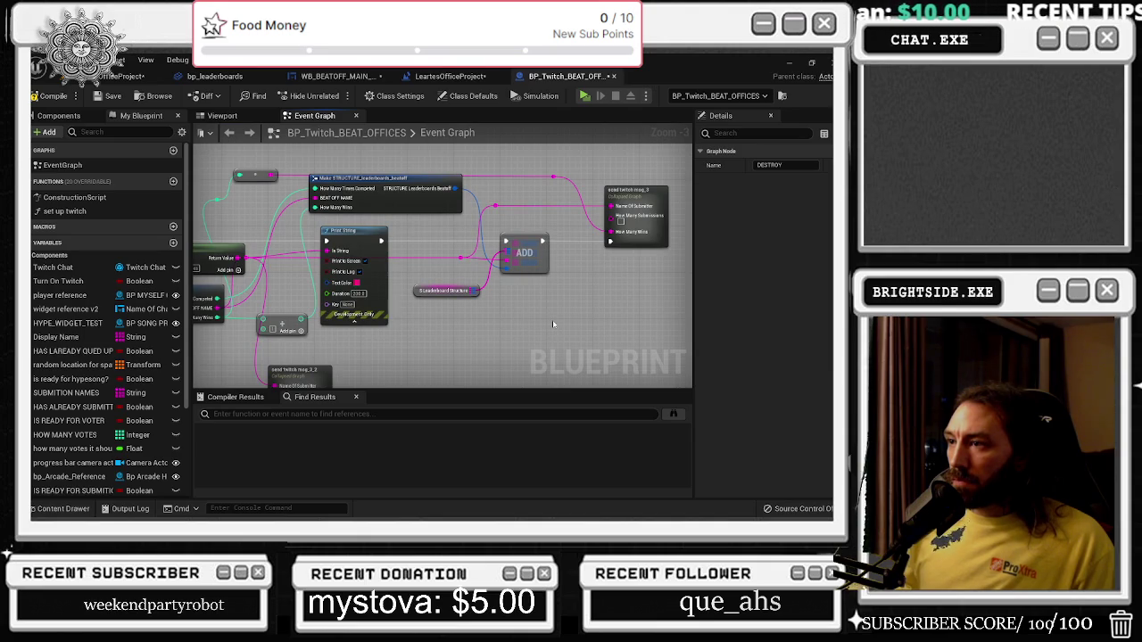
drag(452, 319, 693, 330)
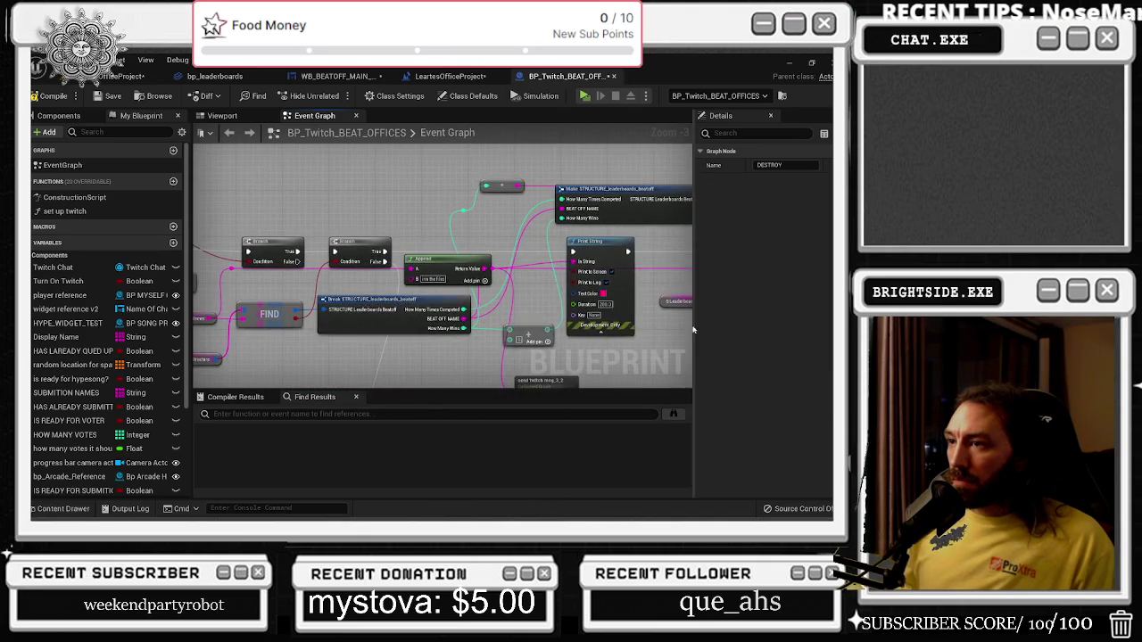
mouse_move(407, 346)
mouse_down()
mouse_move(500, 335)
mouse_move(397, 298)
mouse_up()
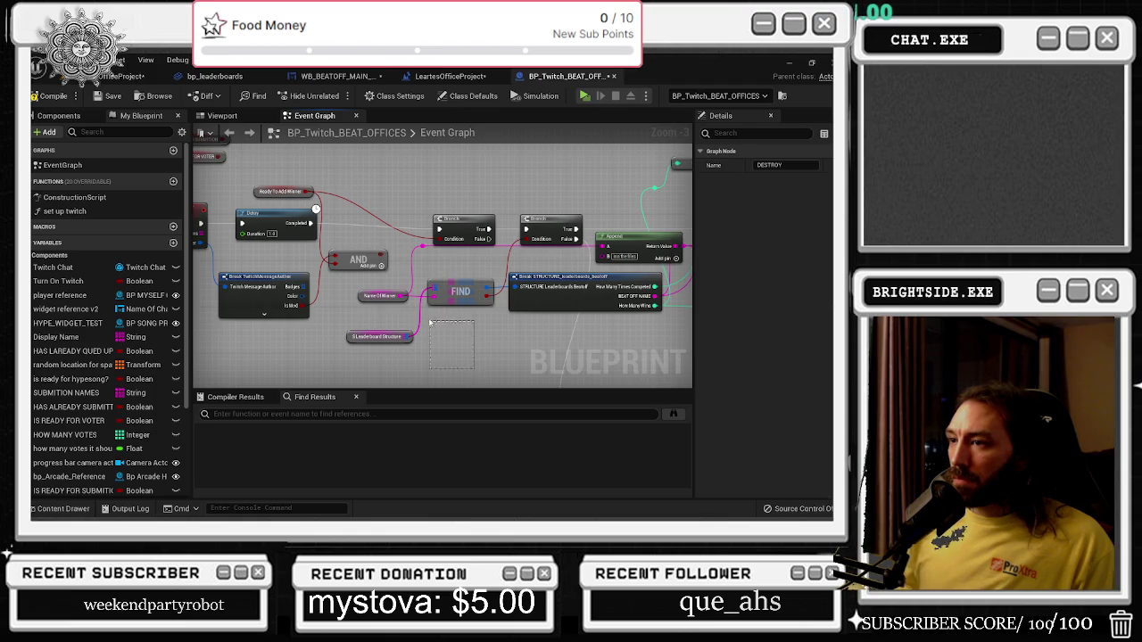
scroll(445, 337, down, 3)
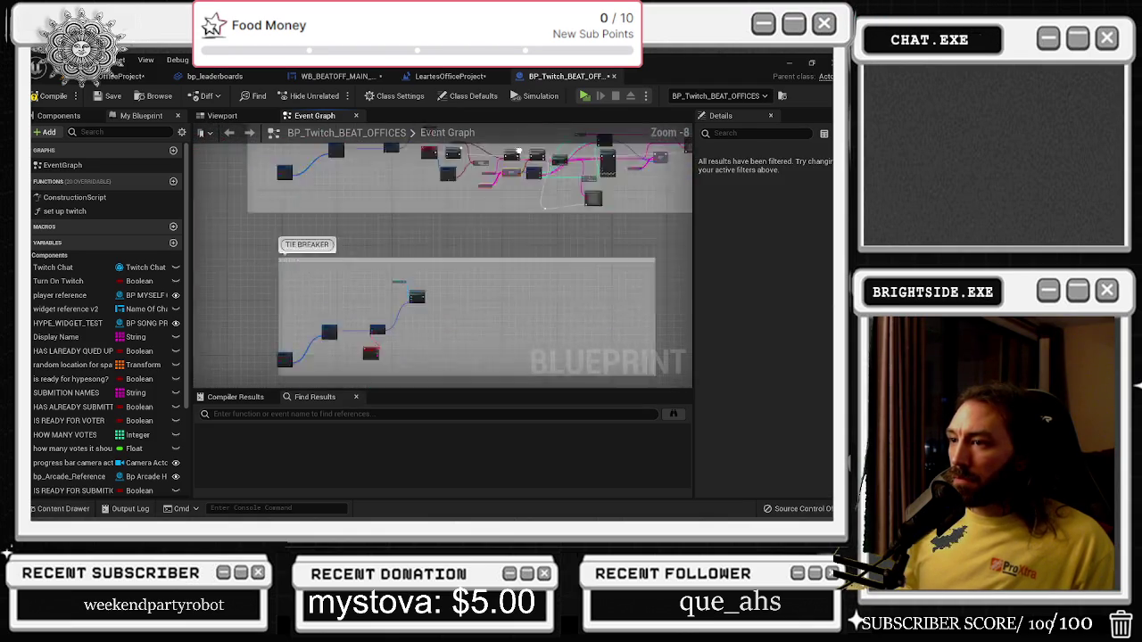
scroll(421, 306, up, 2)
key(ctrl+v)
scroll(421, 306, up, 3)
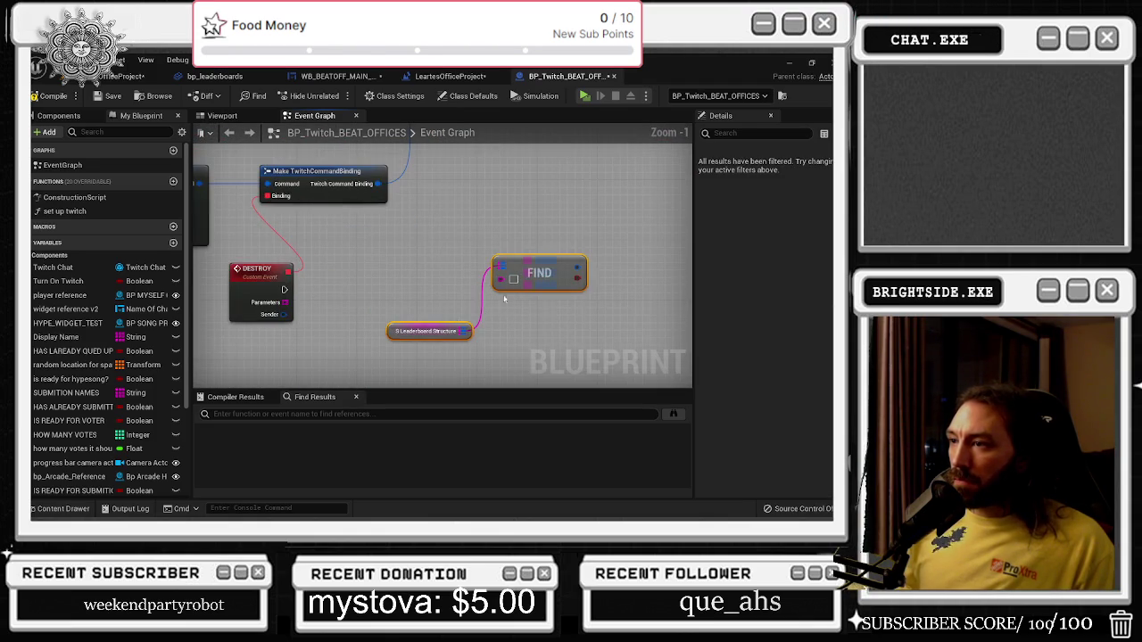
mouse_move(284, 290)
mouse_down()
mouse_move(482, 289)
mouse_move(596, 271)
mouse_move(600, 284)
mouse_up()
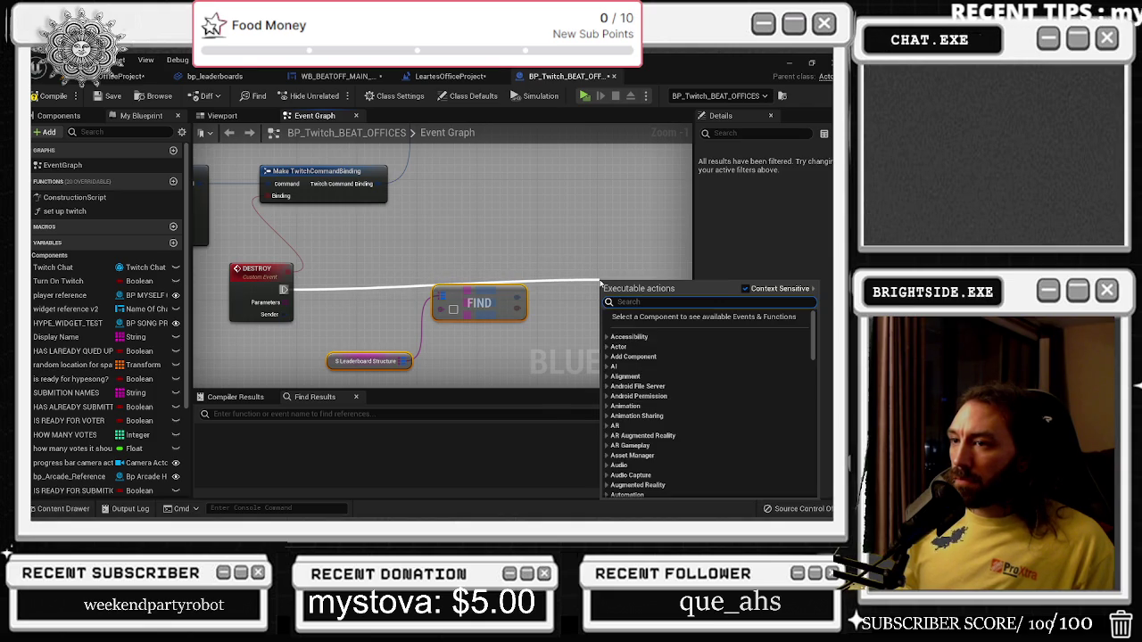
Add a Utilities > Map Remove node fed by the S Leaderboard Structure variable.
scroll(535, 277, down, 5)
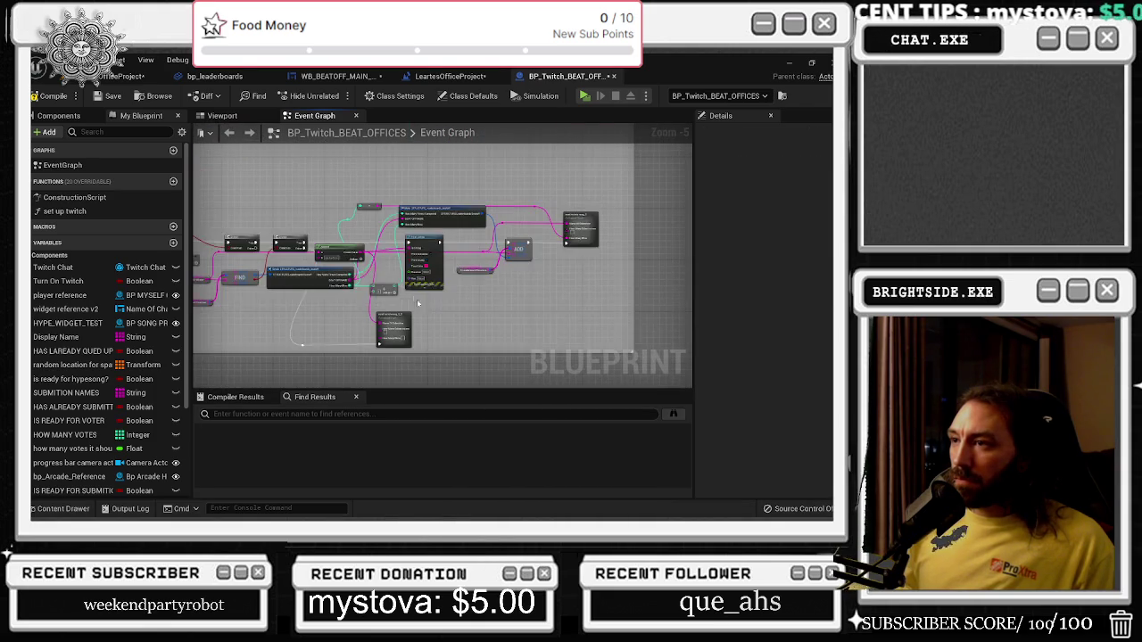
scroll(488, 271, down, 3)
scroll(484, 229, up, 2)
scroll(448, 337, up, 3)
drag(416, 358, 523, 357)
text(DES)
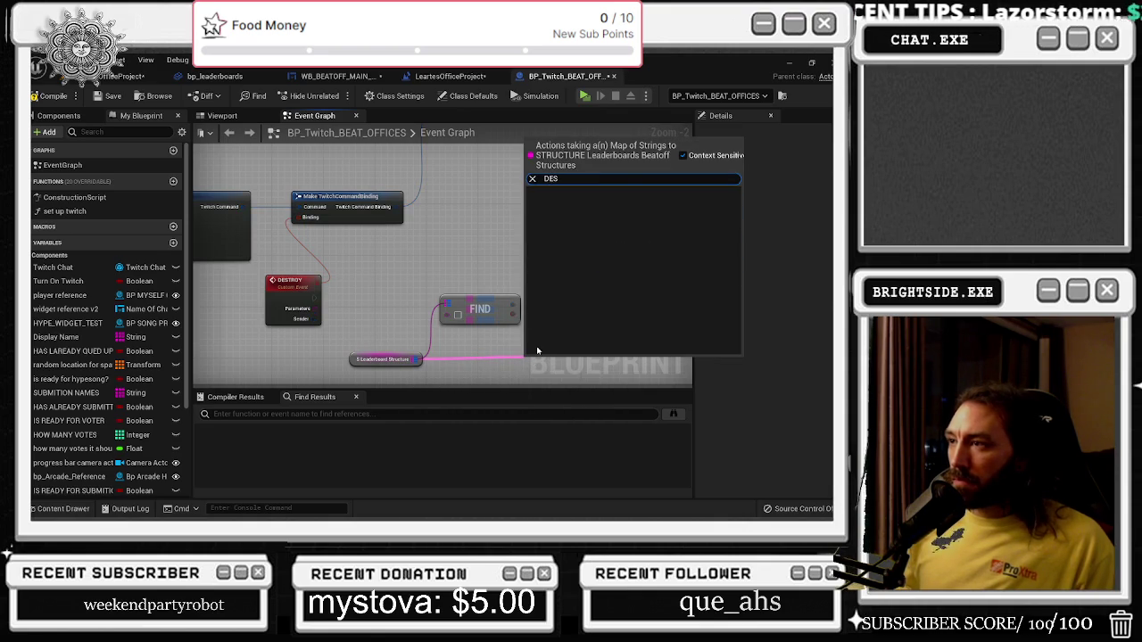
key(BackSpace)
key(BackSpace)
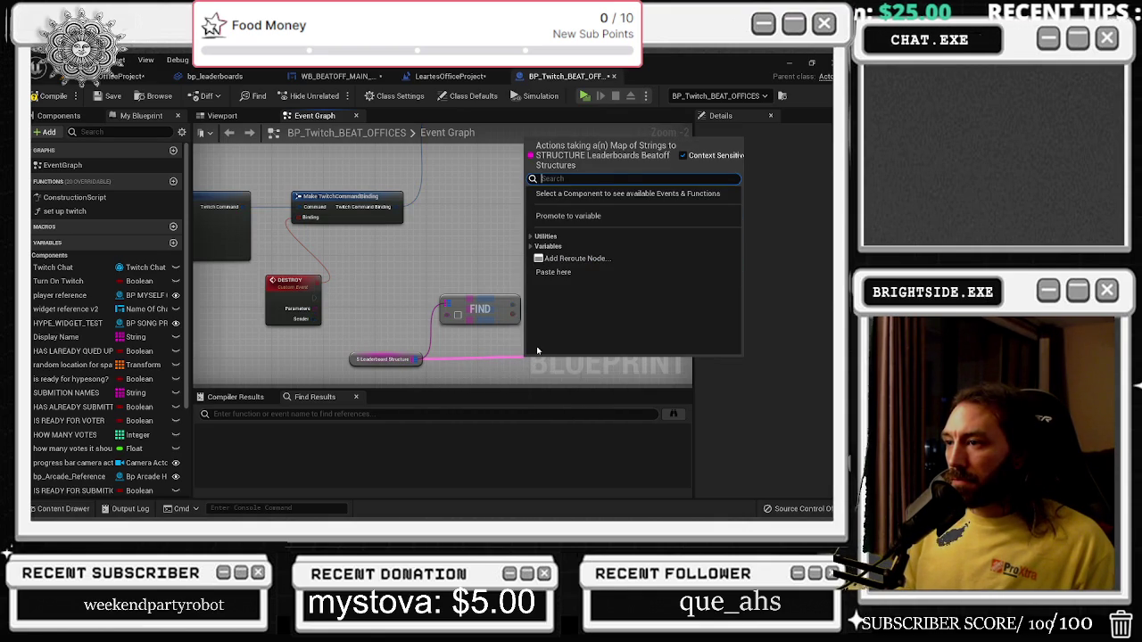
text(C)
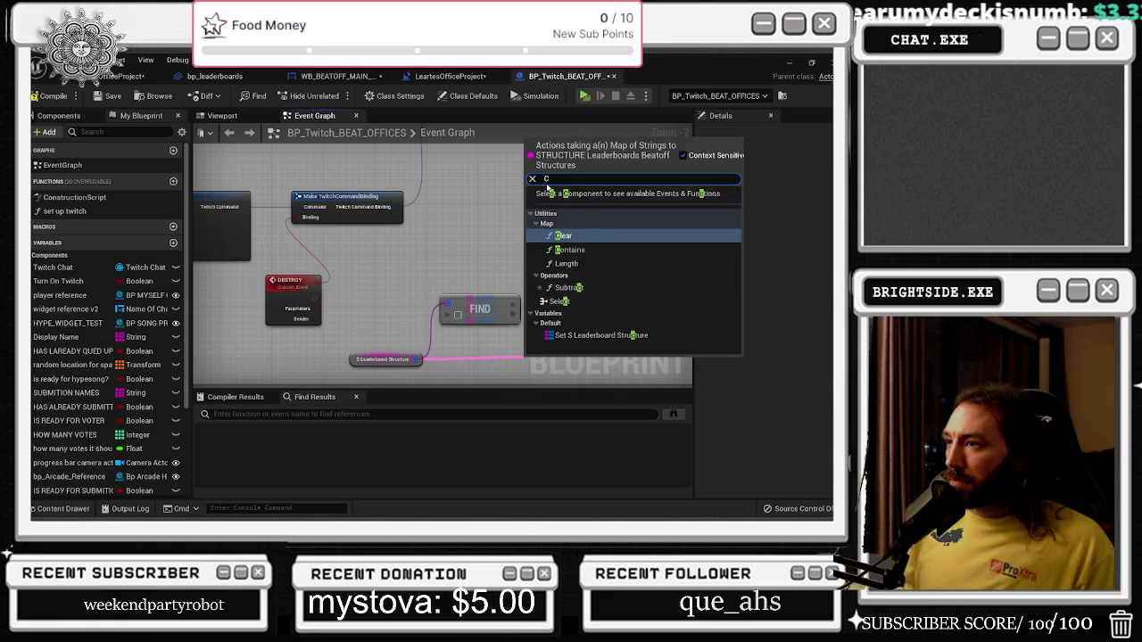
click(533, 178)
click(530, 236)
click(536, 246)
scroll(594, 278, down, 2)
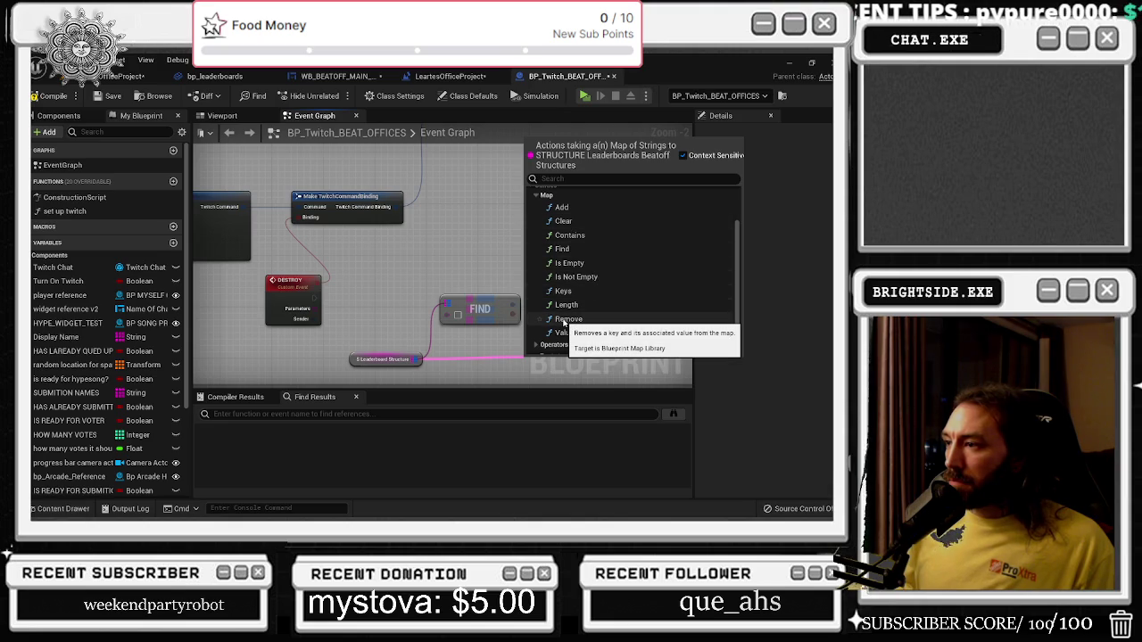
click(564, 319)
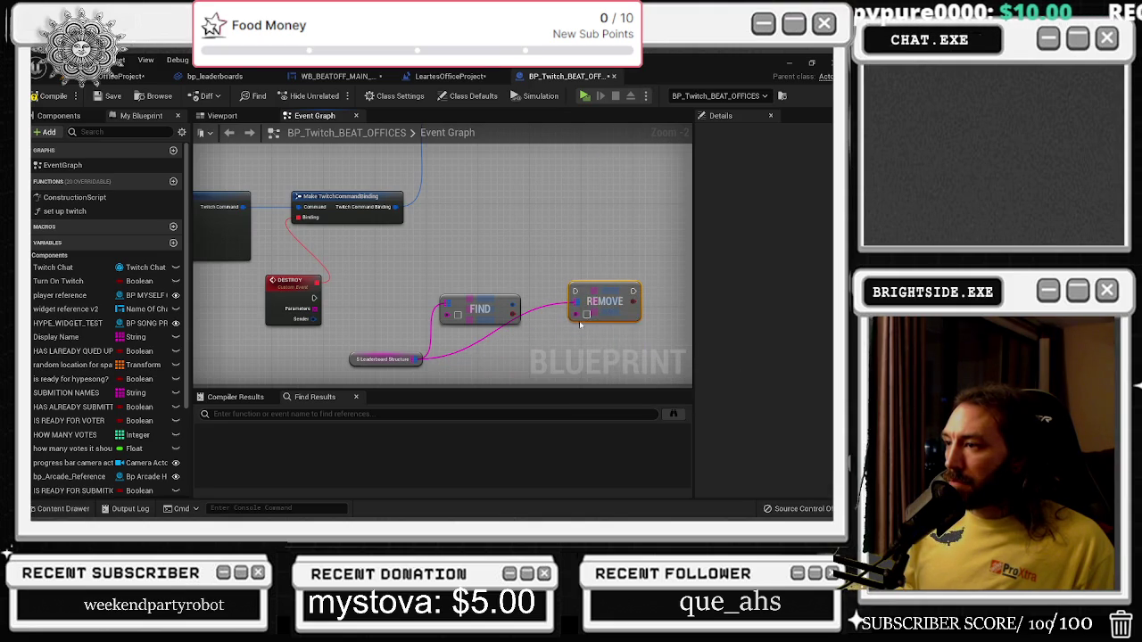
Delete the FIND node and wire DESTROY's execution into REMOVE.
click(480, 312)
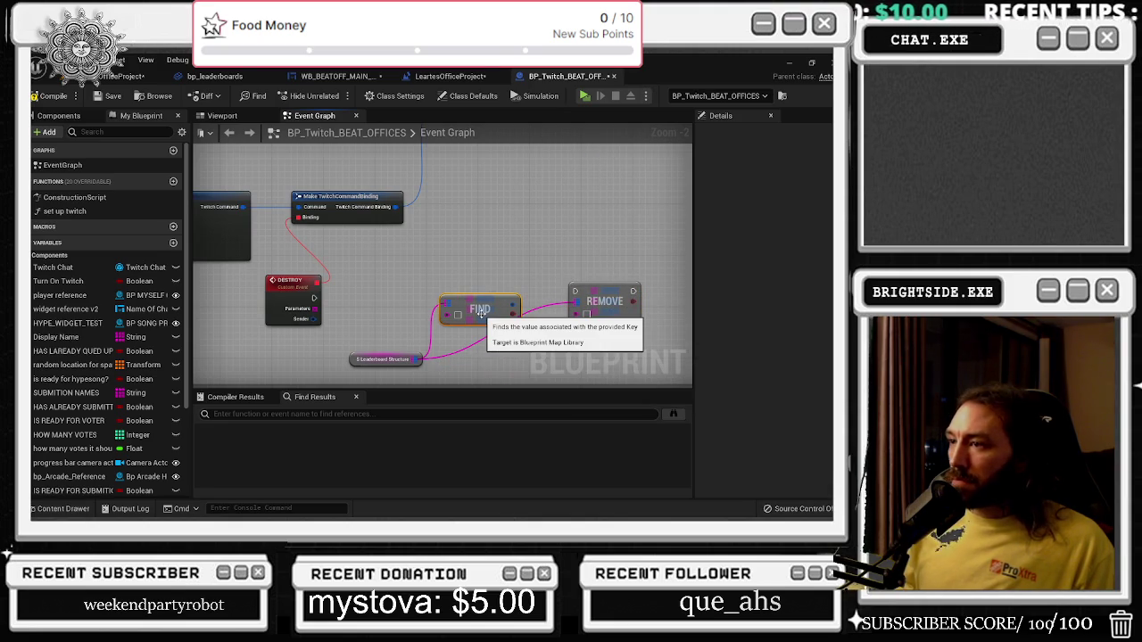
key(Delete)
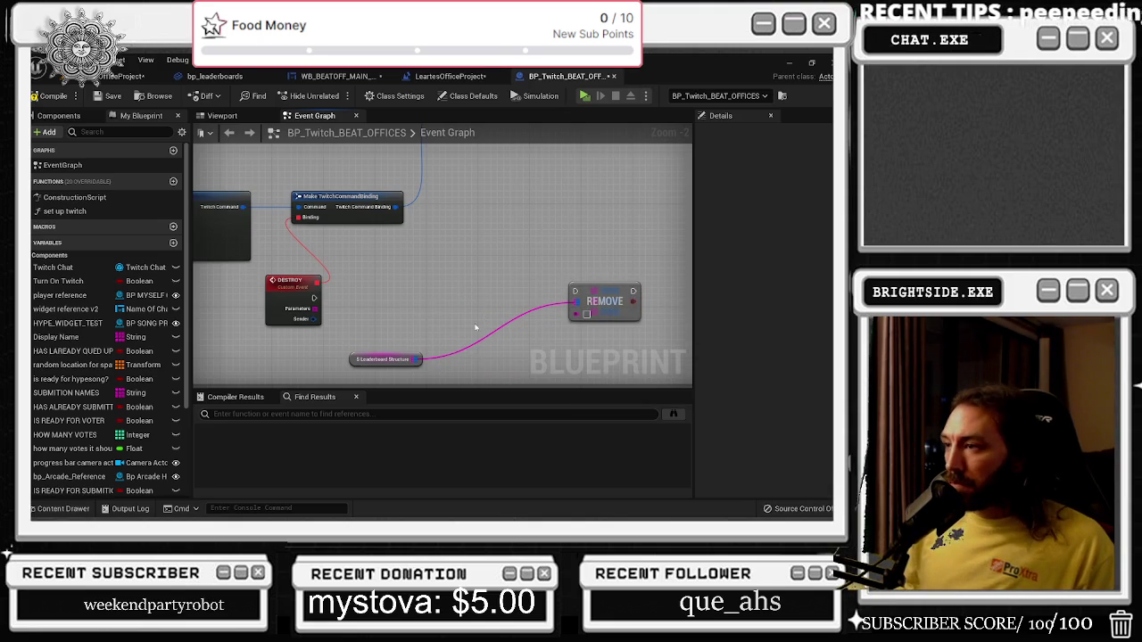
drag(314, 298, 585, 296)
Add a Branch node driven by the REMOVE node's result.
click(598, 265)
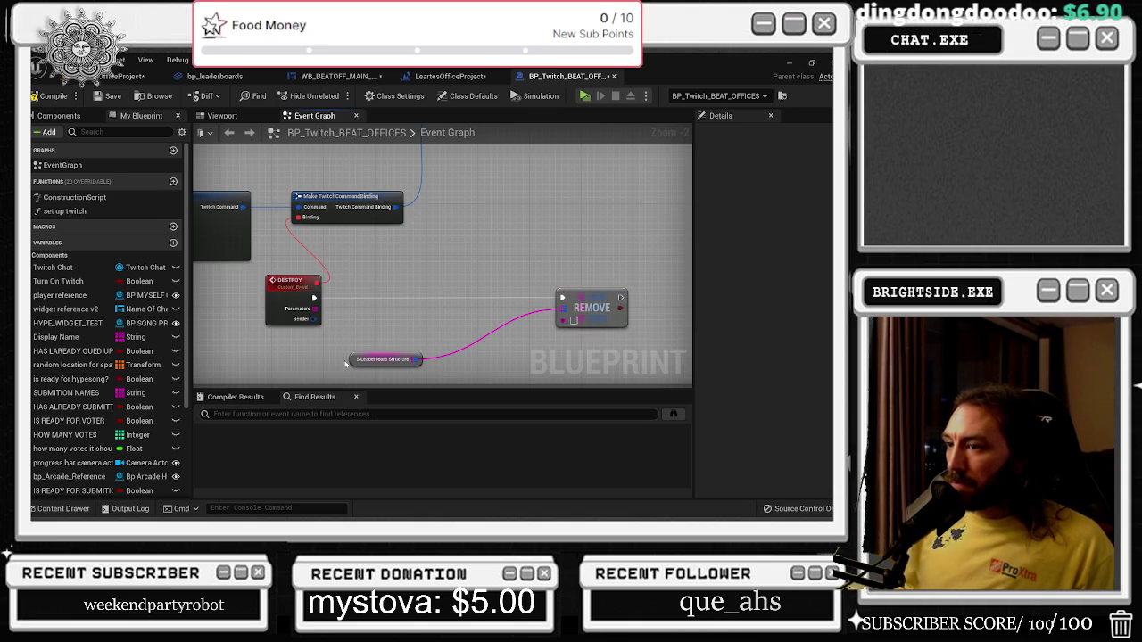
drag(352, 360, 418, 360)
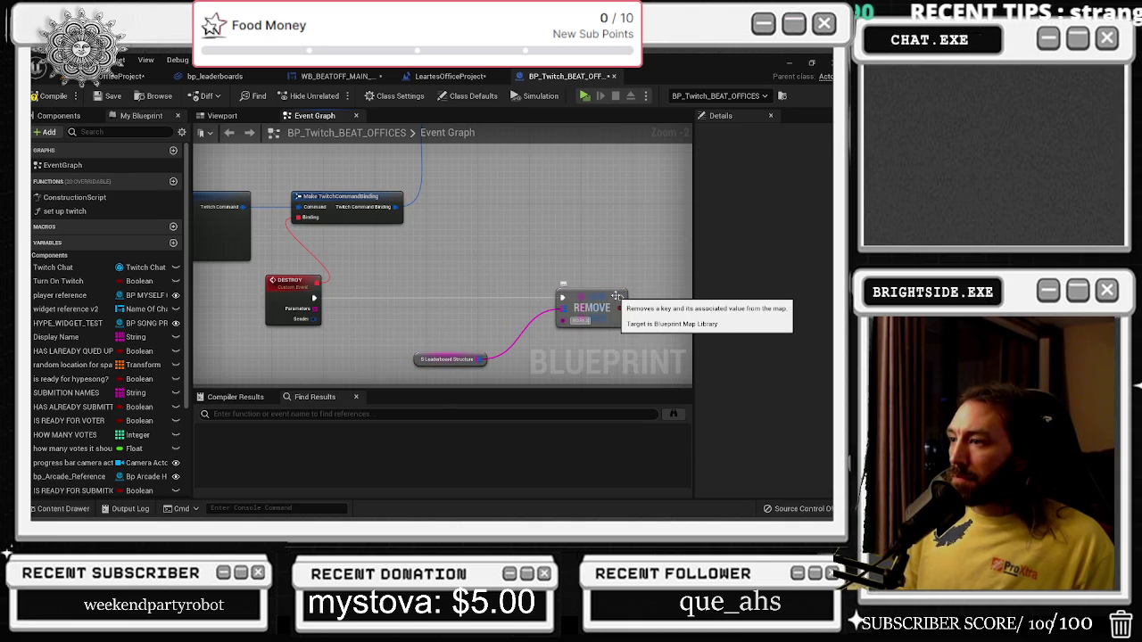
mouse_move(659, 285)
mouse_down()
mouse_move(494, 227)
mouse_move(516, 243)
mouse_move(520, 231)
mouse_up()
click(514, 224)
click(398, 293)
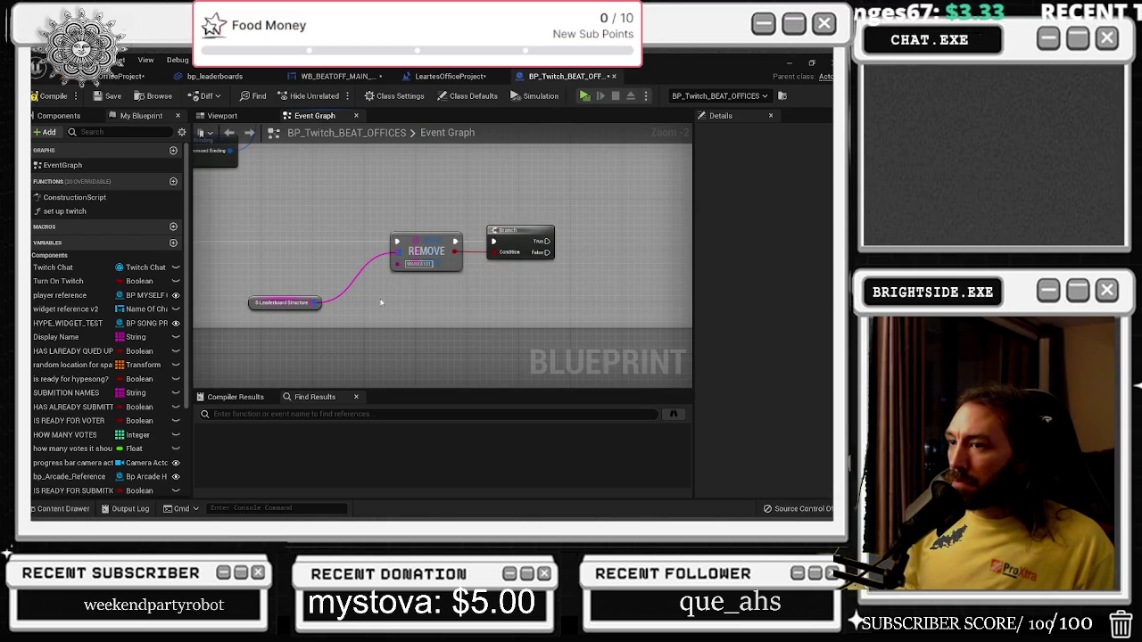
drag(399, 294, 320, 320)
Add a Print String on the Branch's True output reading "SUCCESSFULL DESTORY".
drag(468, 268, 502, 272)
text(PRINT)
key(Return)
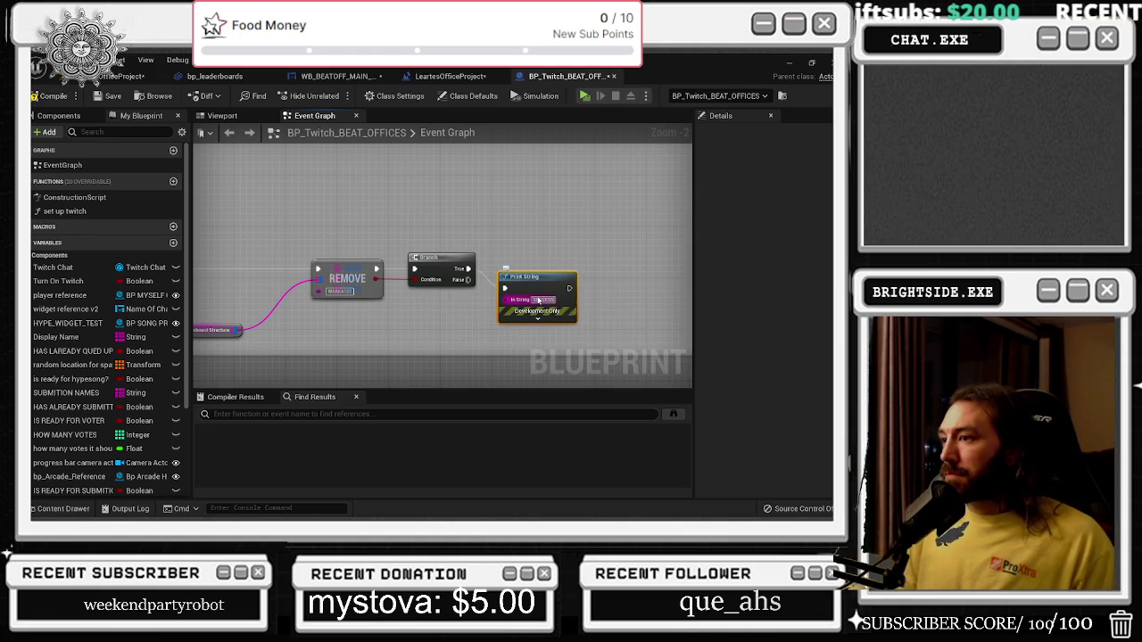
click(538, 301)
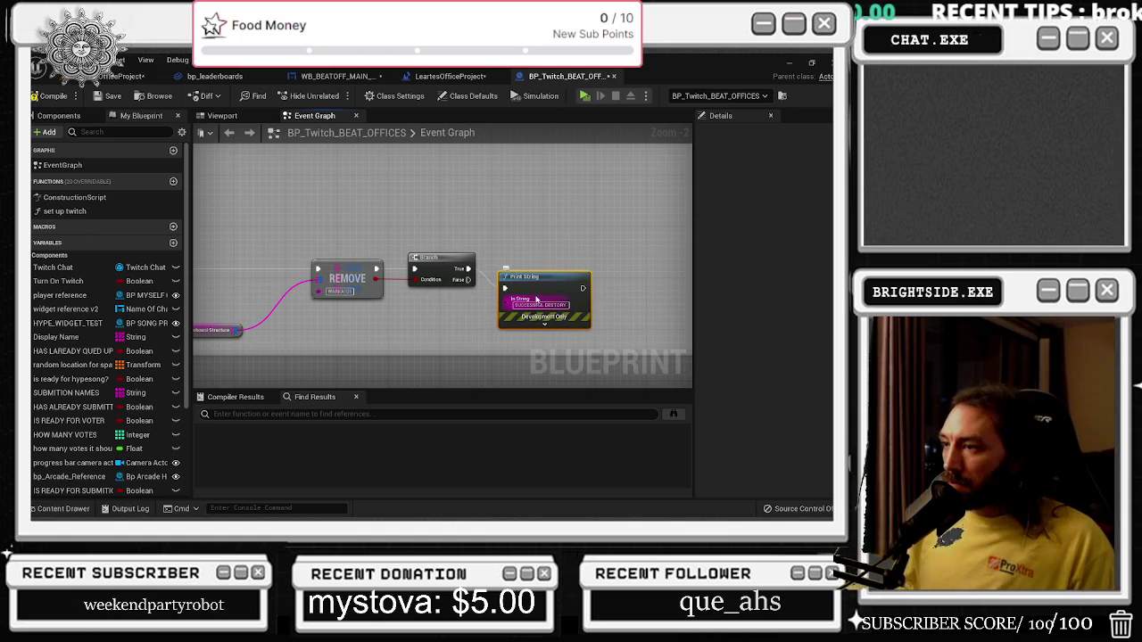
drag(535, 298, 544, 271)
click(544, 292)
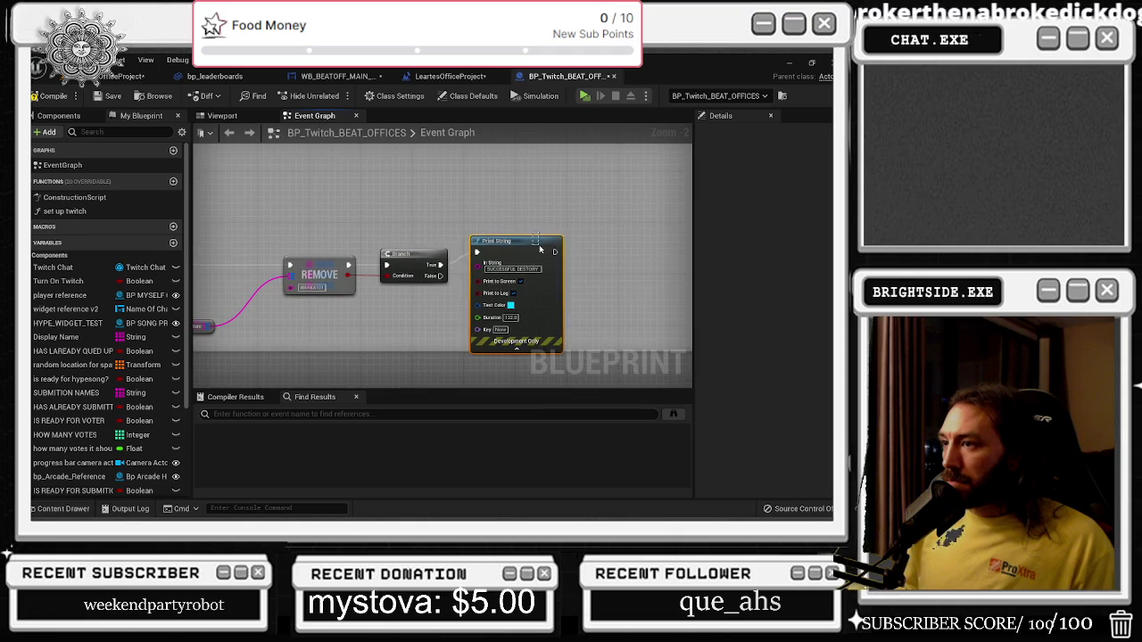
scroll(433, 339, down, 3)
Look over the FIND, Branch and Break STRUCTURE nodes, then move to the WB_BEATOFF_MAIN_MENU graph.
scroll(604, 311, up, 3)
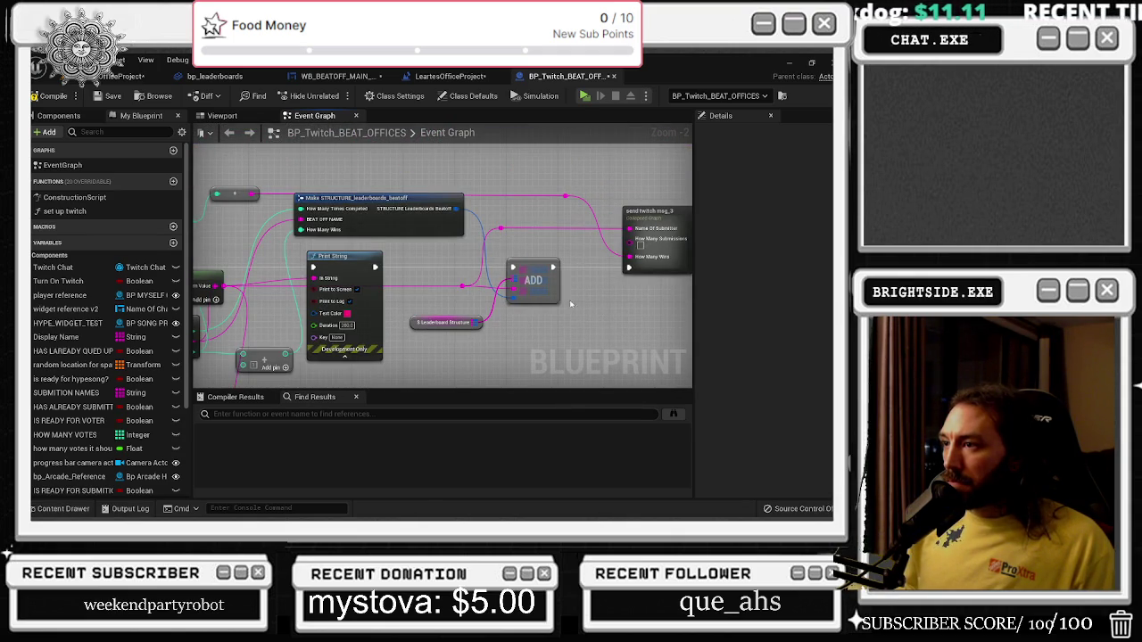
scroll(570, 281, down, 4)
scroll(471, 326, up, 3)
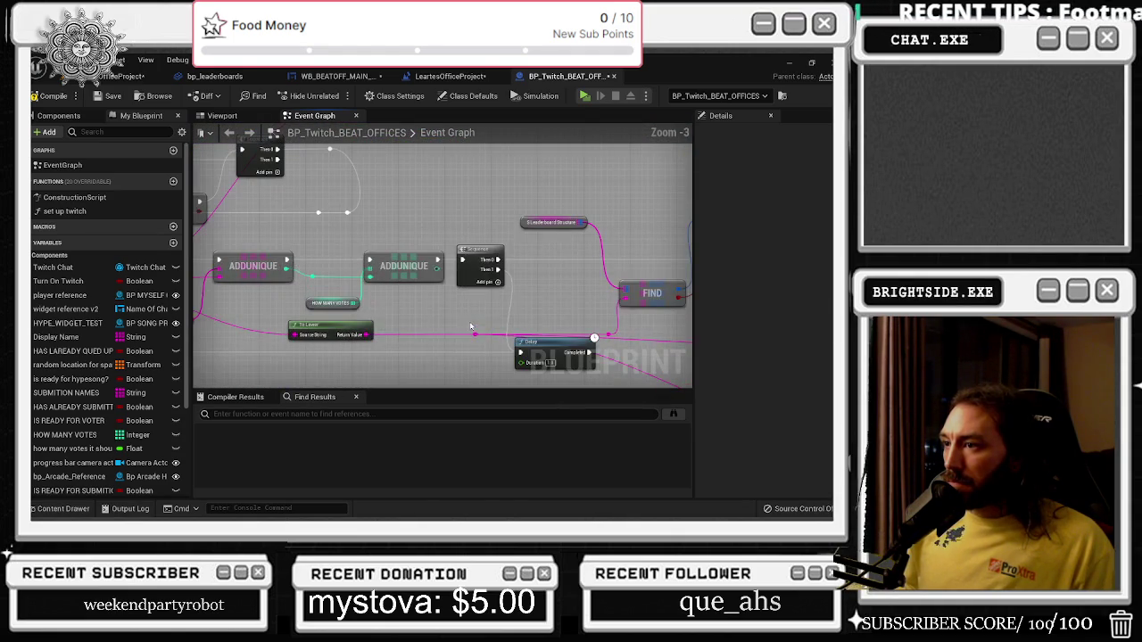
drag(448, 328, 66, 332)
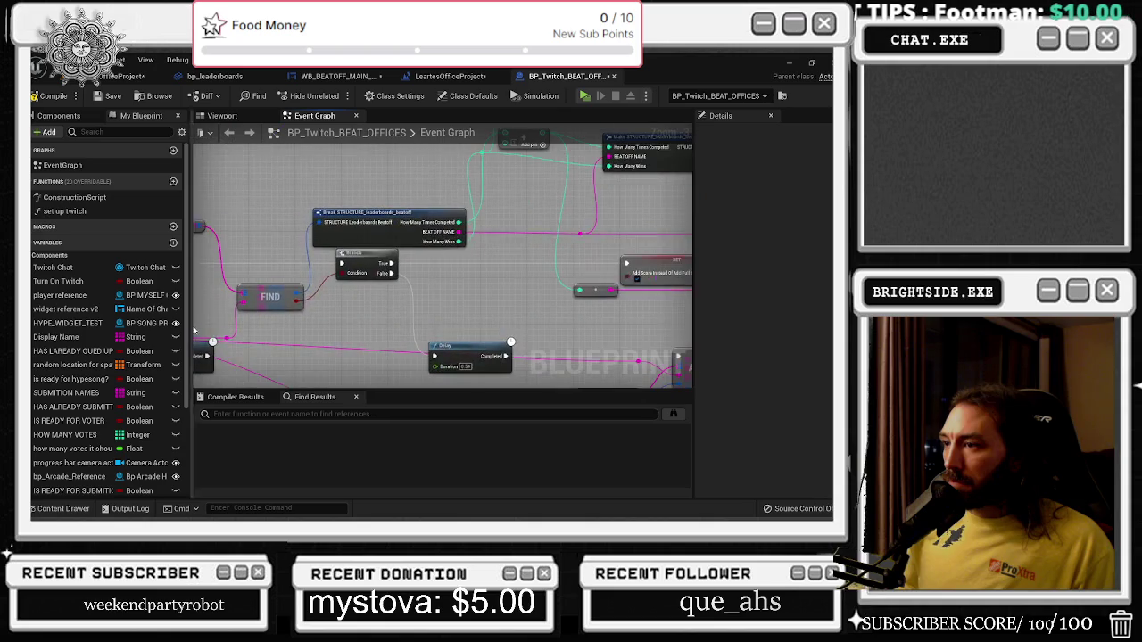
scroll(453, 308, down, 3)
scroll(477, 318, up, 3)
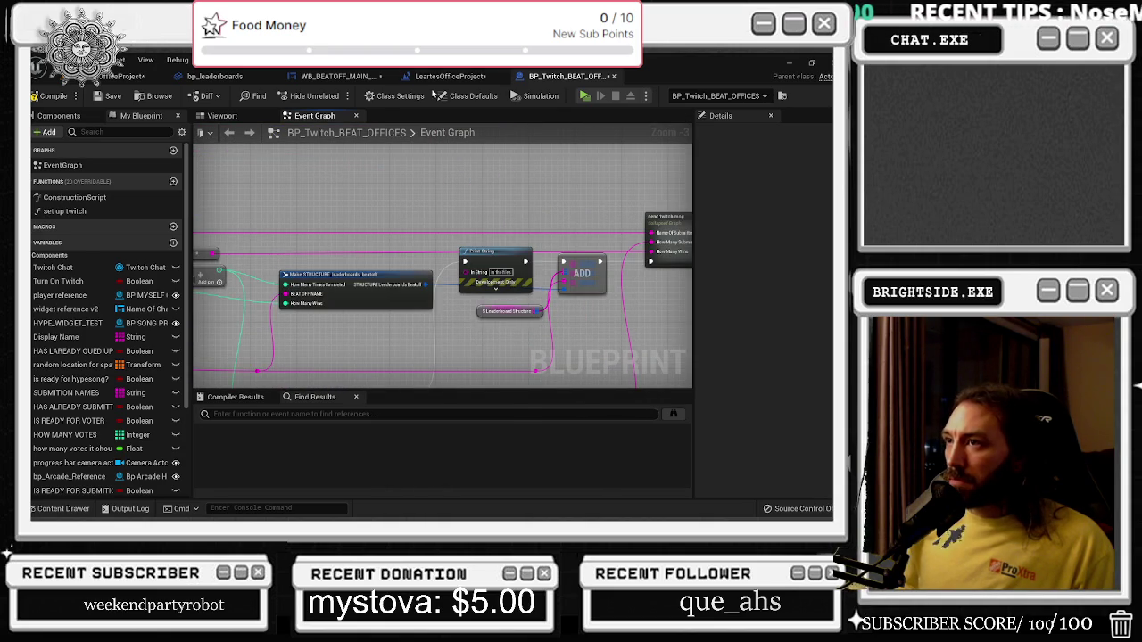
click(449, 76)
click(330, 77)
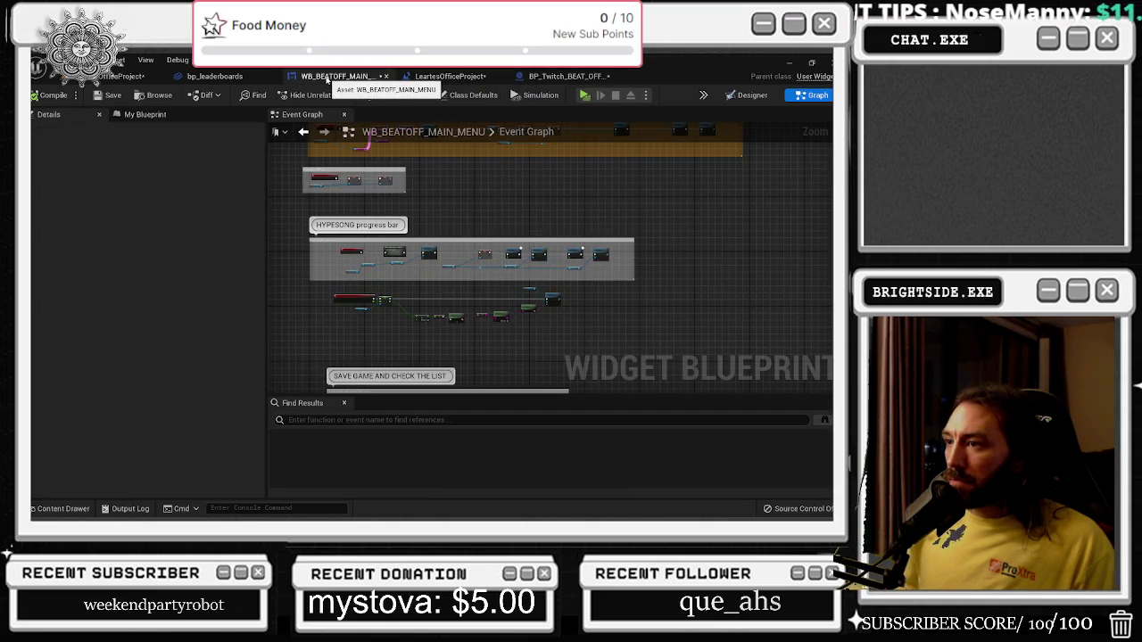
Find the LENGTH and VALUES loop nodes and select the SET and Save Game to Slot nodes.
scroll(409, 311, up, 4)
scroll(461, 241, up, 3)
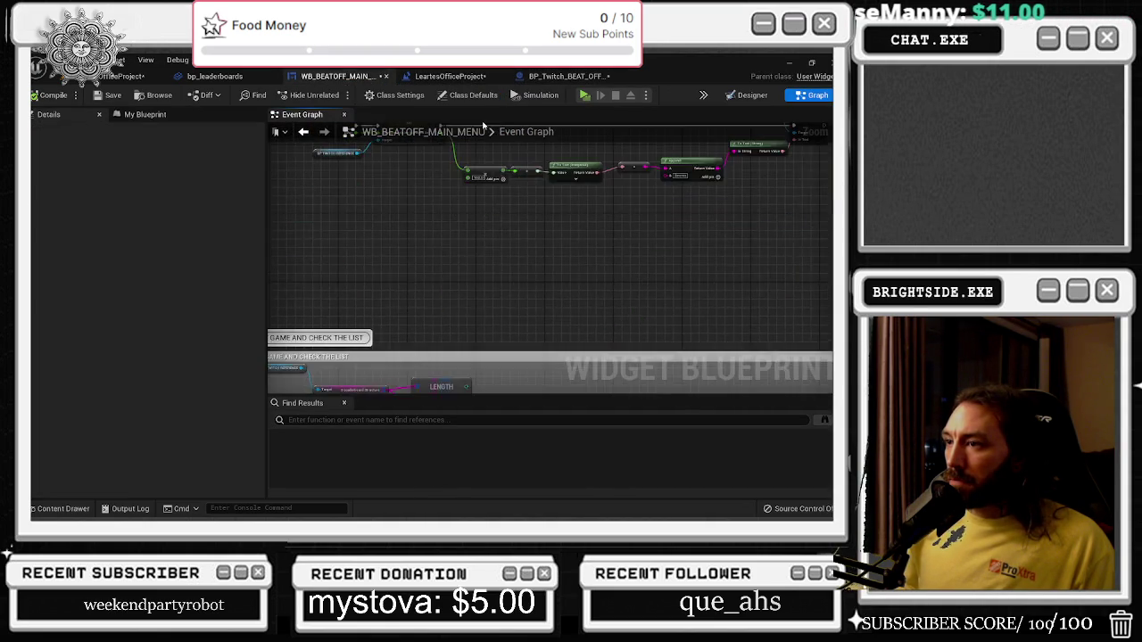
scroll(482, 215, down, 2)
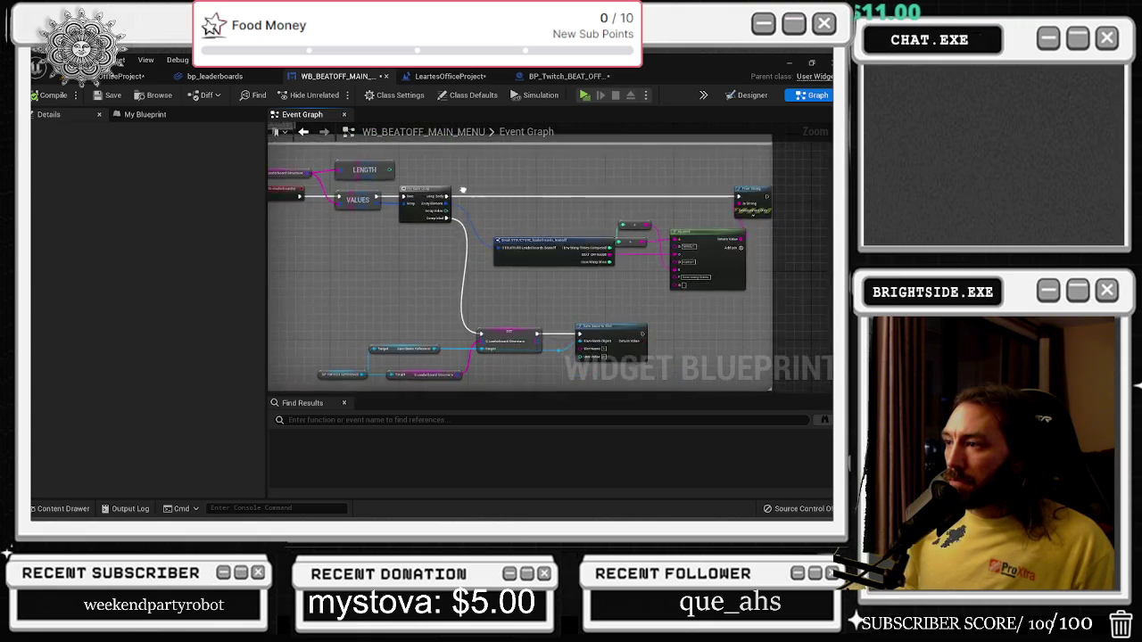
scroll(548, 257, up, 2)
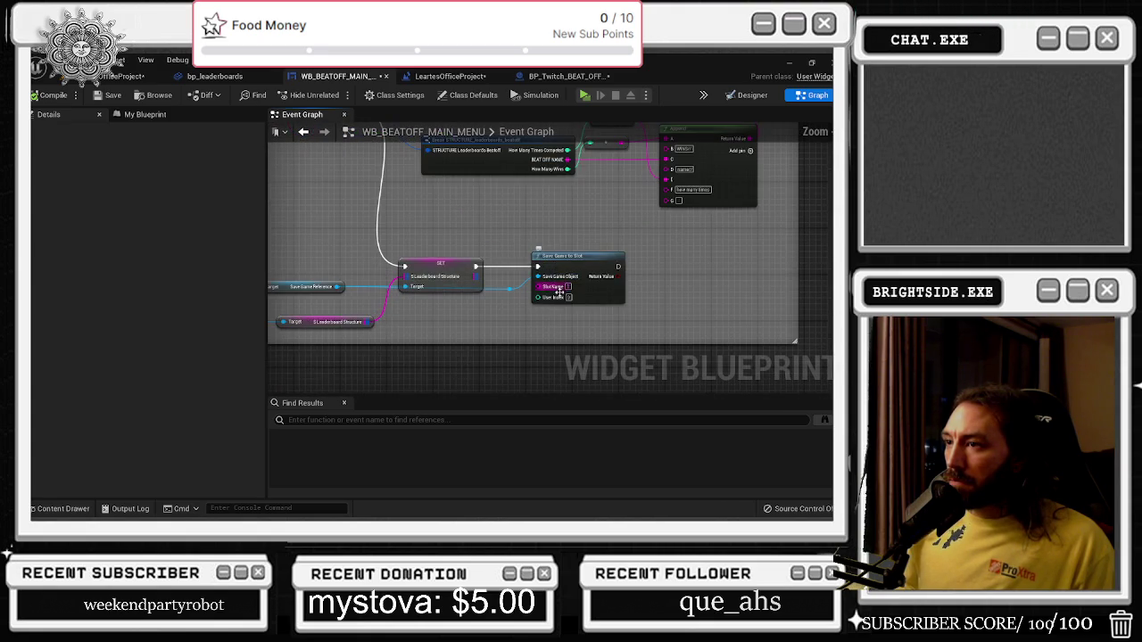
scroll(543, 303, up, 2)
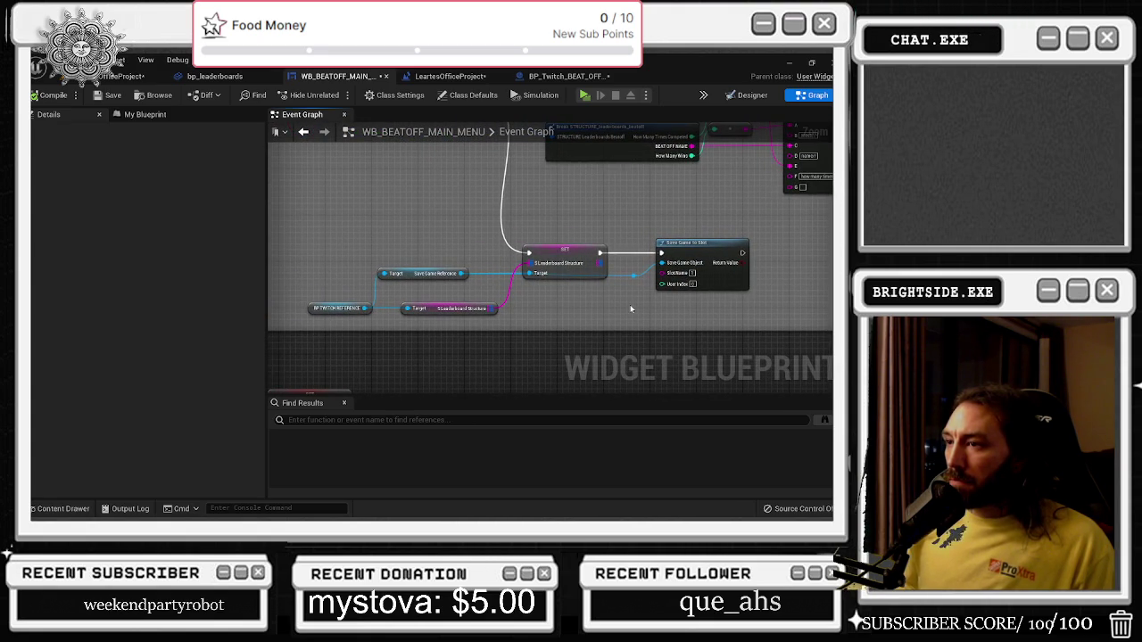
mouse_move(630, 304)
mouse_down()
mouse_move(715, 326)
mouse_move(779, 434)
mouse_up()
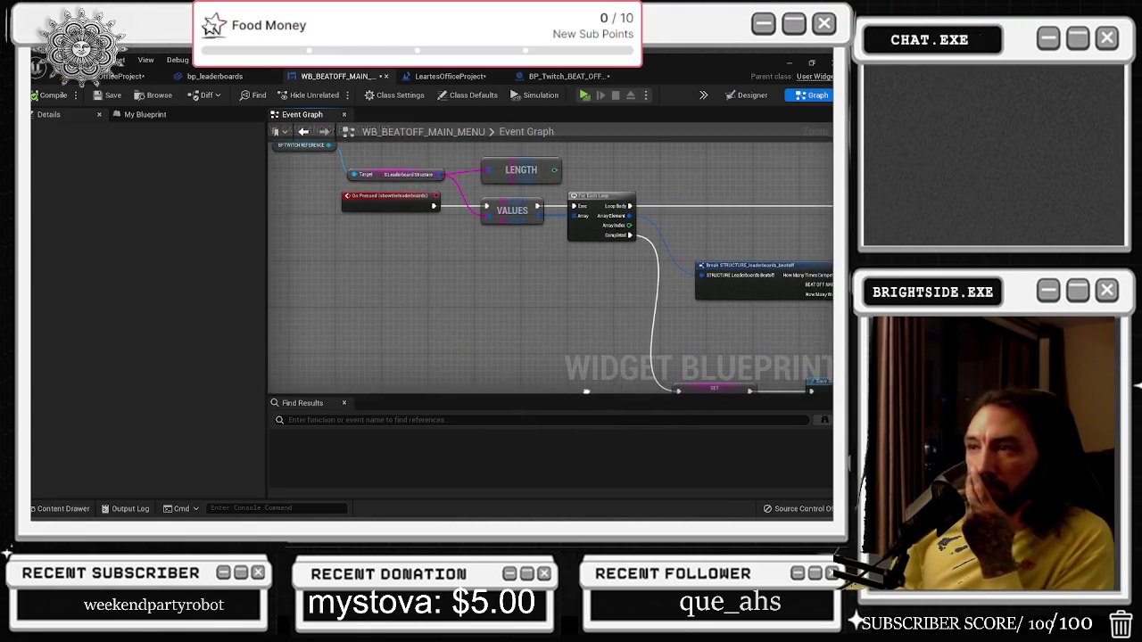
mouse_move(586, 390)
mouse_down()
mouse_move(444, 337)
mouse_move(441, 297)
mouse_move(496, 358)
mouse_move(317, 366)
mouse_move(450, 249)
mouse_up()
mouse_move(548, 280)
mouse_down()
mouse_move(744, 319)
mouse_move(735, 334)
mouse_up()
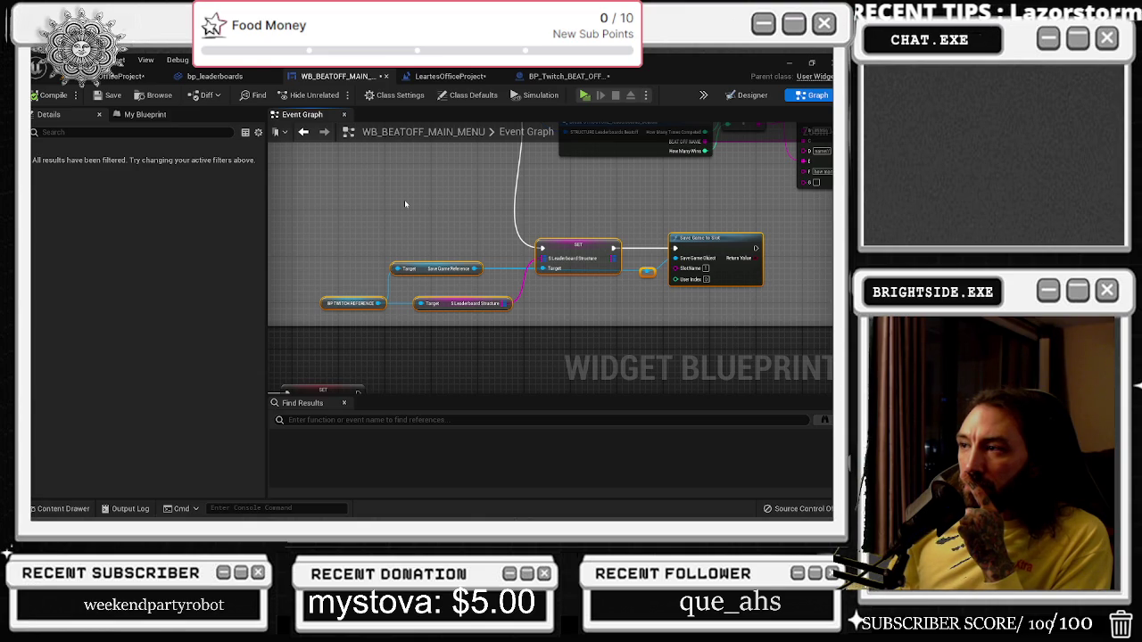
mouse_move(404, 205)
mouse_down()
mouse_move(513, 259)
mouse_move(504, 322)
mouse_move(498, 308)
mouse_move(494, 283)
mouse_move(549, 349)
mouse_move(237, 190)
mouse_up()
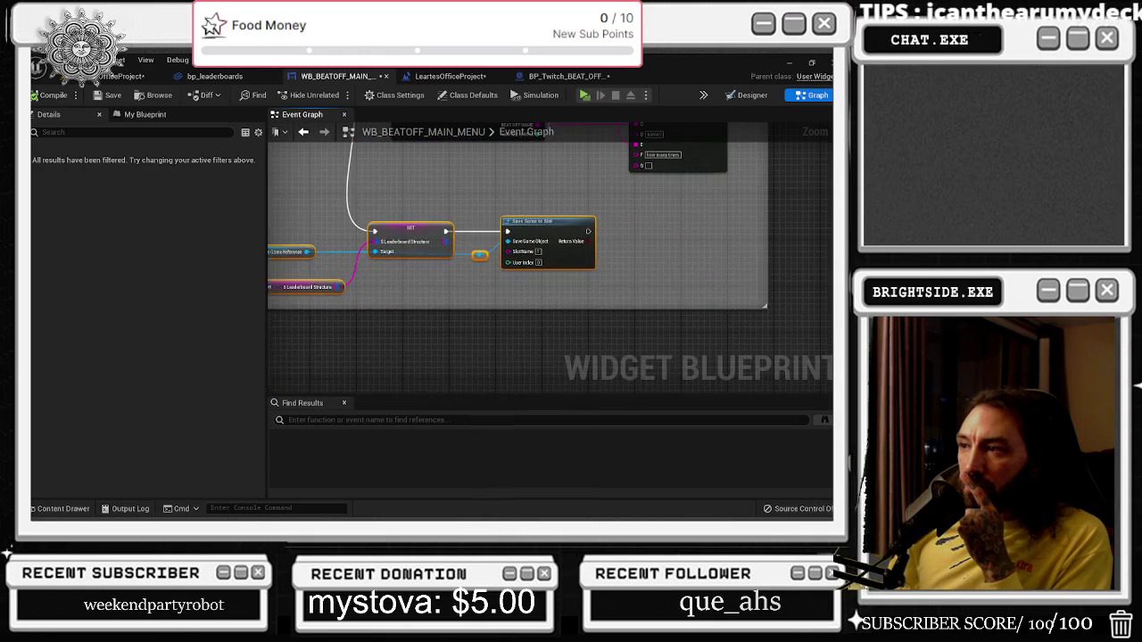
Toggle the widget between Designer and Graph views, then save the LeartesOfficeProject level.
click(749, 94)
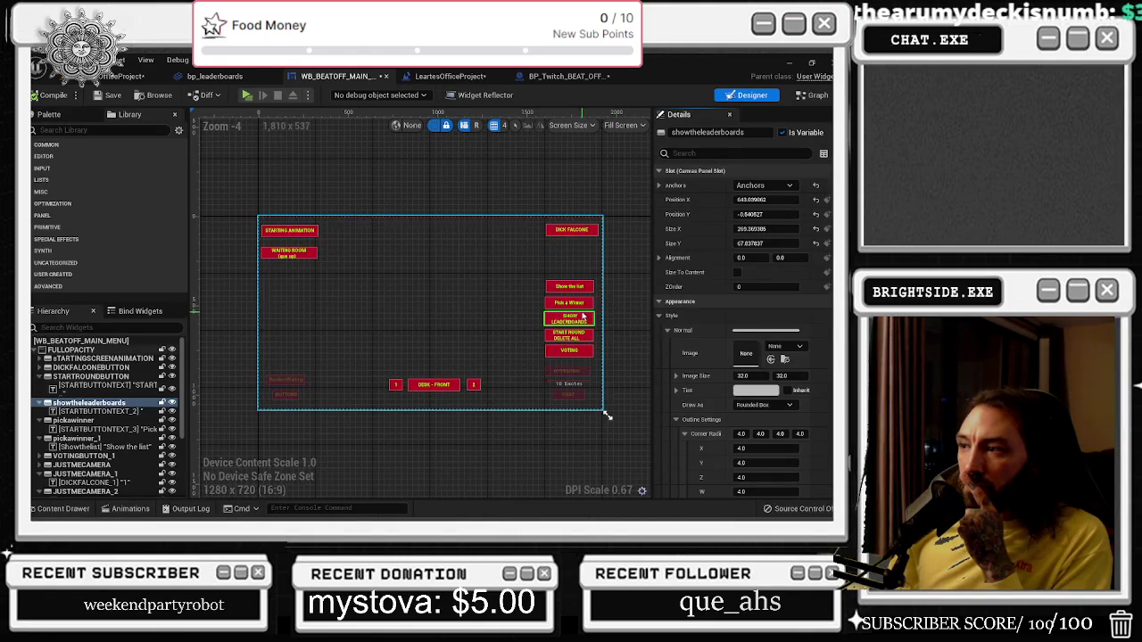
click(807, 97)
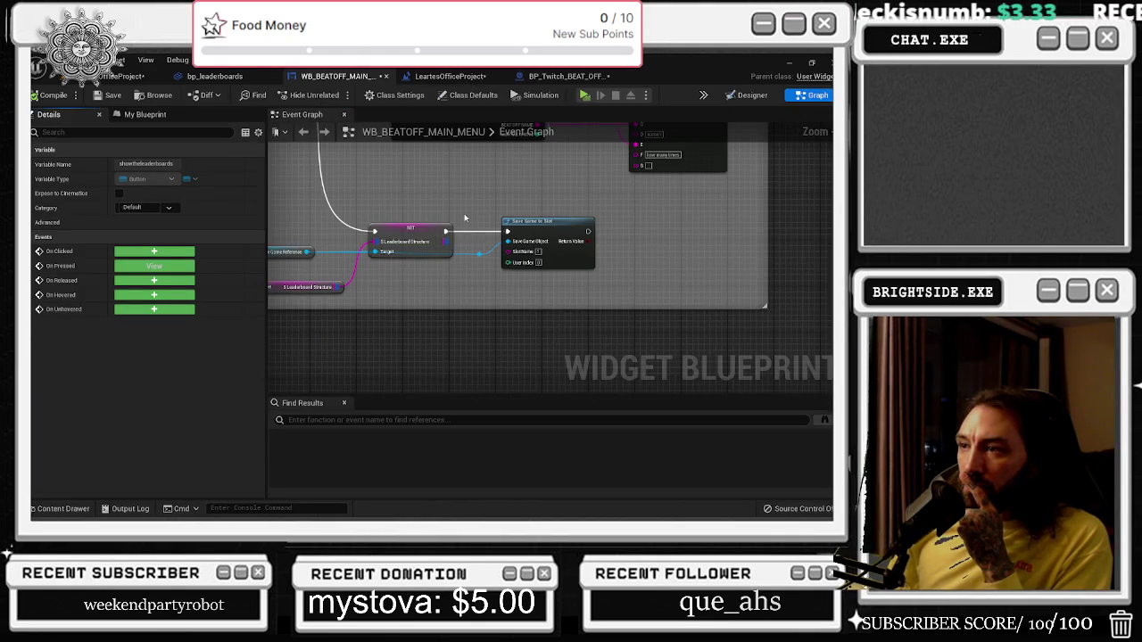
click(749, 96)
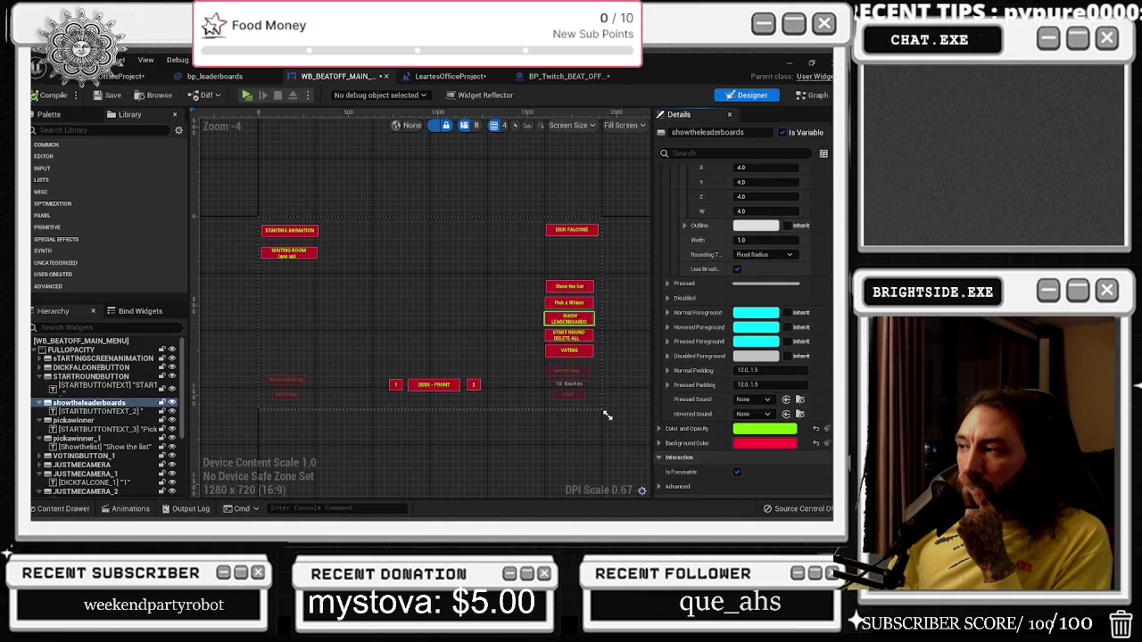
click(756, 448)
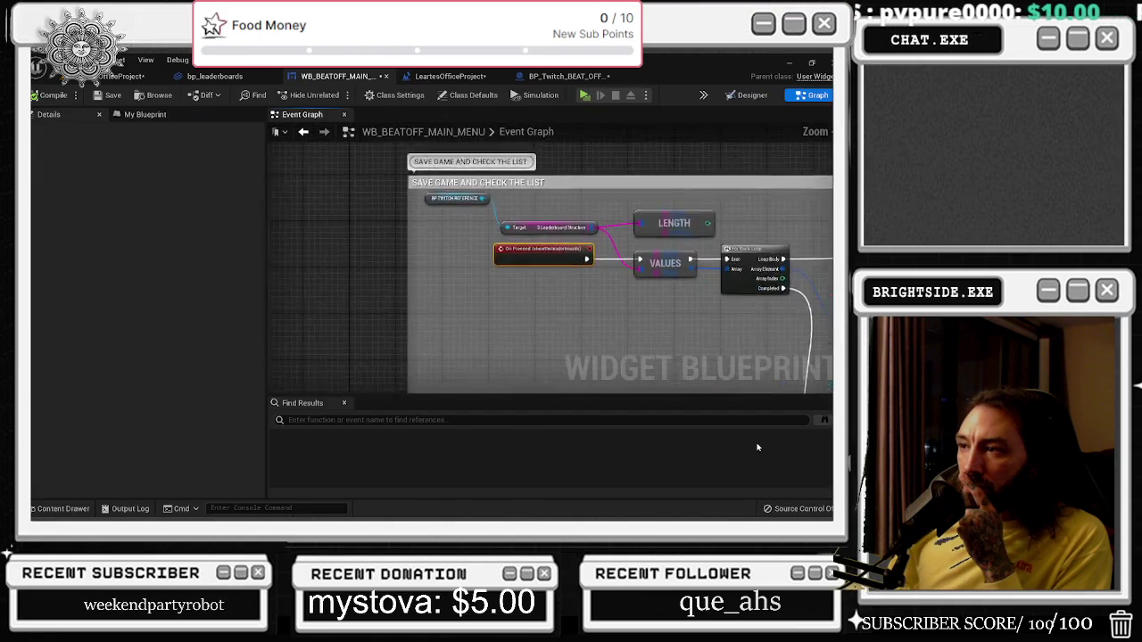
scroll(478, 305, down, 3)
scroll(535, 303, up, 3)
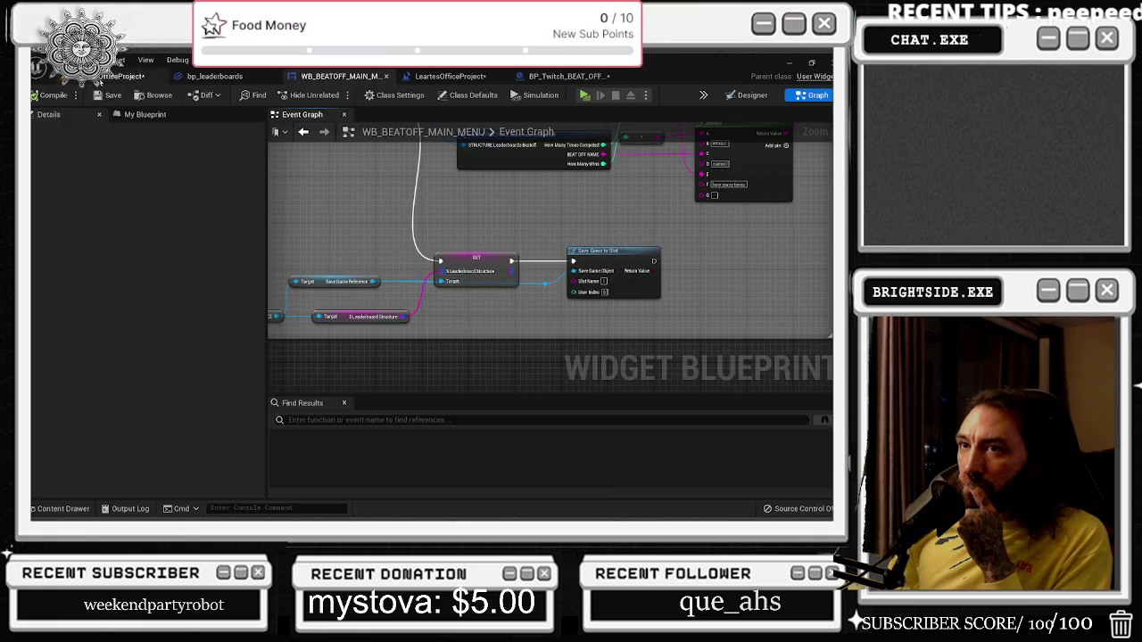
click(125, 76)
click(36, 94)
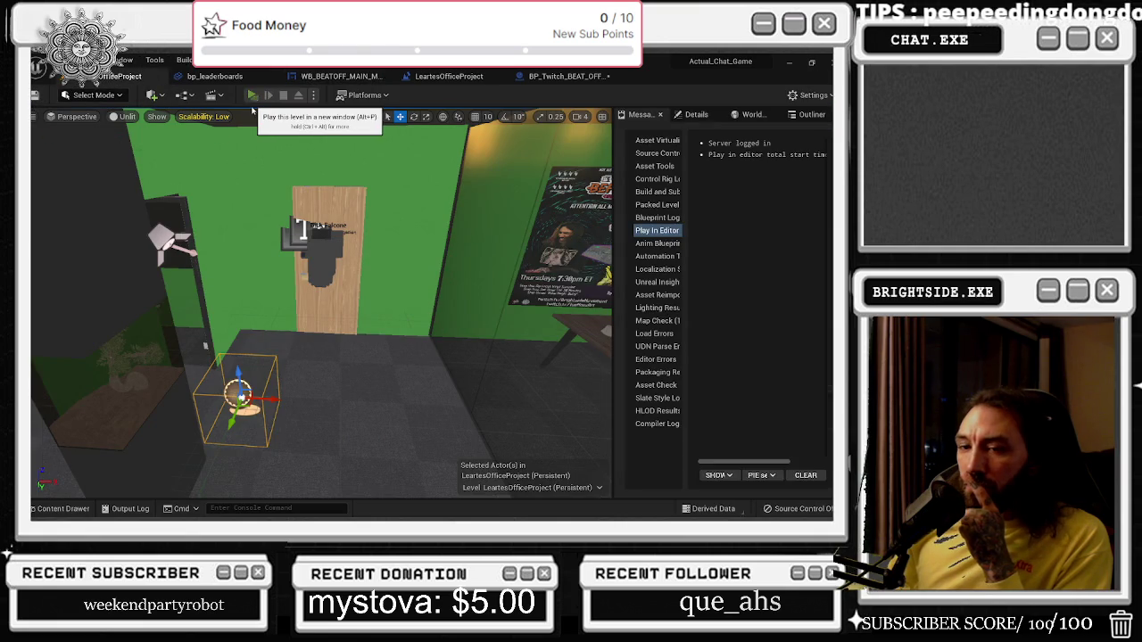
Launch the office level in a Play-in-Editor window and bring up the window list.
click(252, 94)
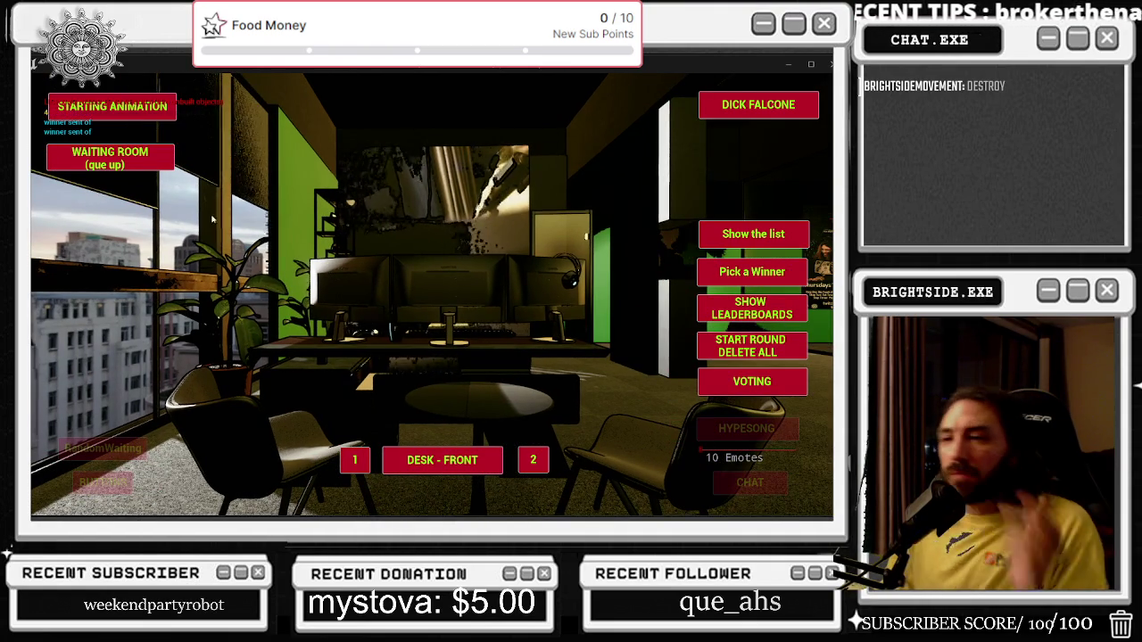
key(alt+Tab)
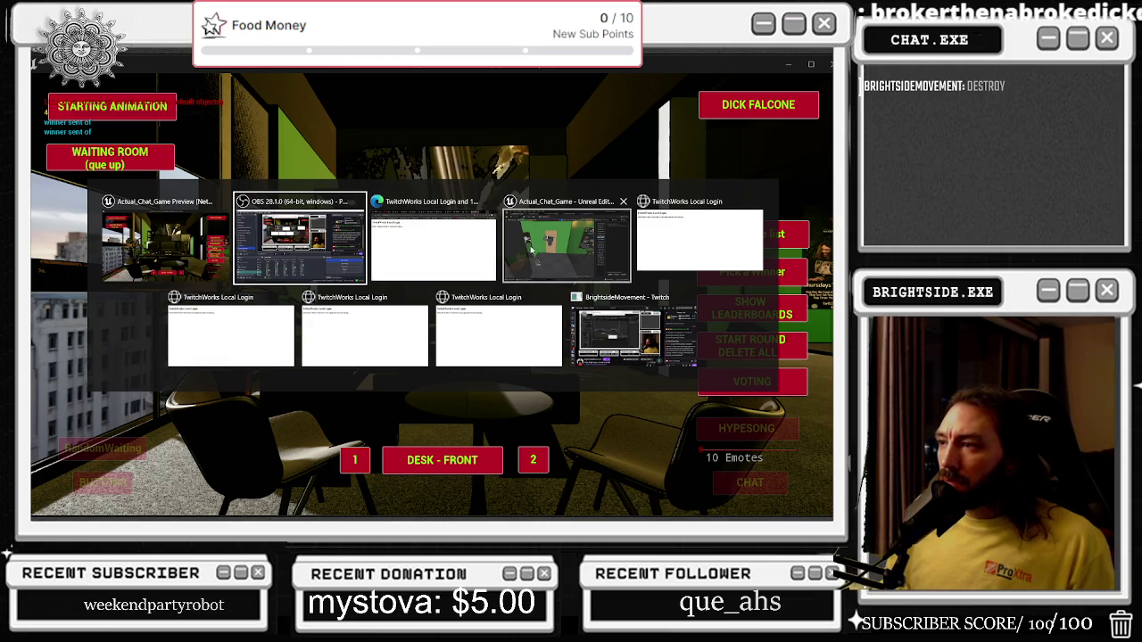
Return to the editor and browse the BP_Twitch_BEAT_OFFICES, level blueprint and WB_BEATOFF_MAIN_MENU tabs.
click(530, 252)
click(562, 76)
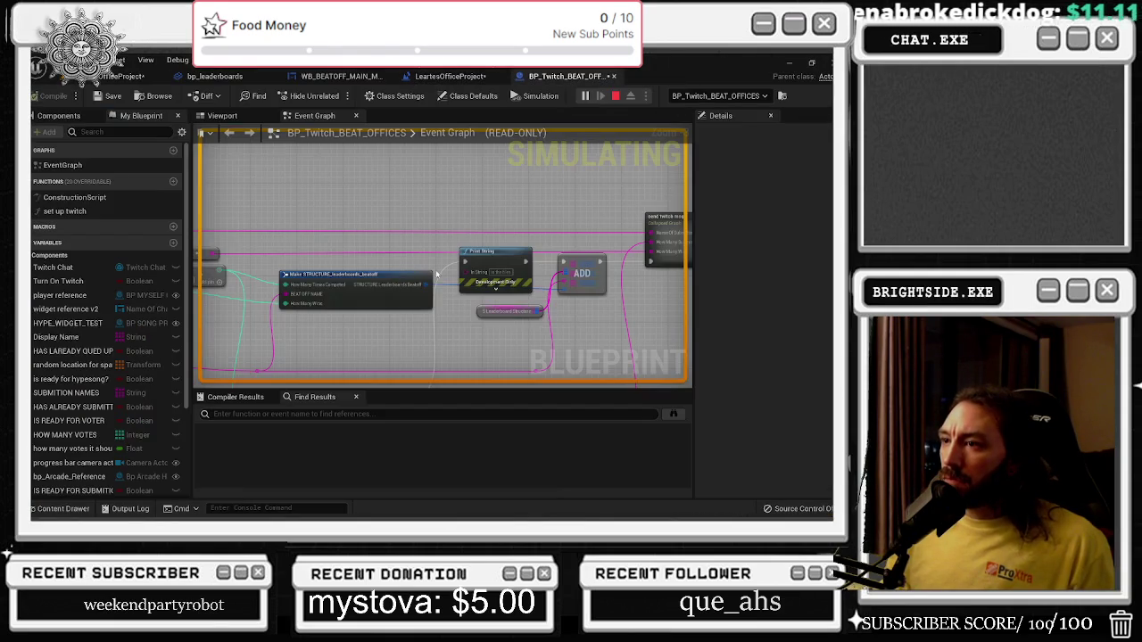
drag(476, 313, 757, 315)
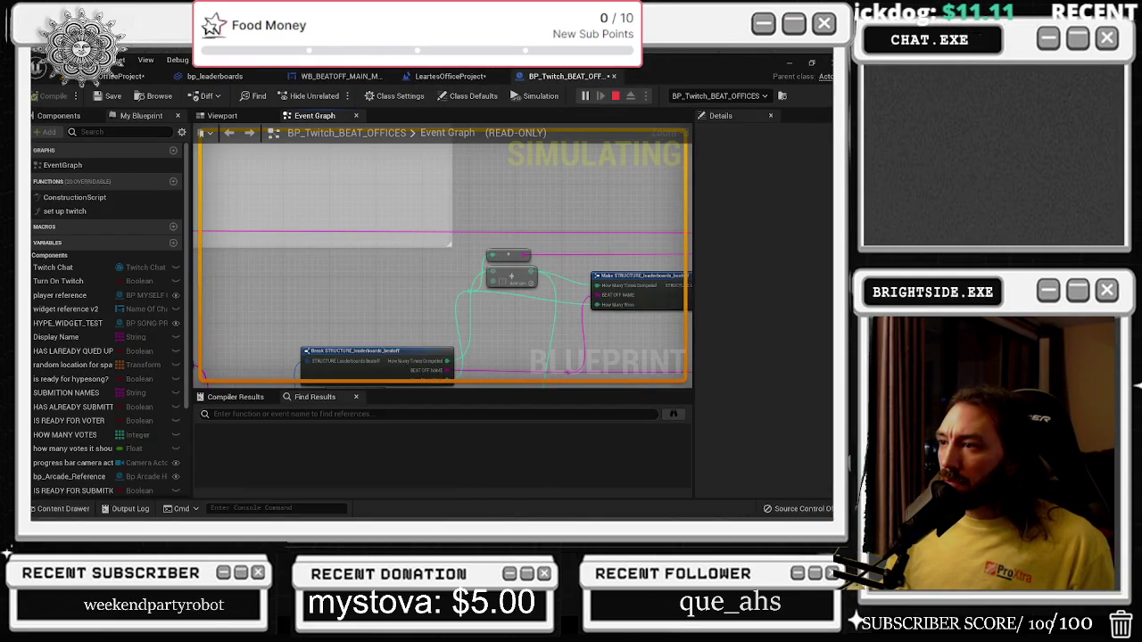
click(443, 79)
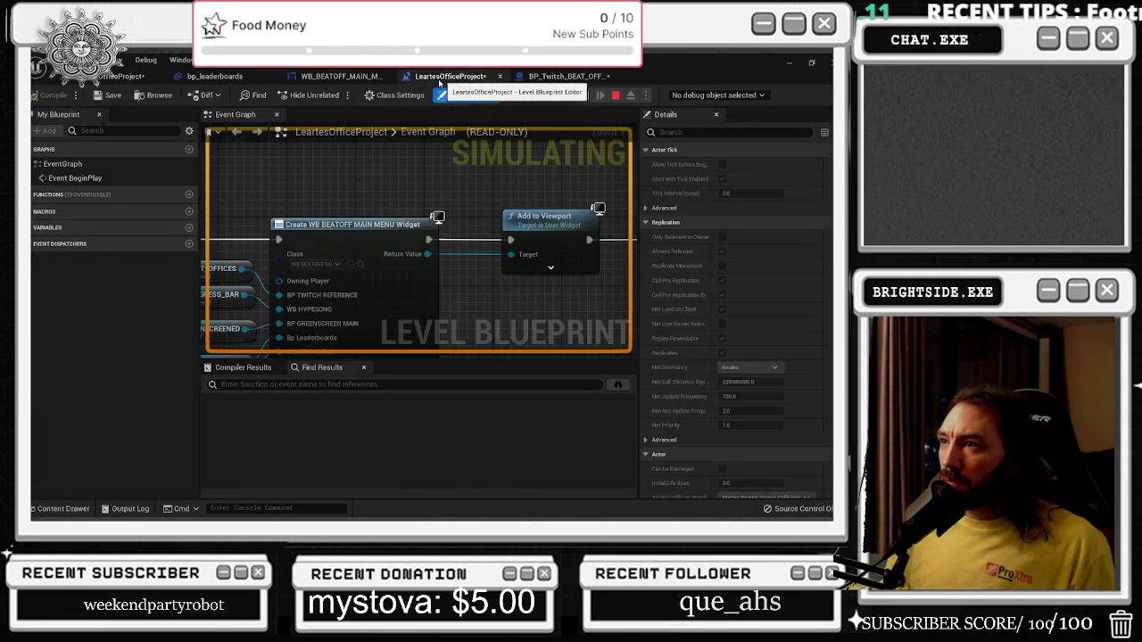
click(339, 78)
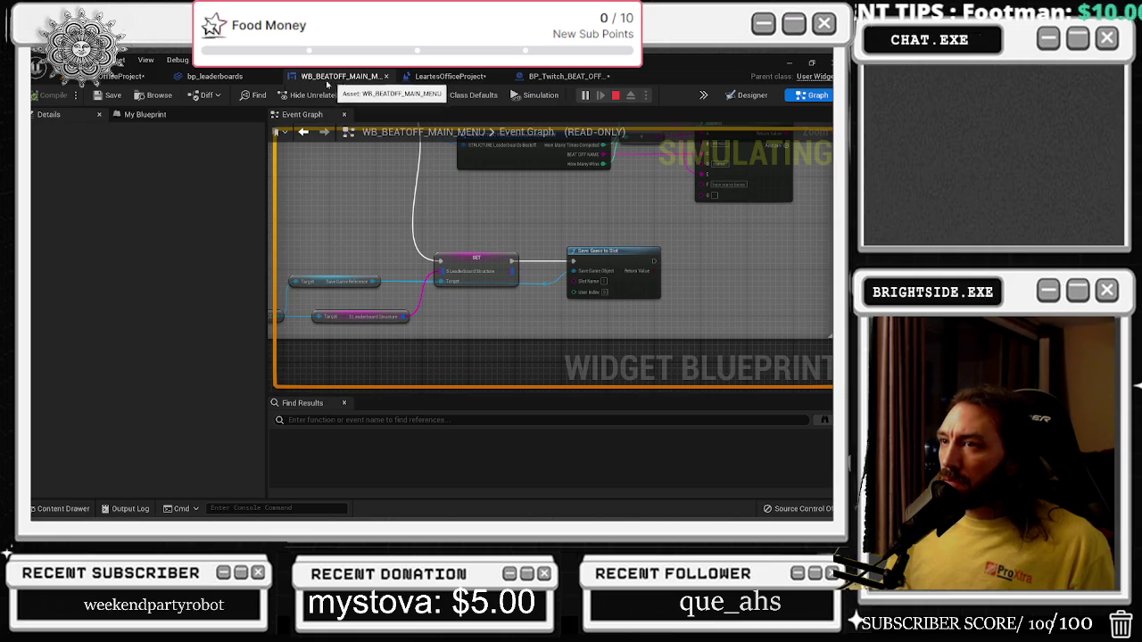
click(215, 76)
click(566, 76)
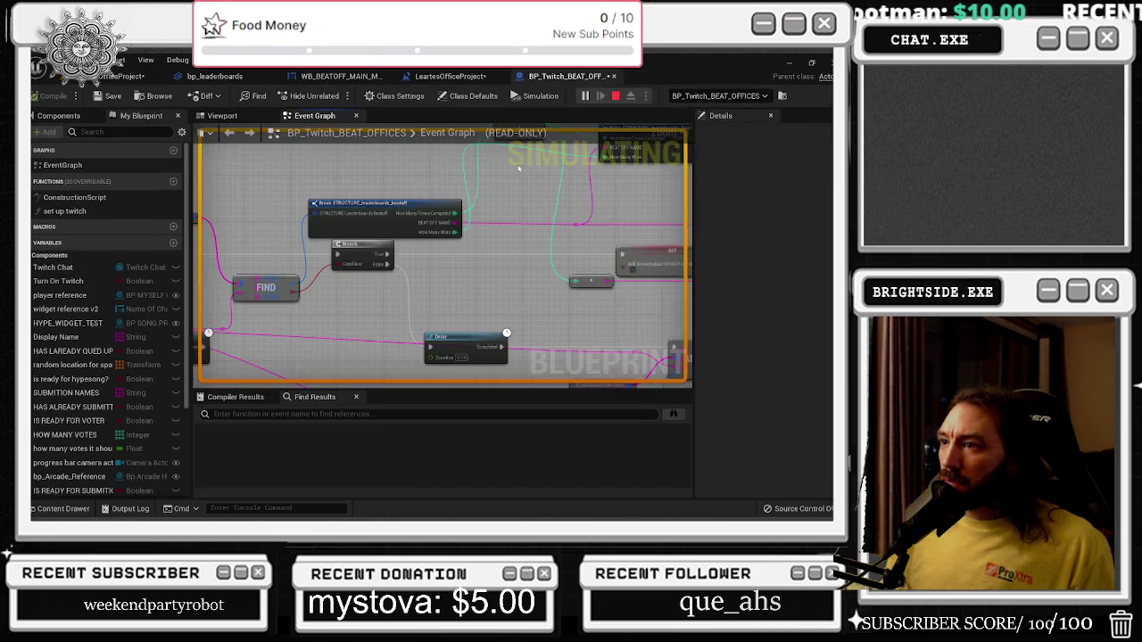
scroll(505, 237, down, 8)
scroll(490, 266, up, 2)
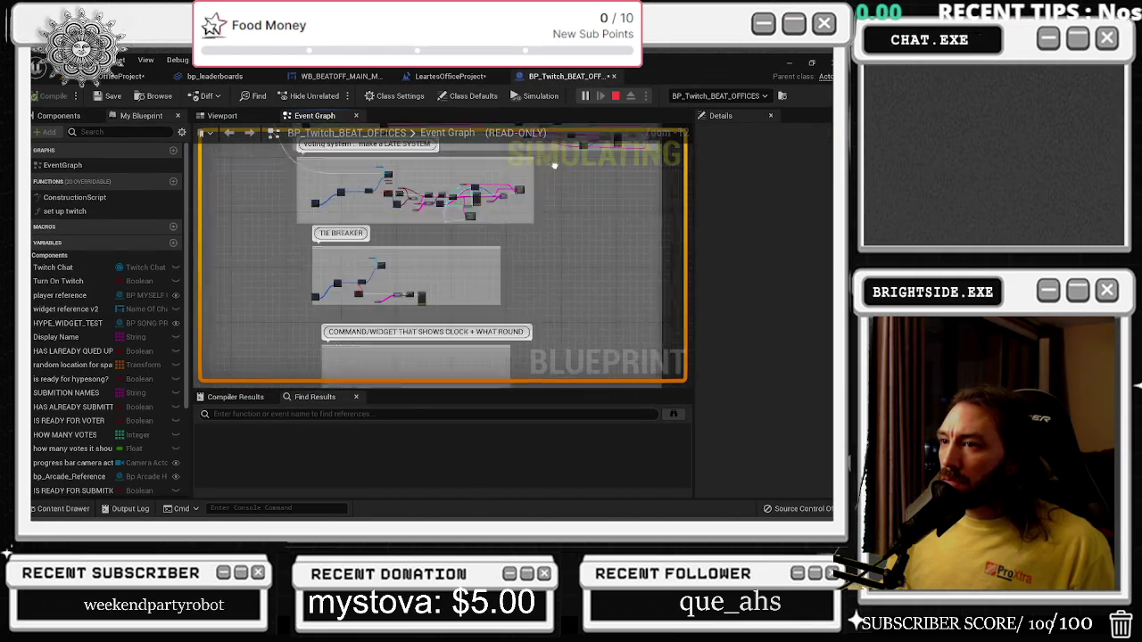
scroll(357, 250, up, 3)
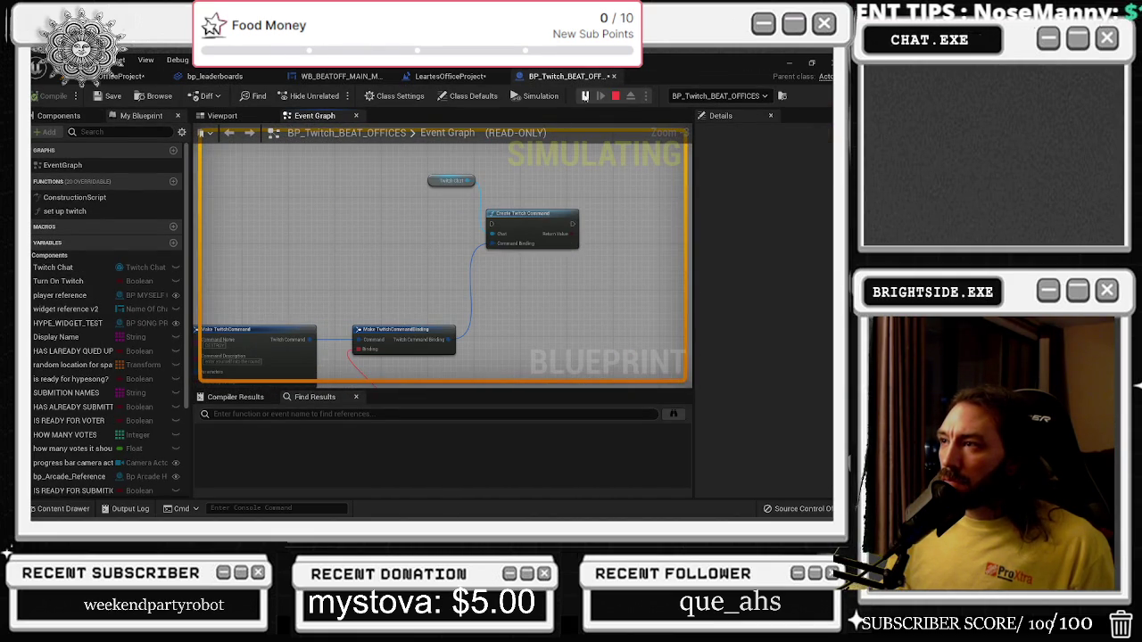
Stop the running play session with BP_Twitch_BEAT_OFFICES showing.
click(614, 96)
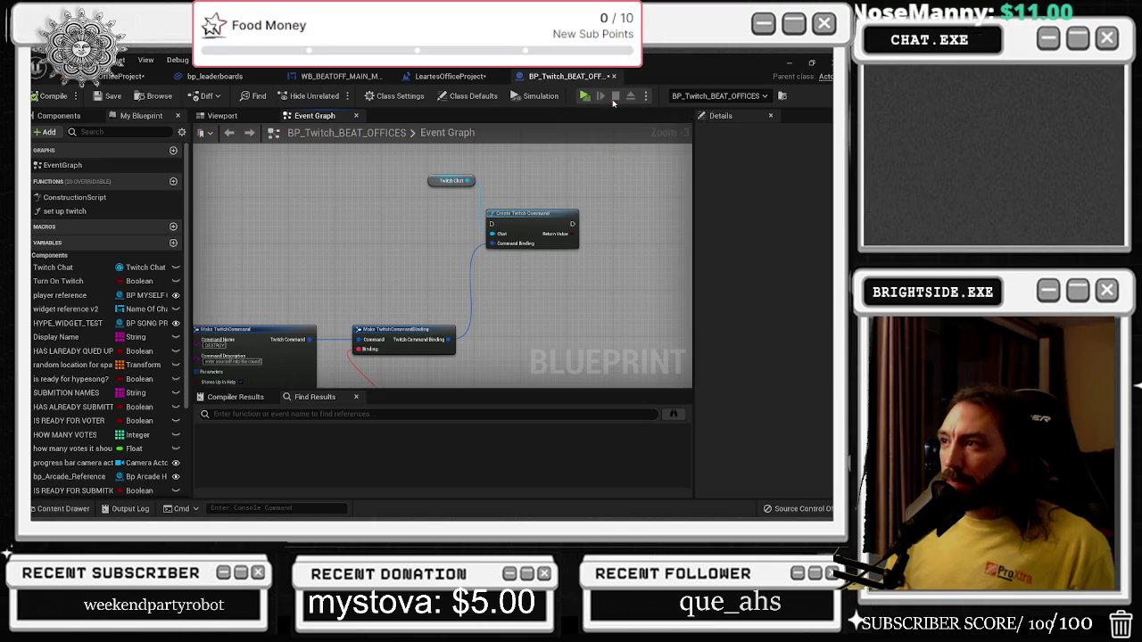
scroll(493, 193, down, 3)
scroll(445, 235, up, 4)
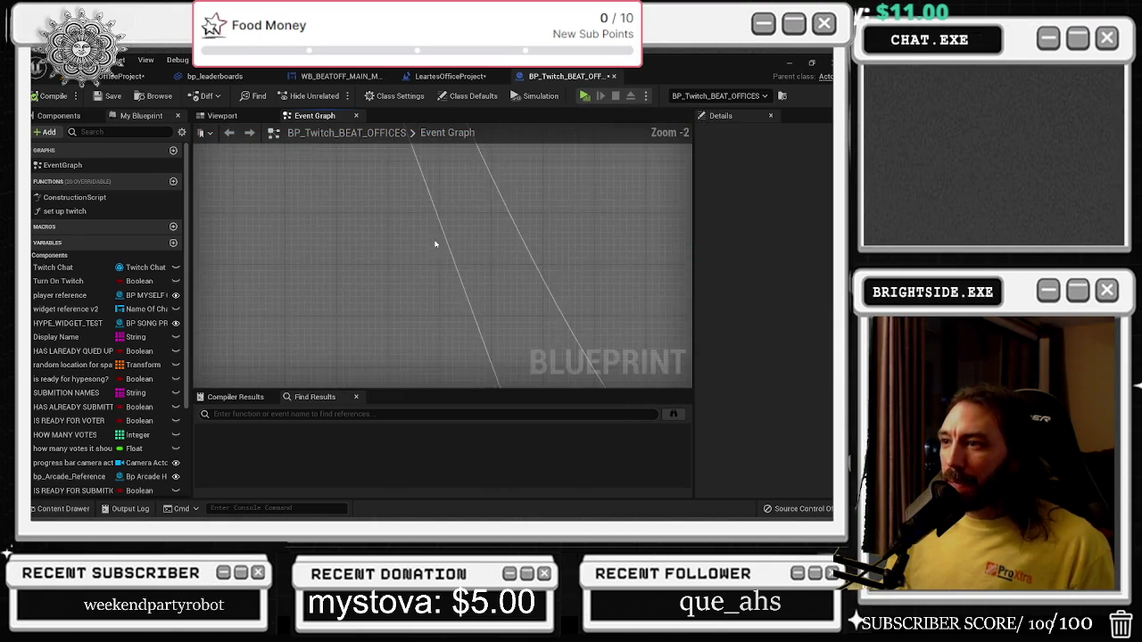
Review the Sequence, Create Twitch Command, DESTROY and REMOVE nodes, then start a play-in-editor test.
mouse_move(394, 258)
mouse_down()
mouse_move(328, 256)
mouse_move(459, 378)
mouse_move(668, 347)
mouse_move(569, 337)
mouse_move(704, 331)
mouse_move(726, 362)
mouse_move(557, 384)
mouse_move(501, 169)
mouse_move(489, 221)
mouse_move(458, 252)
mouse_move(229, 256)
mouse_move(393, 265)
mouse_move(458, 349)
mouse_move(461, 401)
mouse_move(438, 279)
mouse_move(428, 285)
mouse_move(431, 243)
mouse_up()
scroll(393, 265, down, 8)
scroll(438, 278, up, 7)
drag(286, 230, 297, 156)
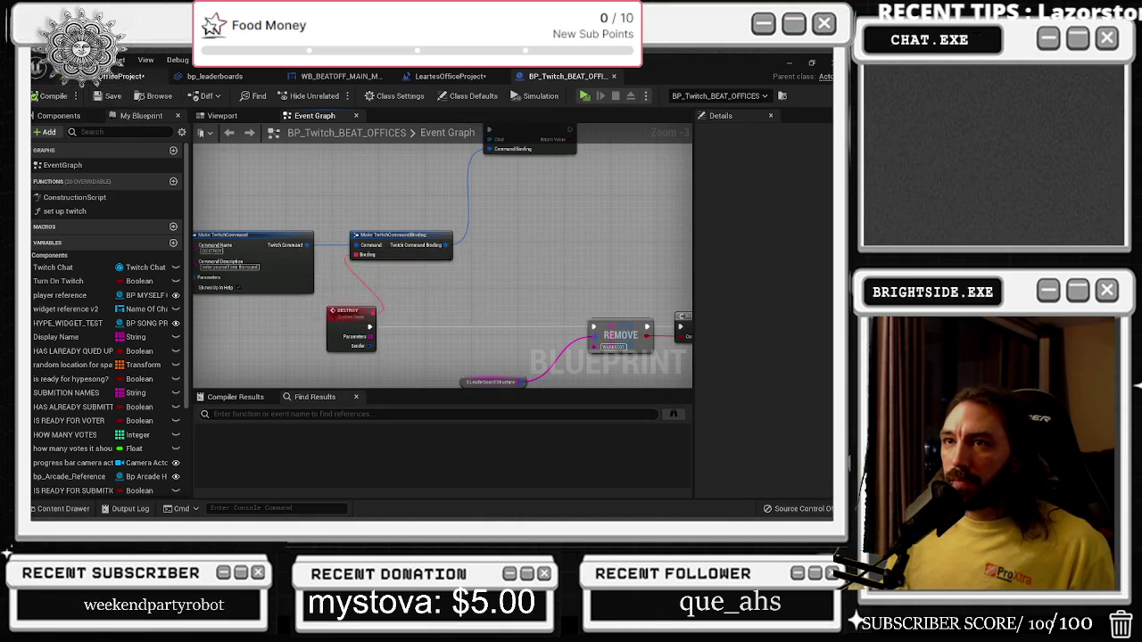
click(130, 75)
click(255, 102)
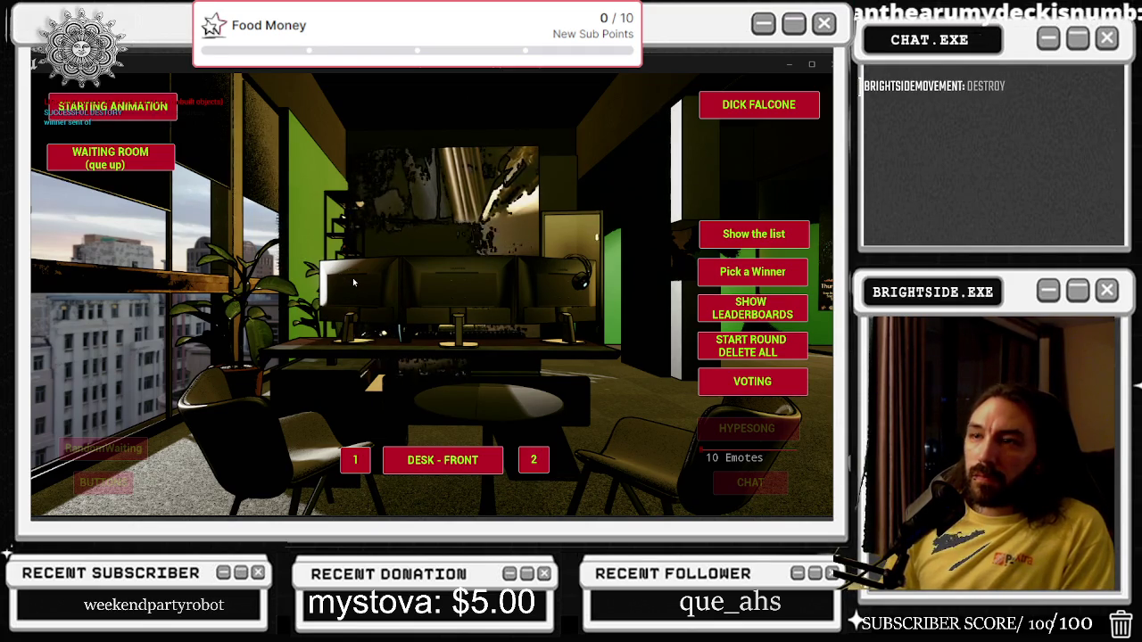
Show the Top 10 leaderboards and print the players' wins list in game, then stop.
click(776, 249)
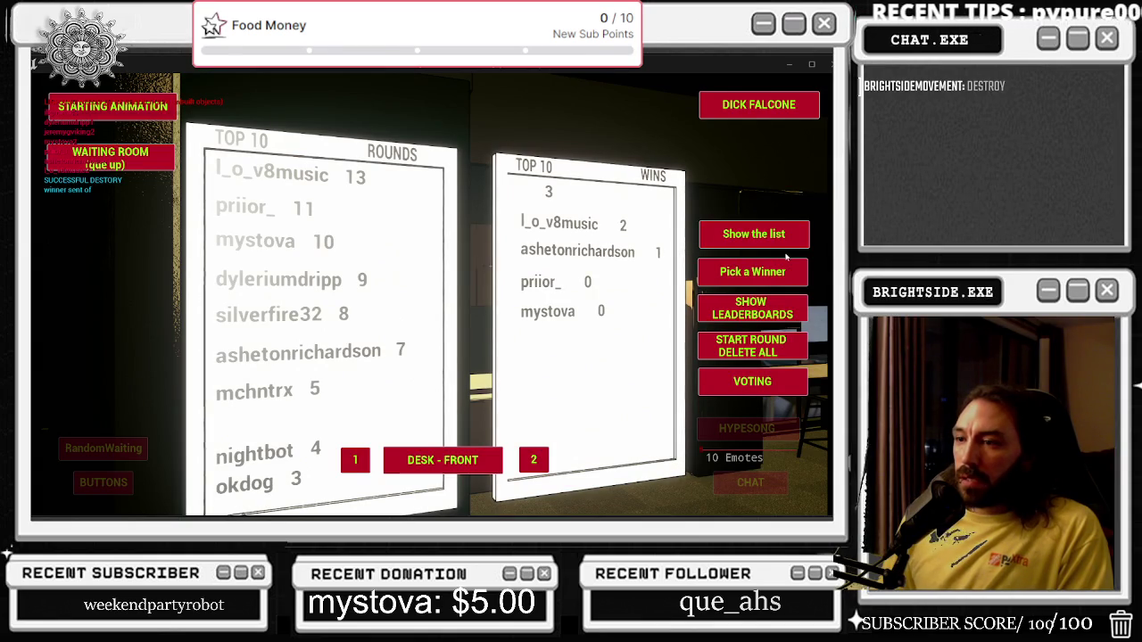
click(761, 311)
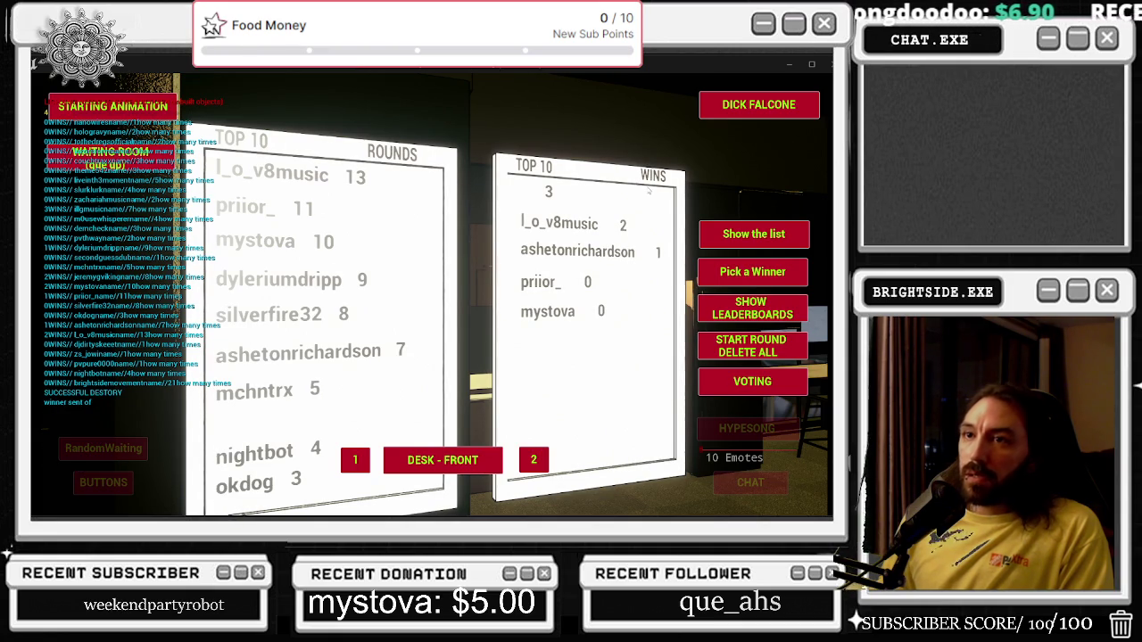
click(778, 357)
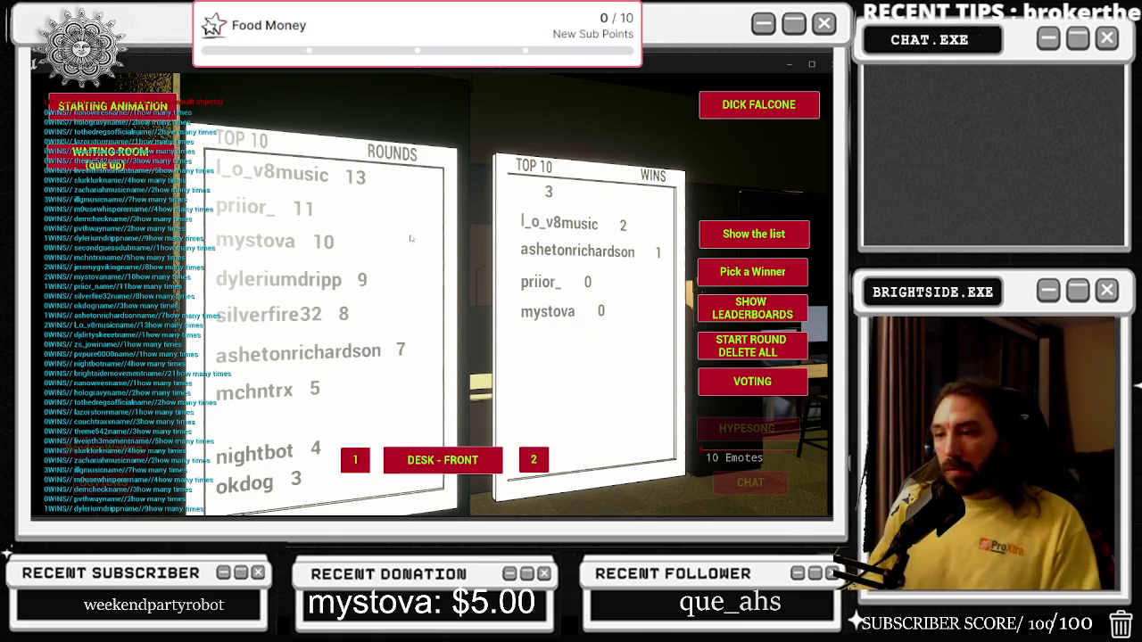
key(Escape)
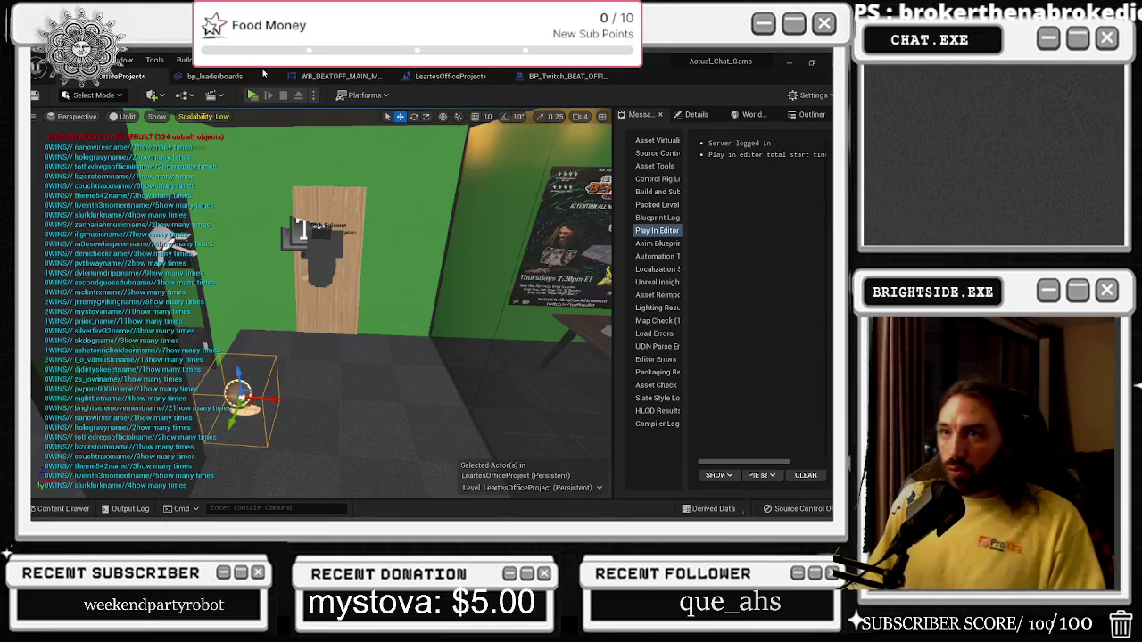
Replay the level briefly, stop it, and return to the BP_Twitch_BEAT_OFFICES event graph.
click(253, 95)
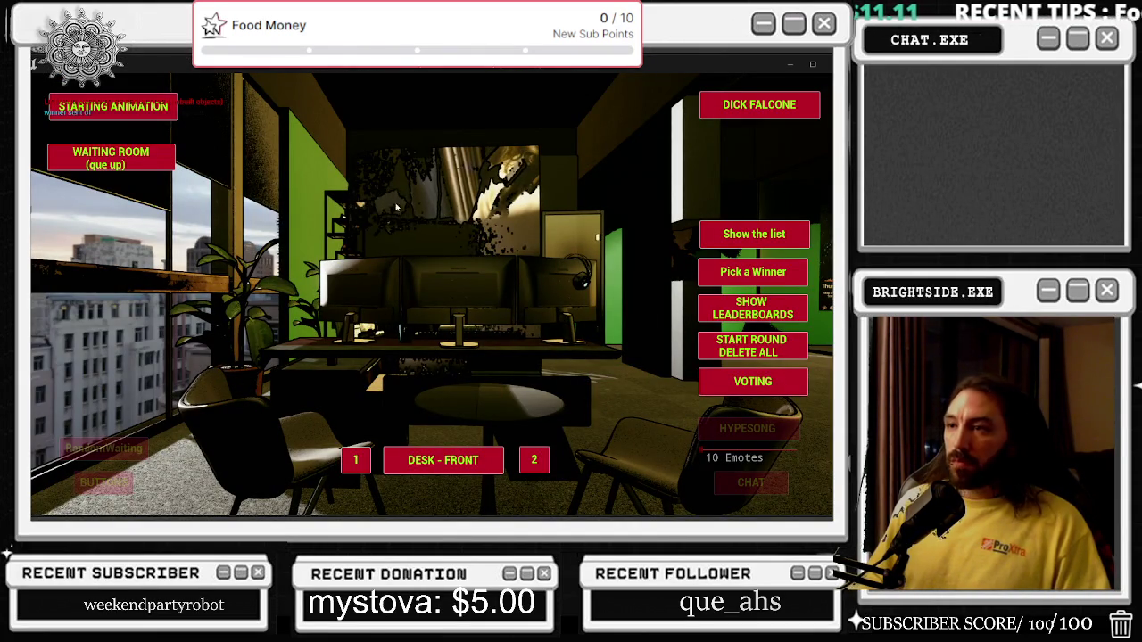
key(Escape)
click(535, 76)
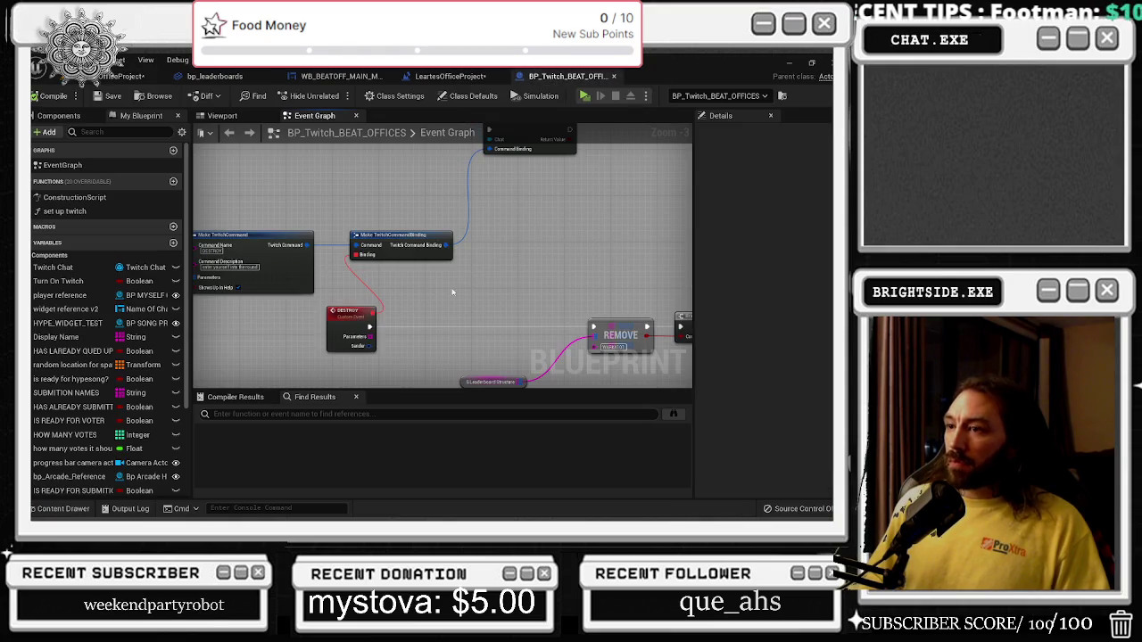
Paste a longer key value into the REMOVE node's key pin.
mouse_move(437, 222)
mouse_down()
mouse_move(602, 240)
mouse_move(451, 290)
mouse_up()
key(ctrl+v)
click(494, 221)
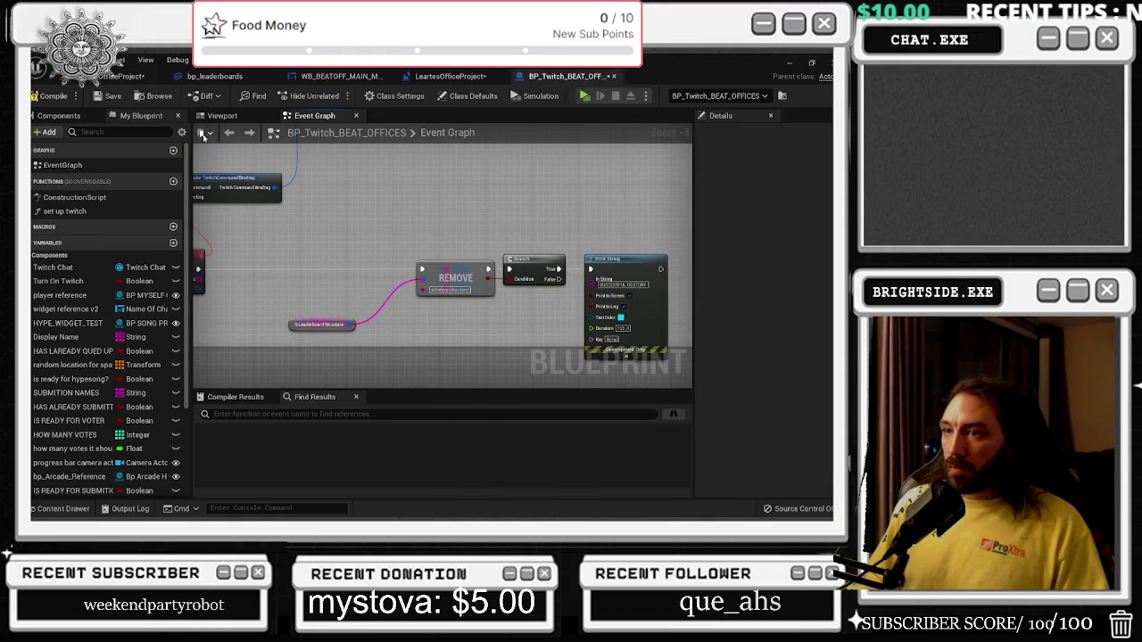
Play the level, show and refresh the Top 10 leaderboards, then stop.
click(125, 76)
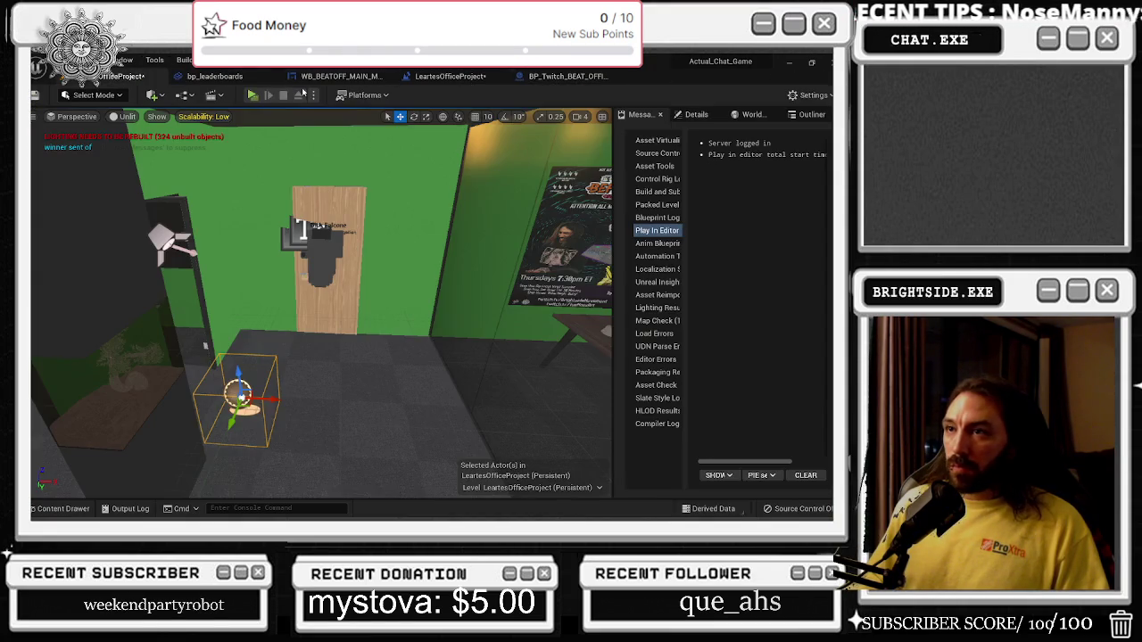
click(252, 95)
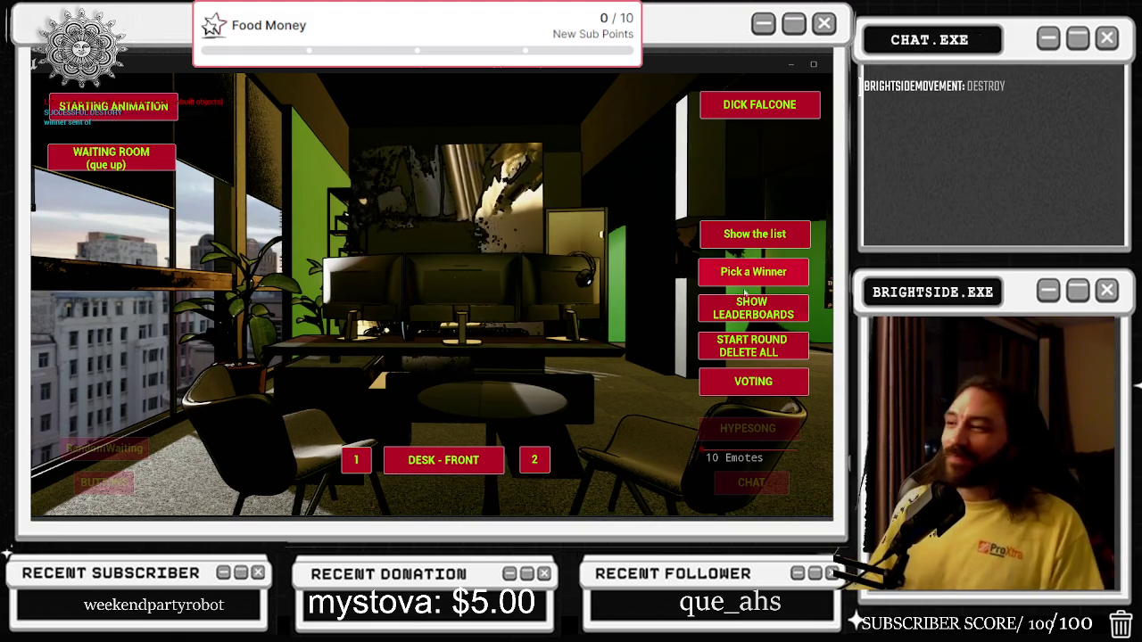
click(764, 312)
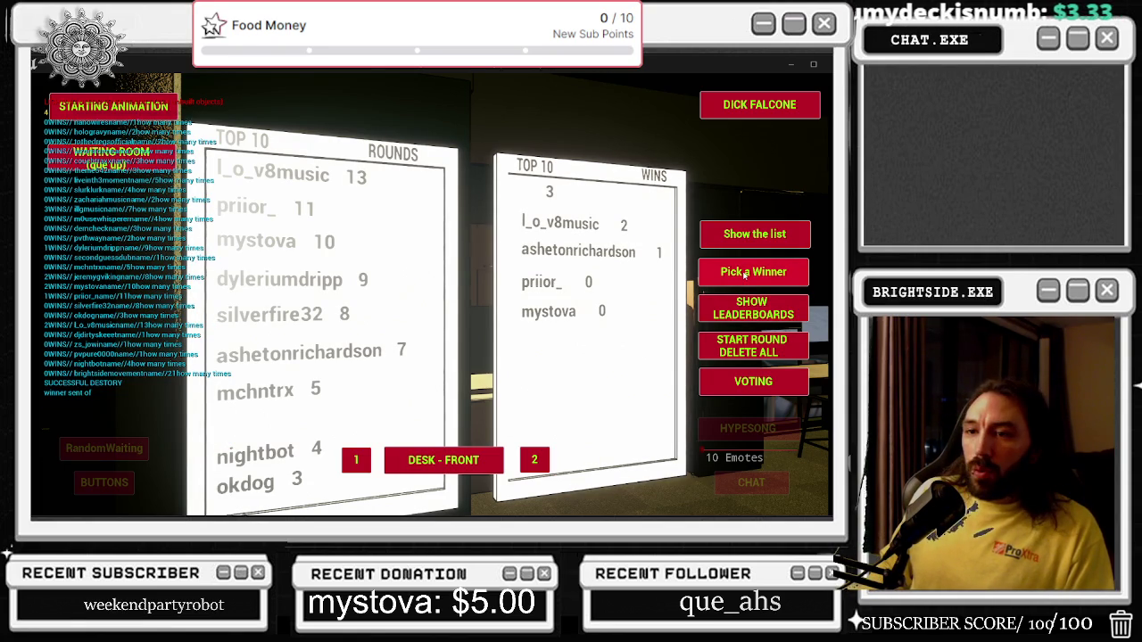
click(767, 313)
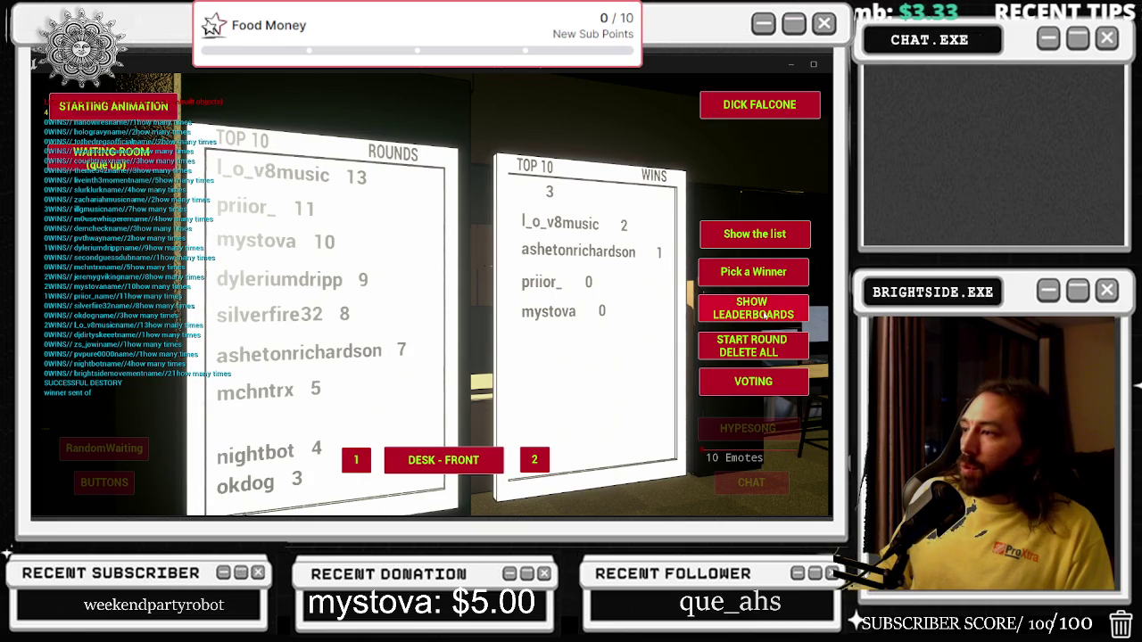
click(766, 313)
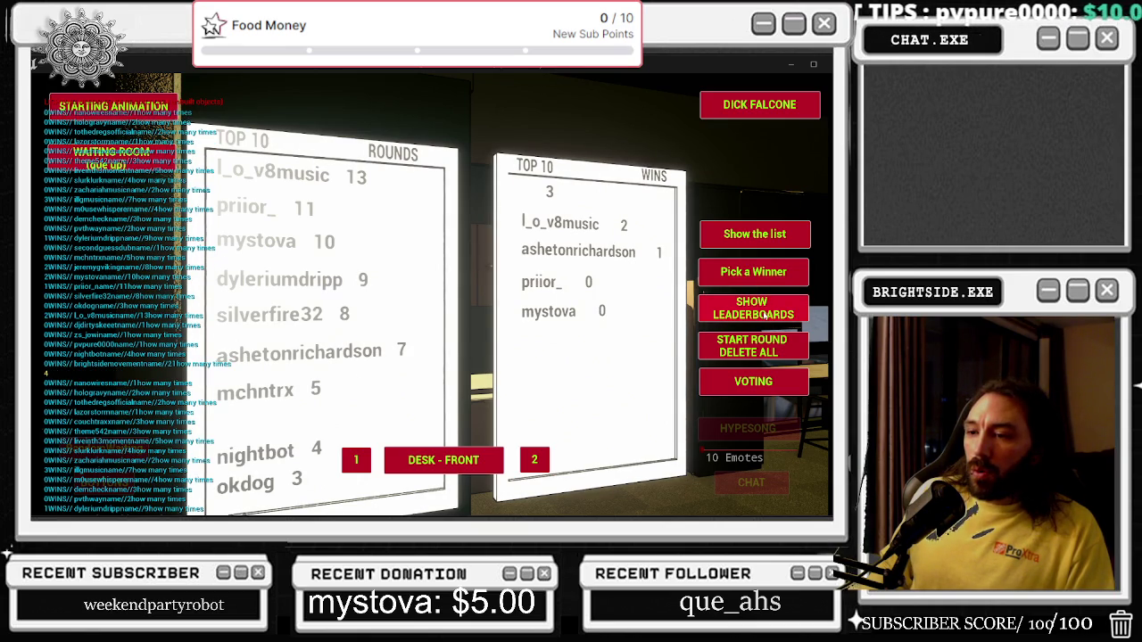
key(Escape)
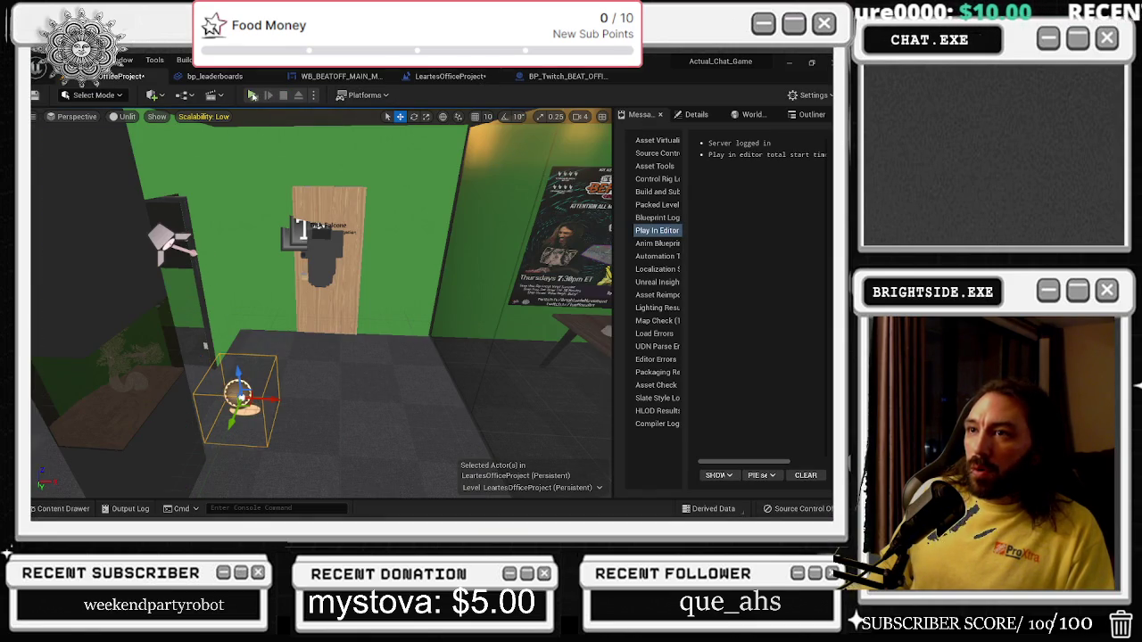
Check the BP_Twitch_BEAT_OFFICES graph, then play the level again.
click(567, 75)
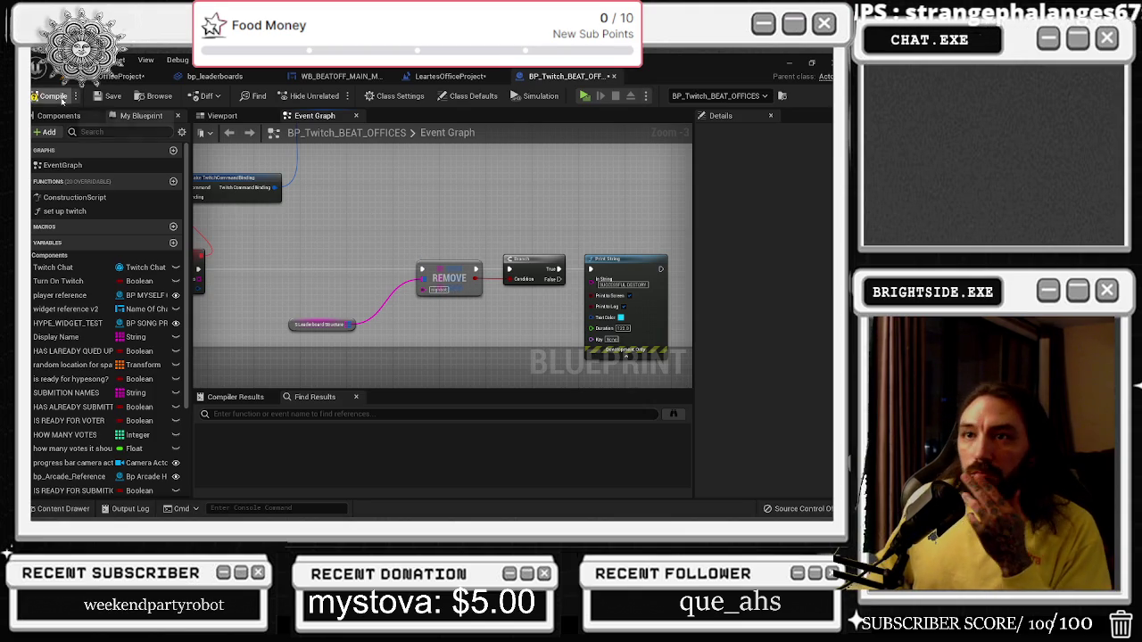
click(116, 76)
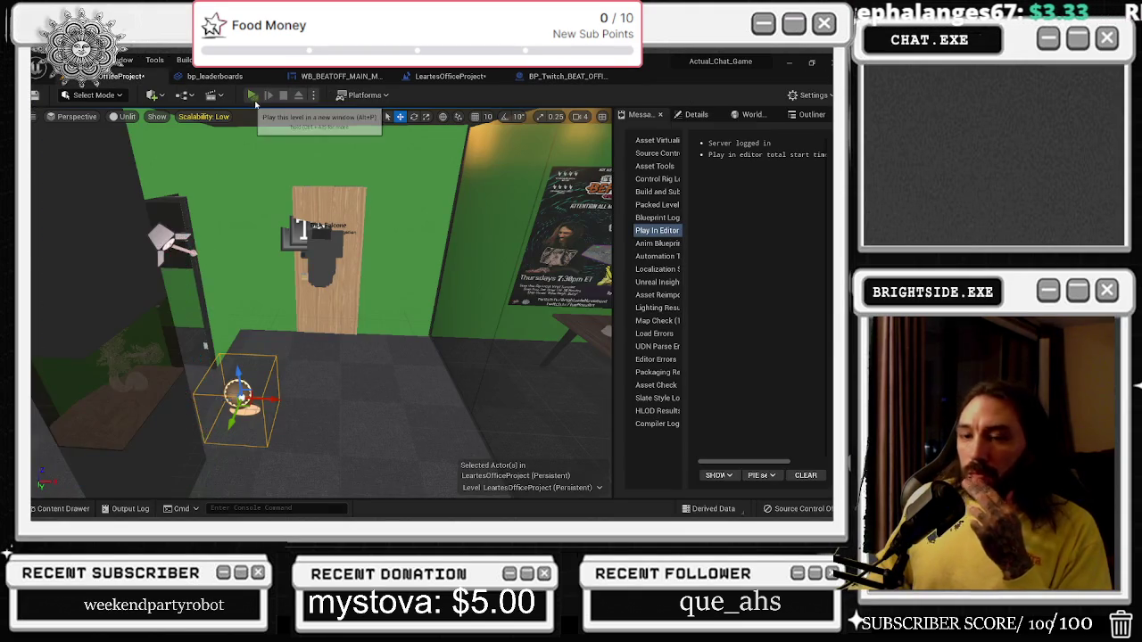
click(255, 104)
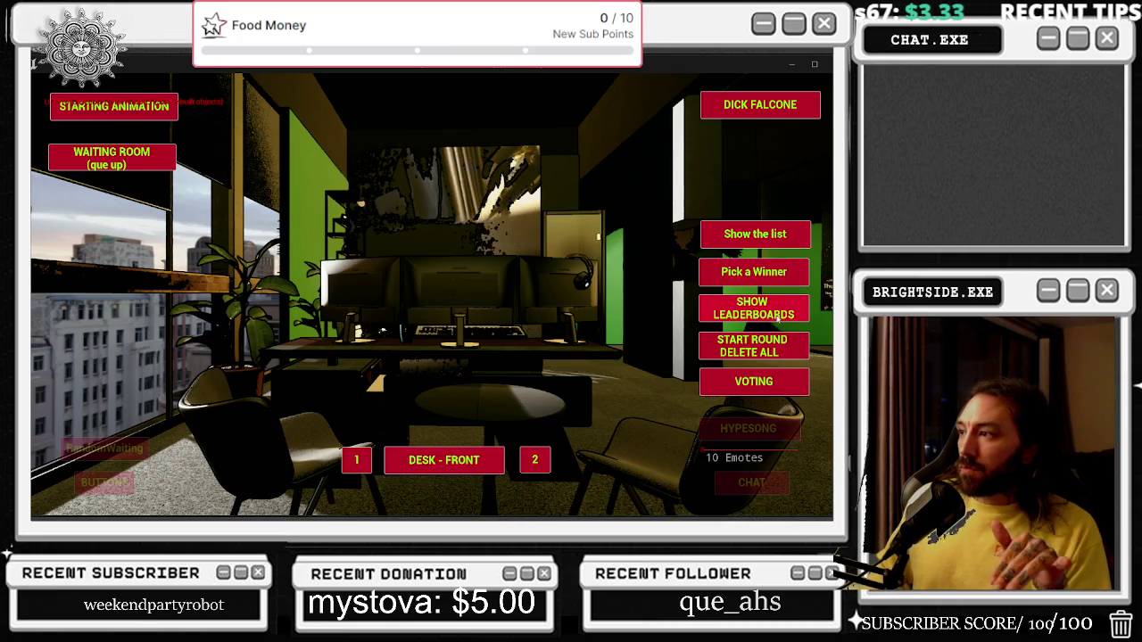
Show the participants' win-count list, stop, and look over the level blueprint and BP_Twitch_BEAT_OFFICES graphs.
click(760, 234)
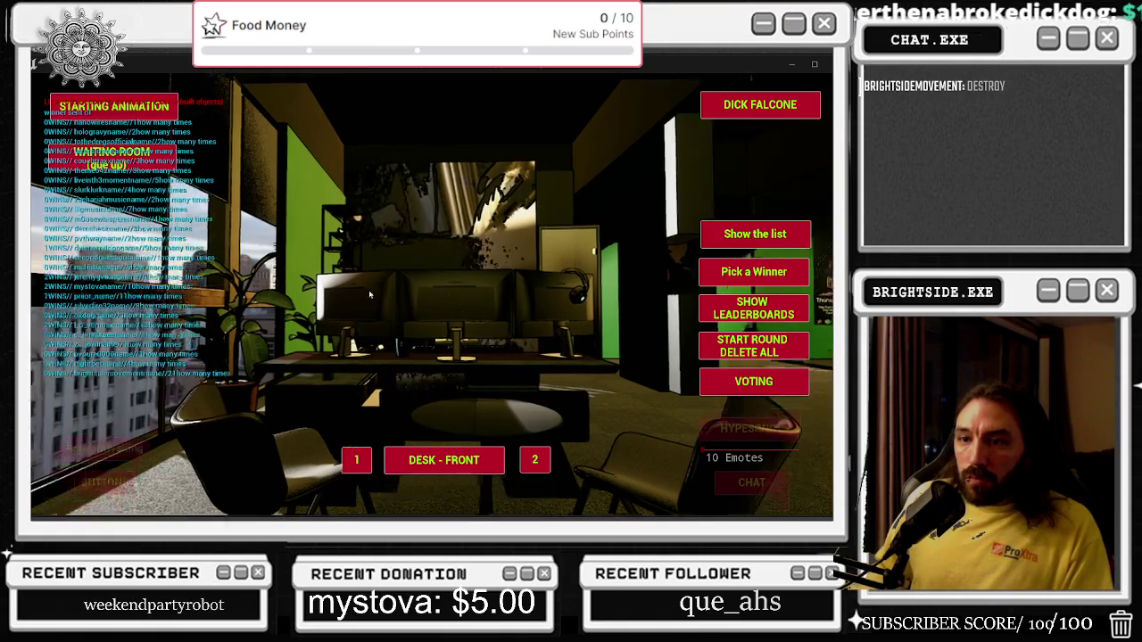
key(Escape)
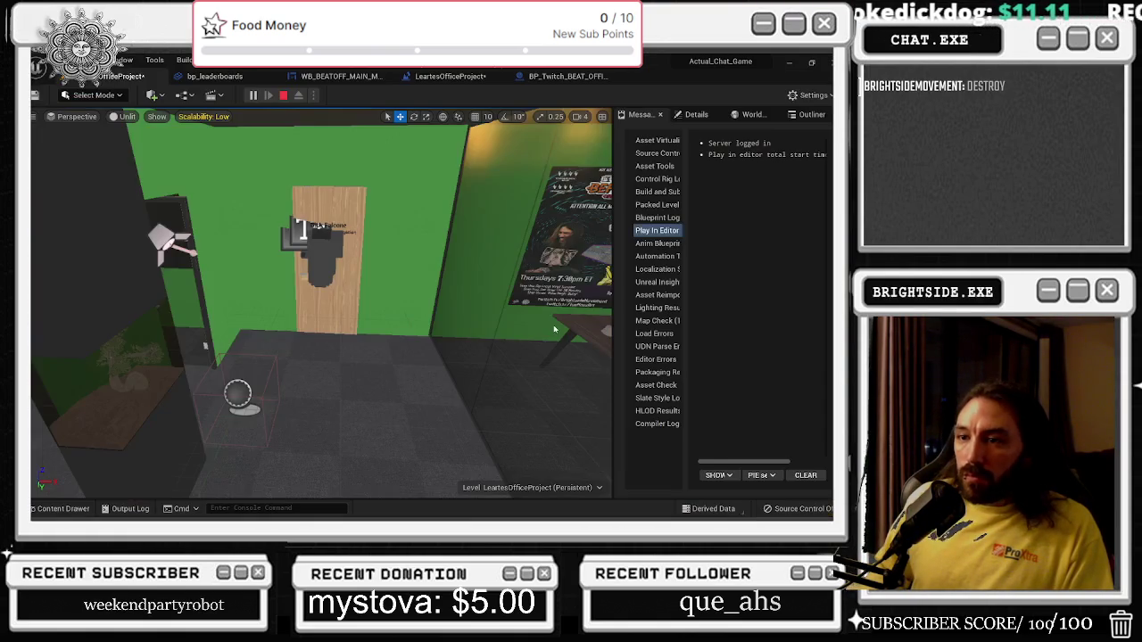
click(450, 76)
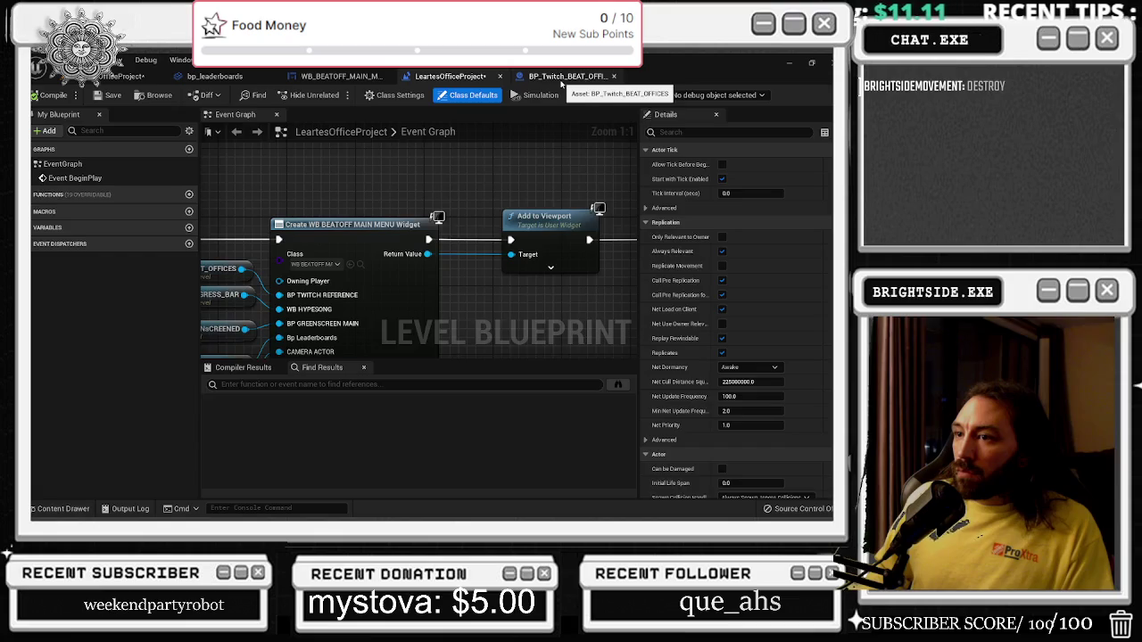
click(562, 78)
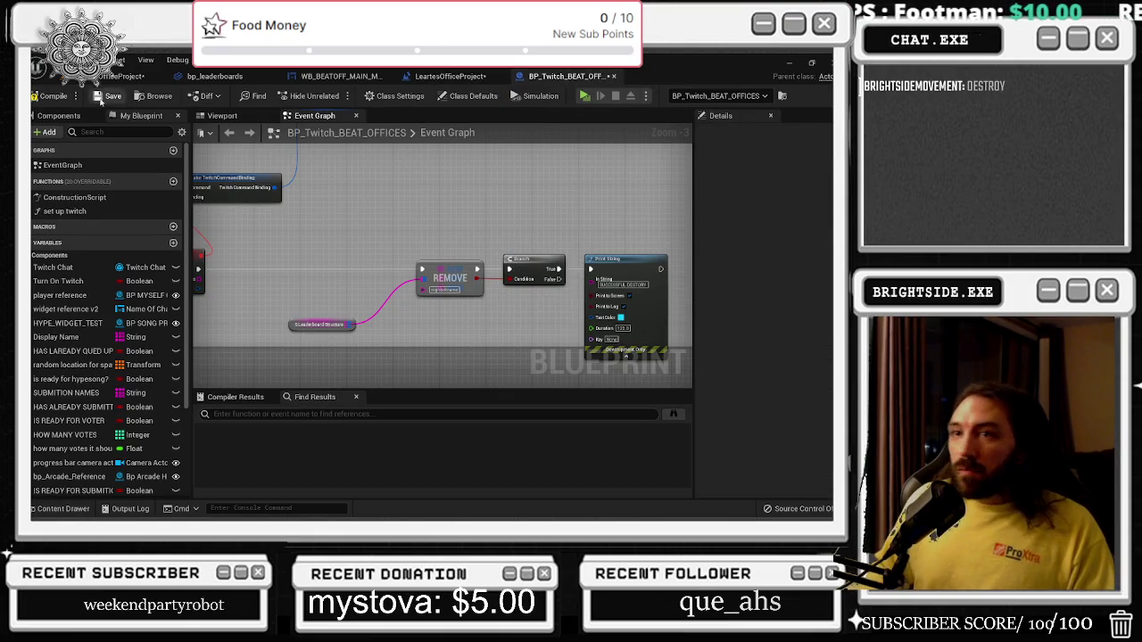
Replay with Alt+P, show the Top 10 Rounds and Wins boards, then open the level blueprint.
key(alt+p)
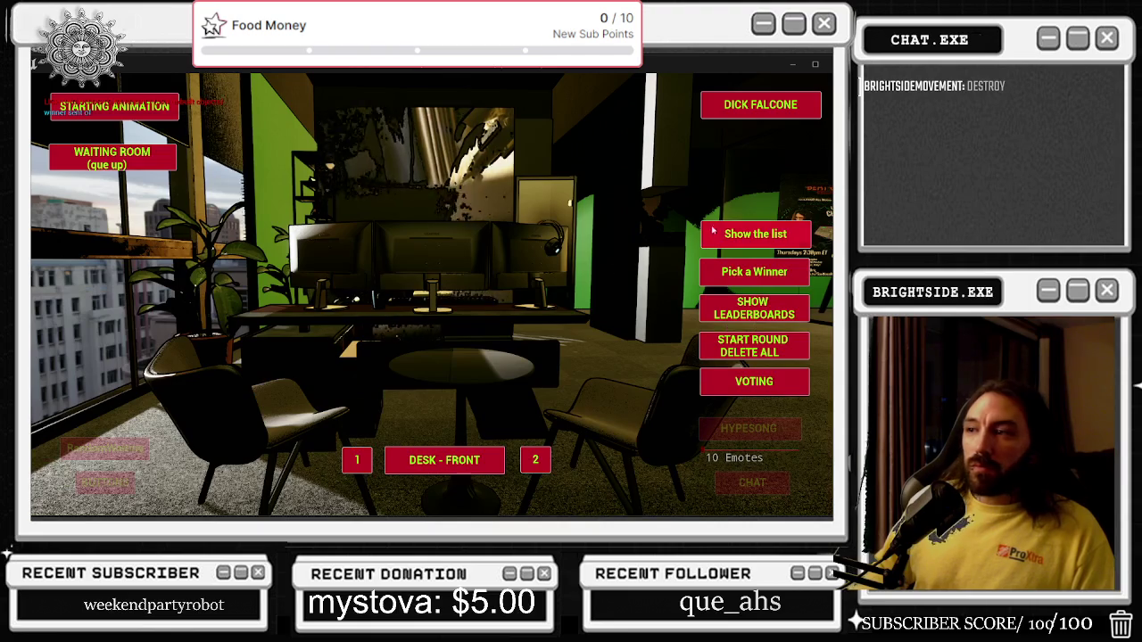
click(713, 231)
click(754, 308)
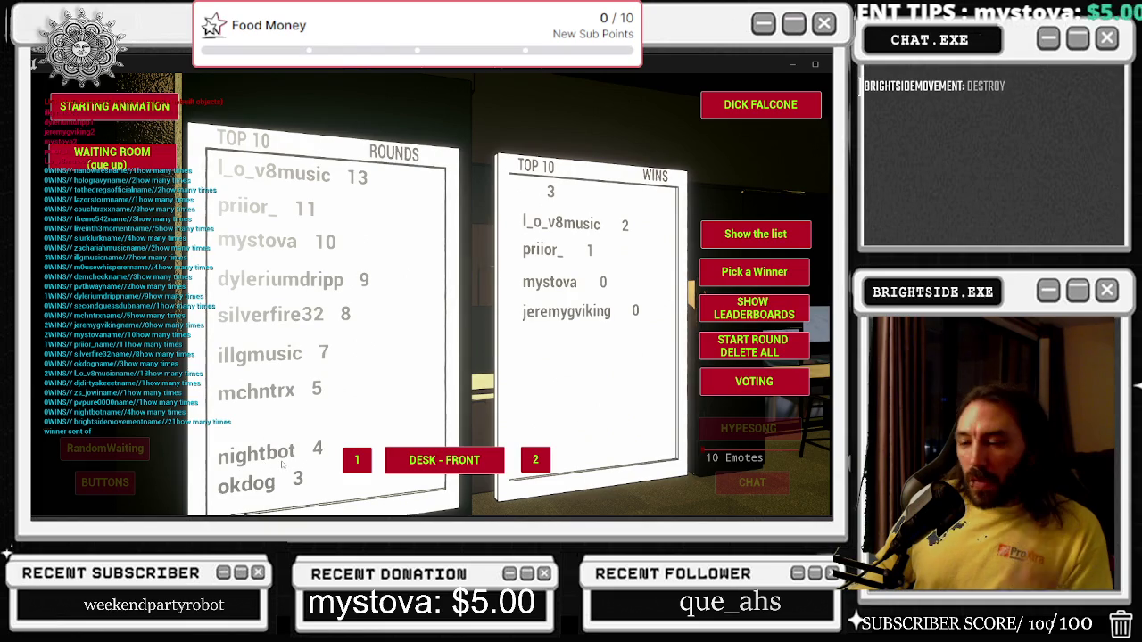
key(alt+Tab)
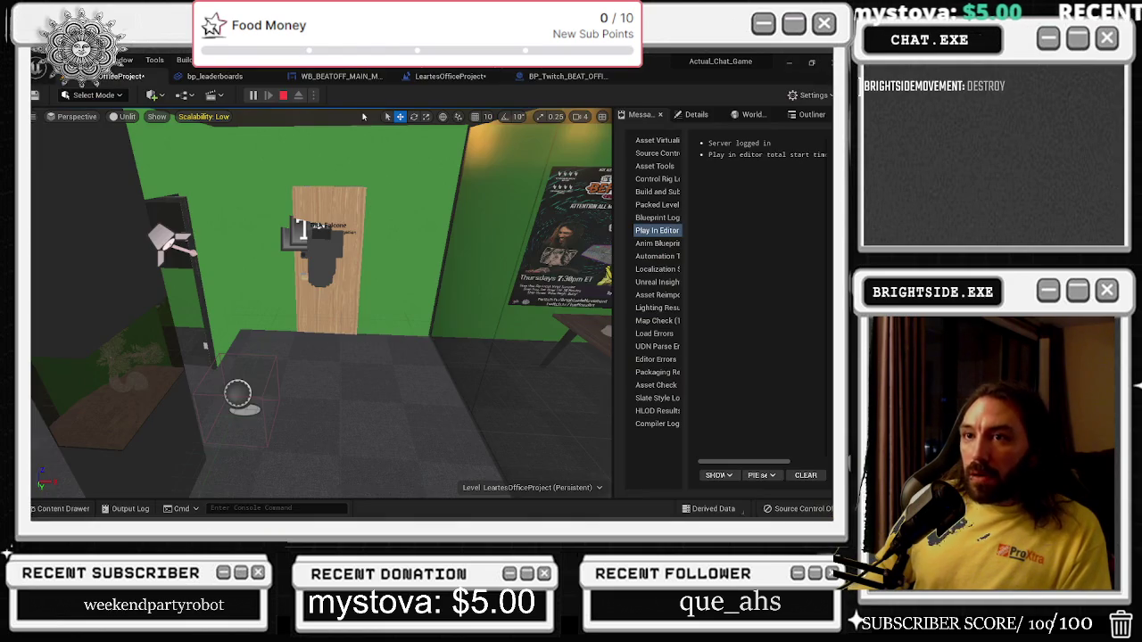
click(451, 76)
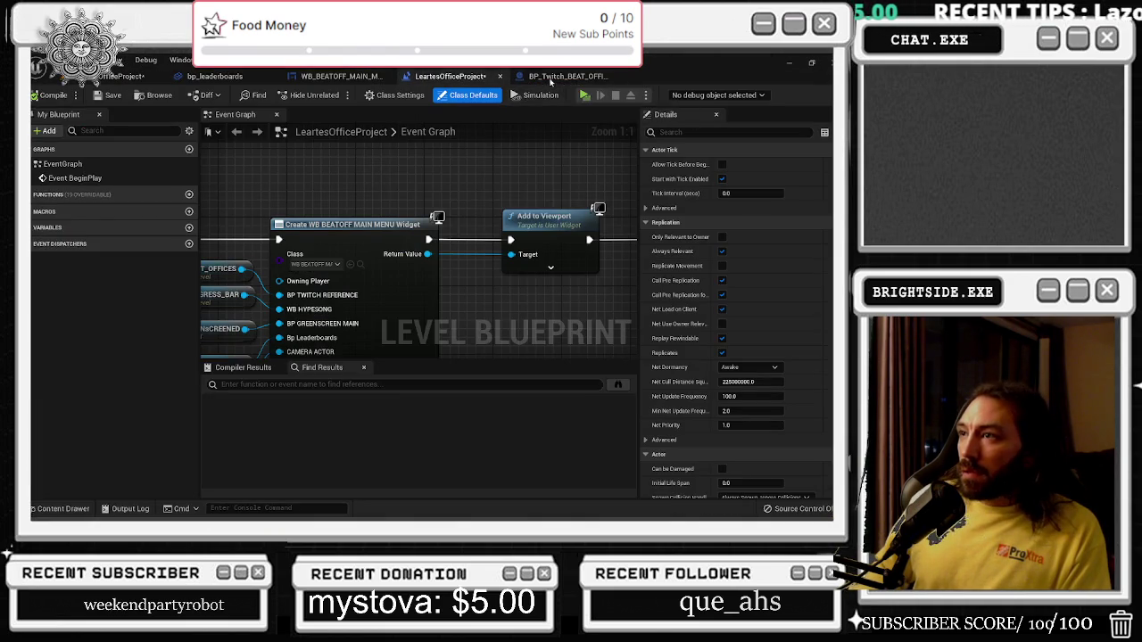
Change the REMOVE node's key to okdog in BP_Twitch_BEAT_OFFICES.
click(567, 76)
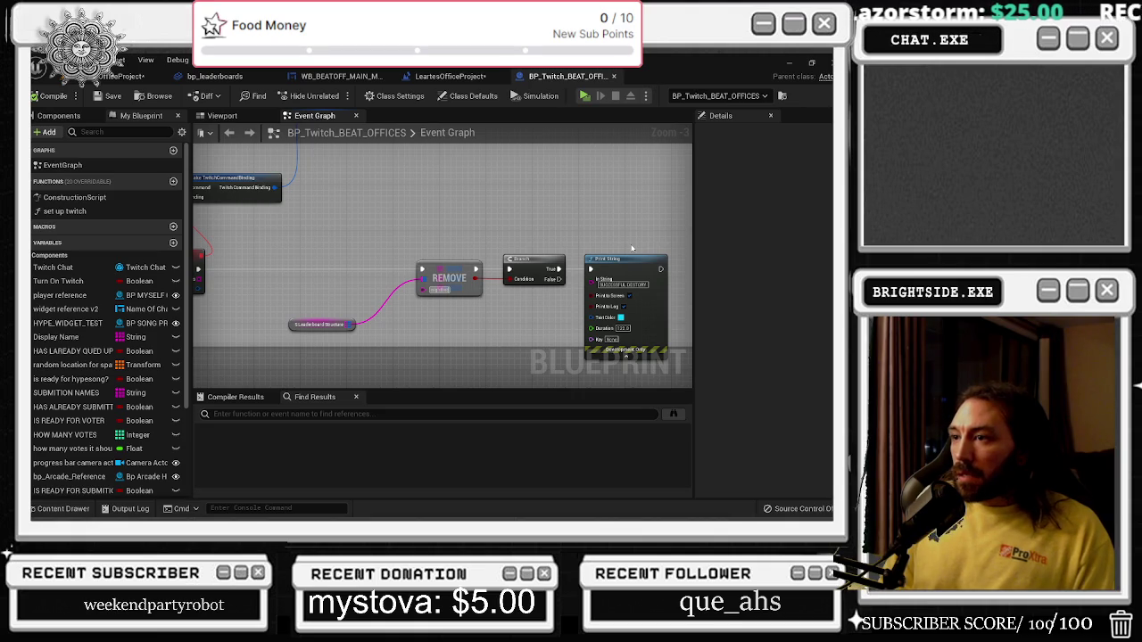
scroll(427, 268, up, 7)
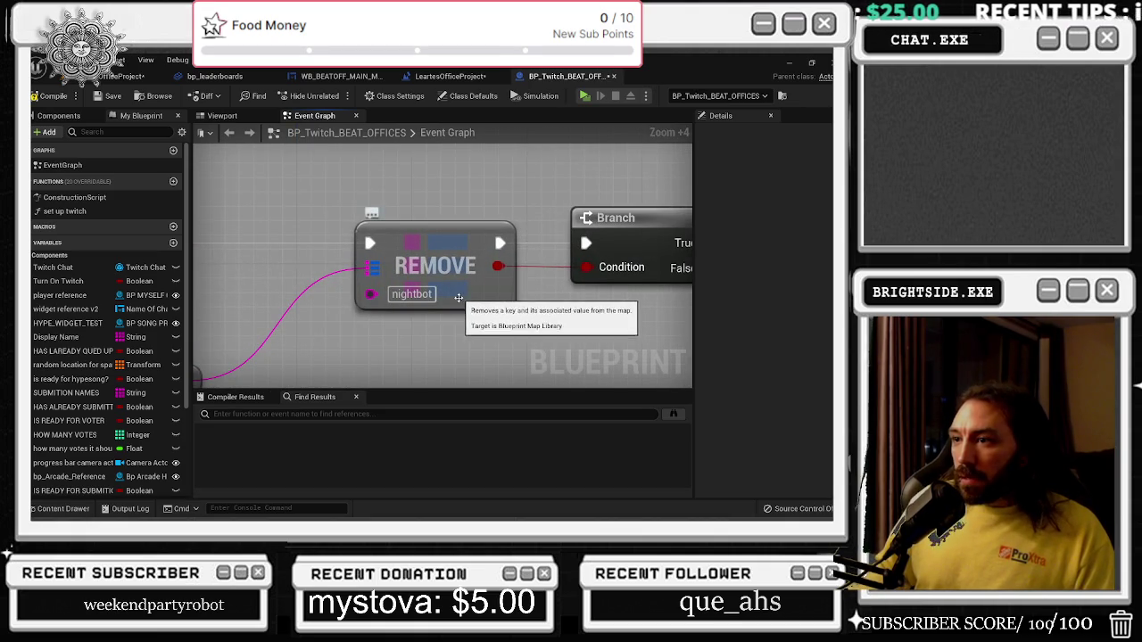
click(413, 294)
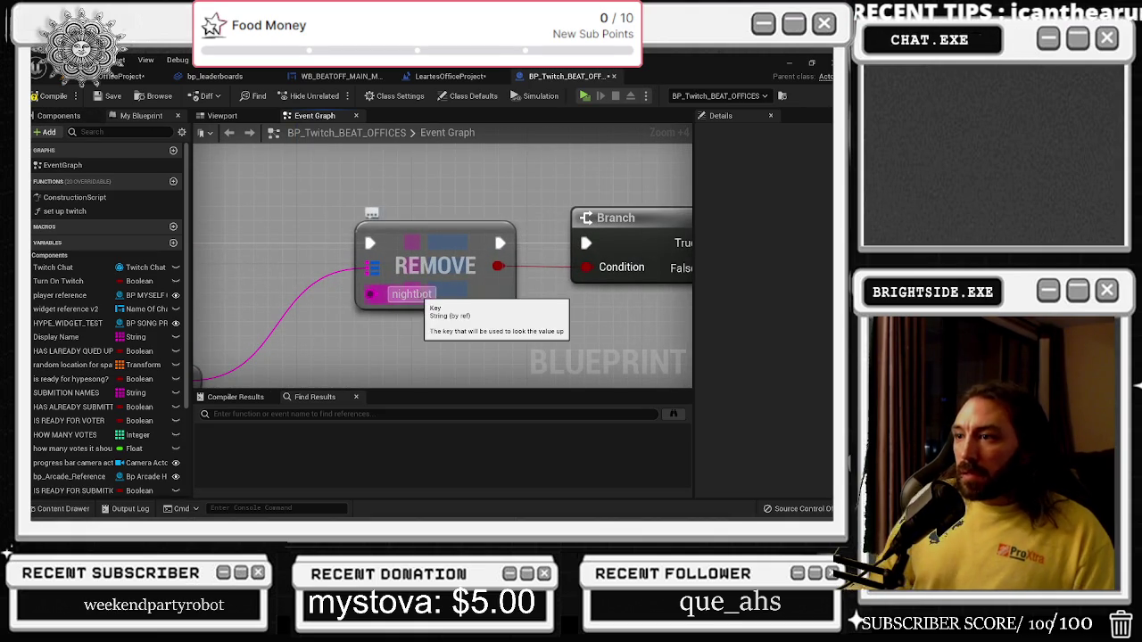
text(okdog)
key(Return)
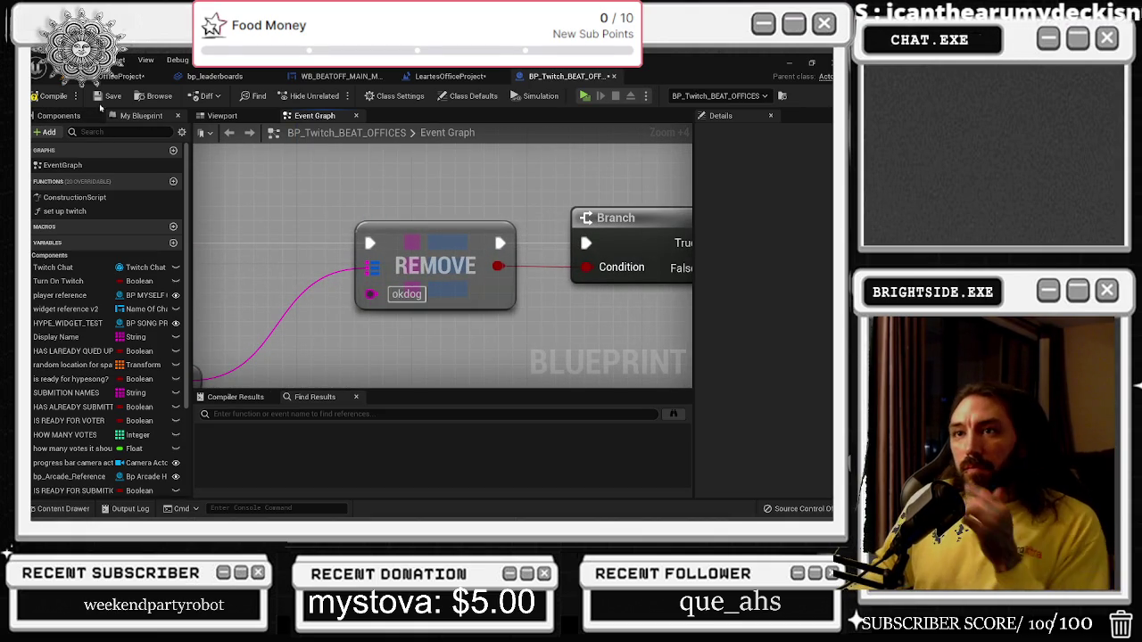
Play the level, show the Top 10 leaderboards, then stop and reopen BP_Twitch_BEAT_OFFICES.
click(125, 76)
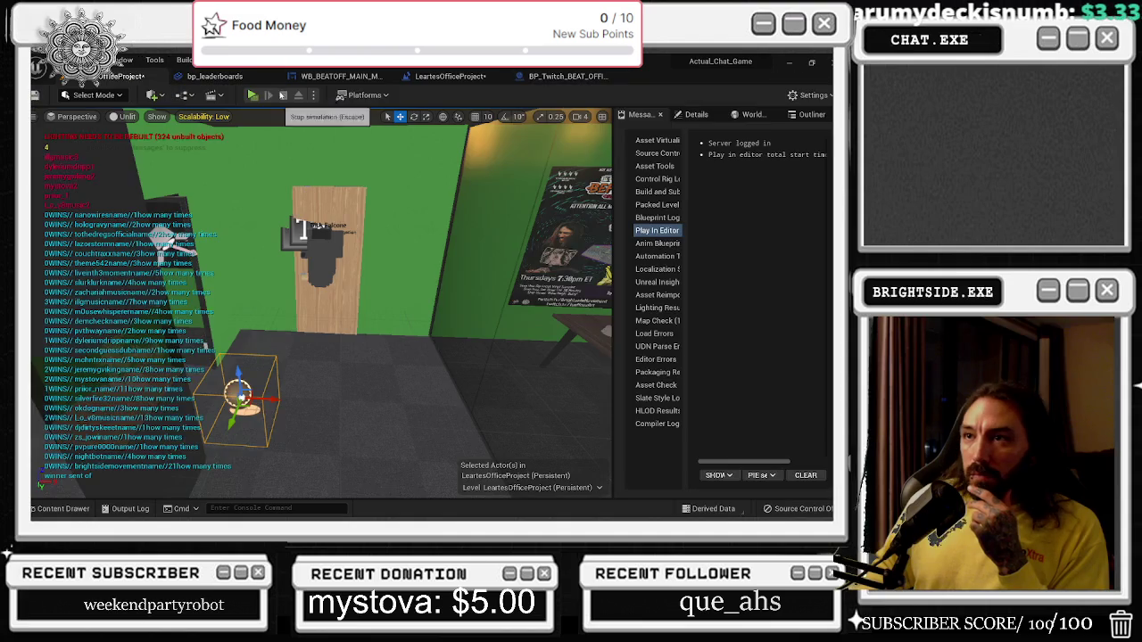
click(362, 116)
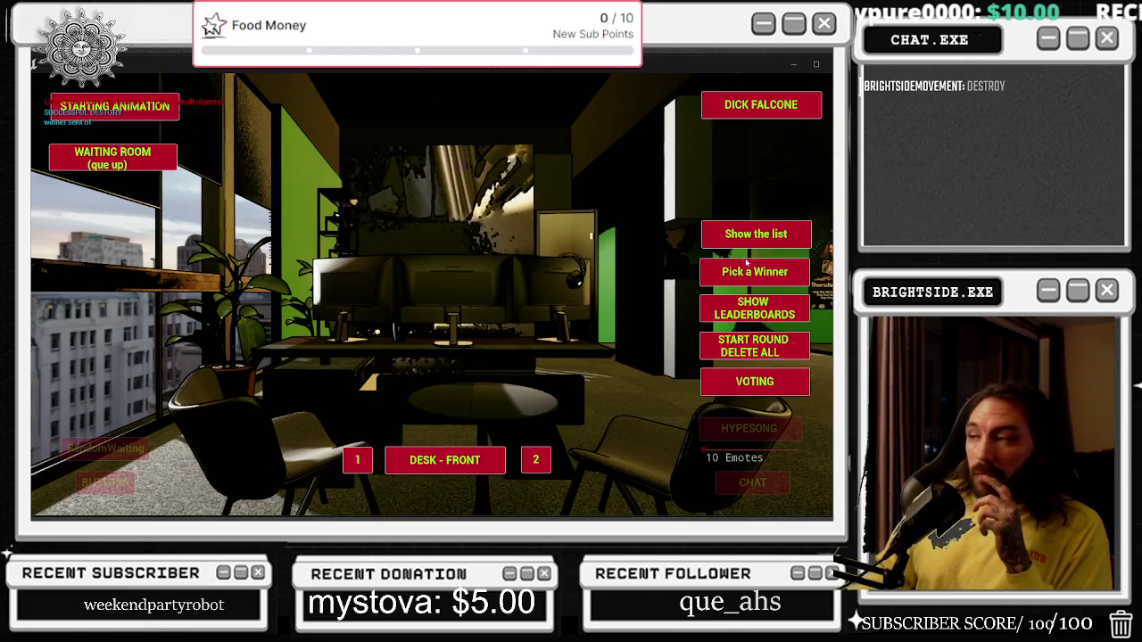
click(769, 303)
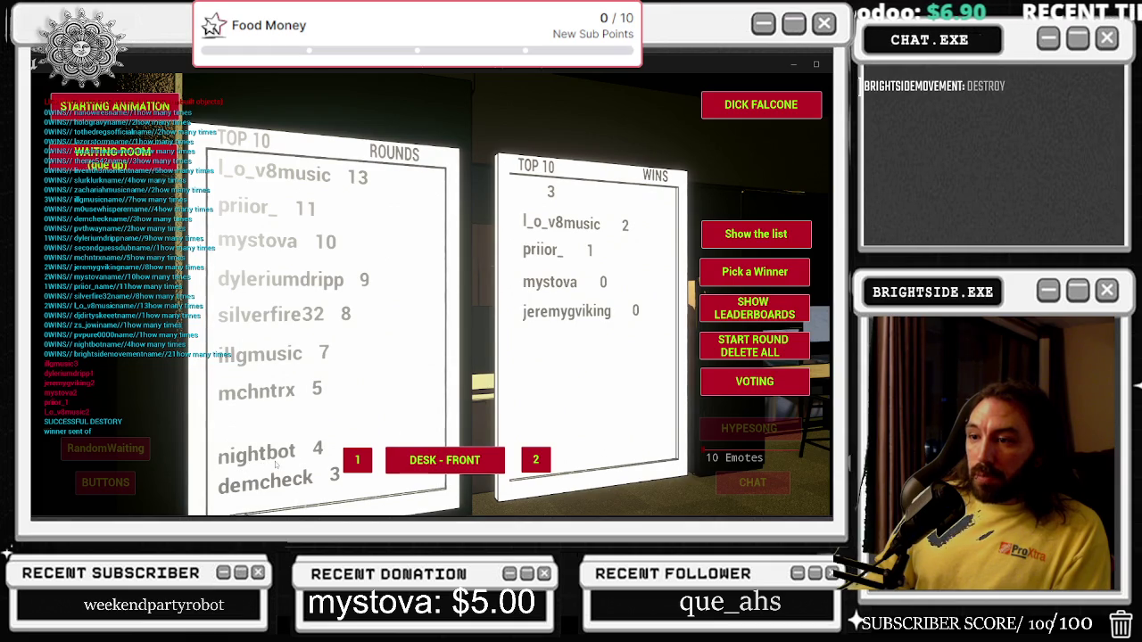
key(Escape)
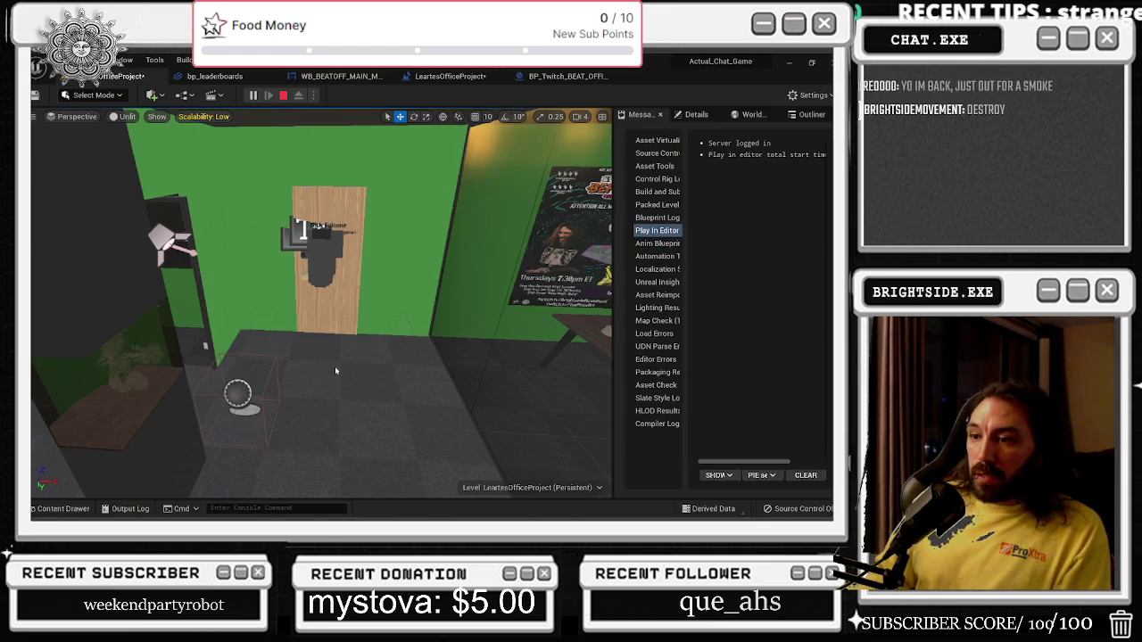
click(544, 76)
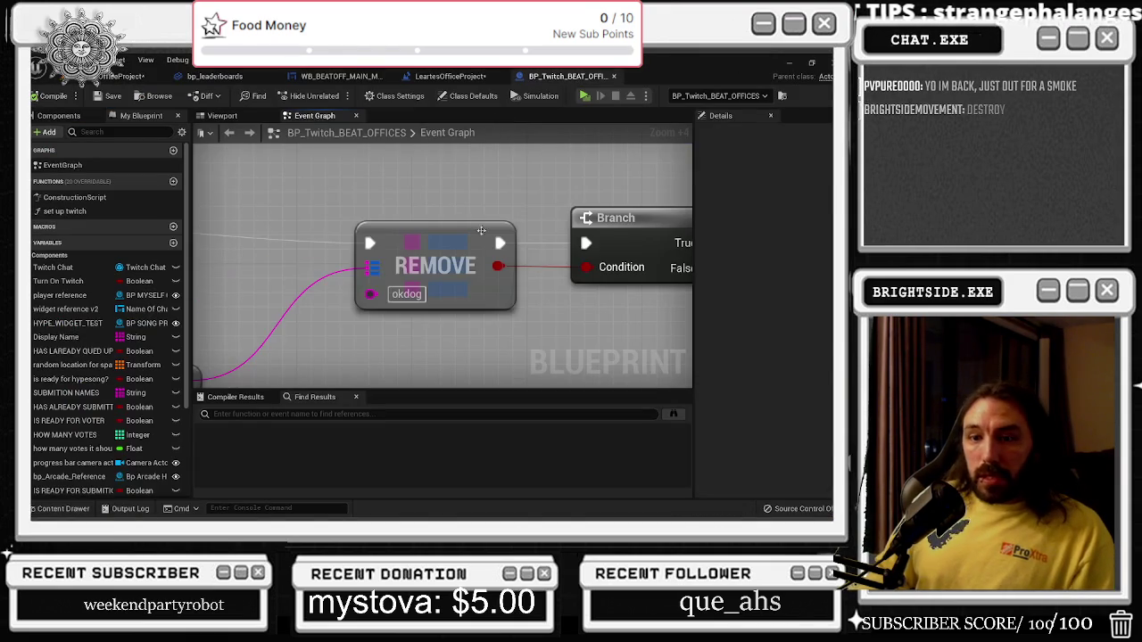
Set the REMOVE key back to nightbot and save the blueprint and level map.
click(407, 294)
text(nightbo)
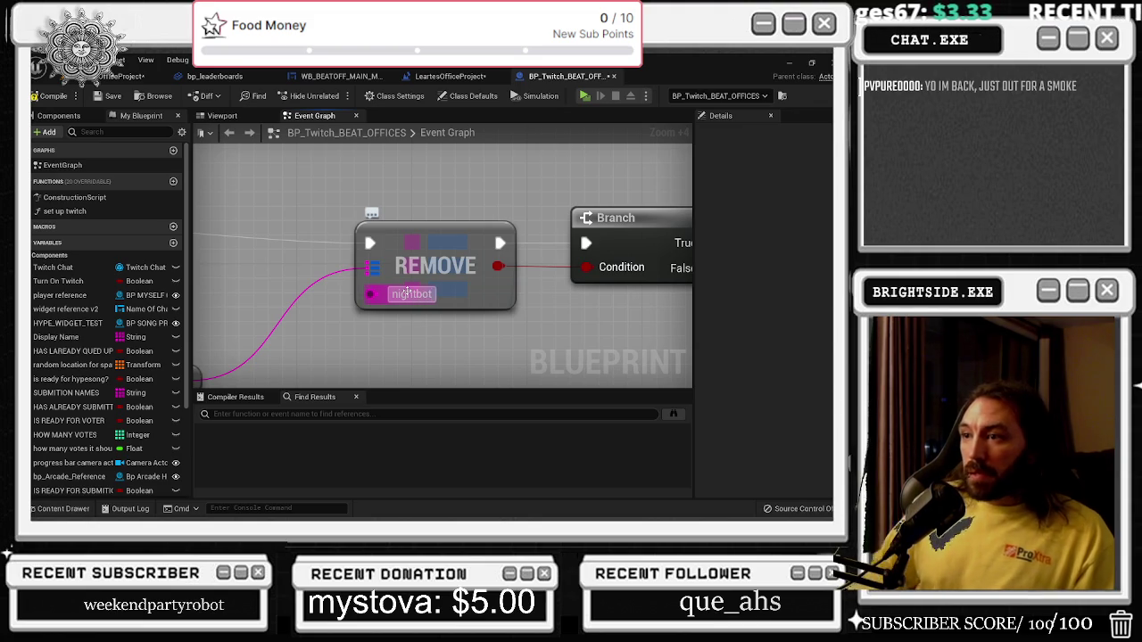
text(t)
click(102, 97)
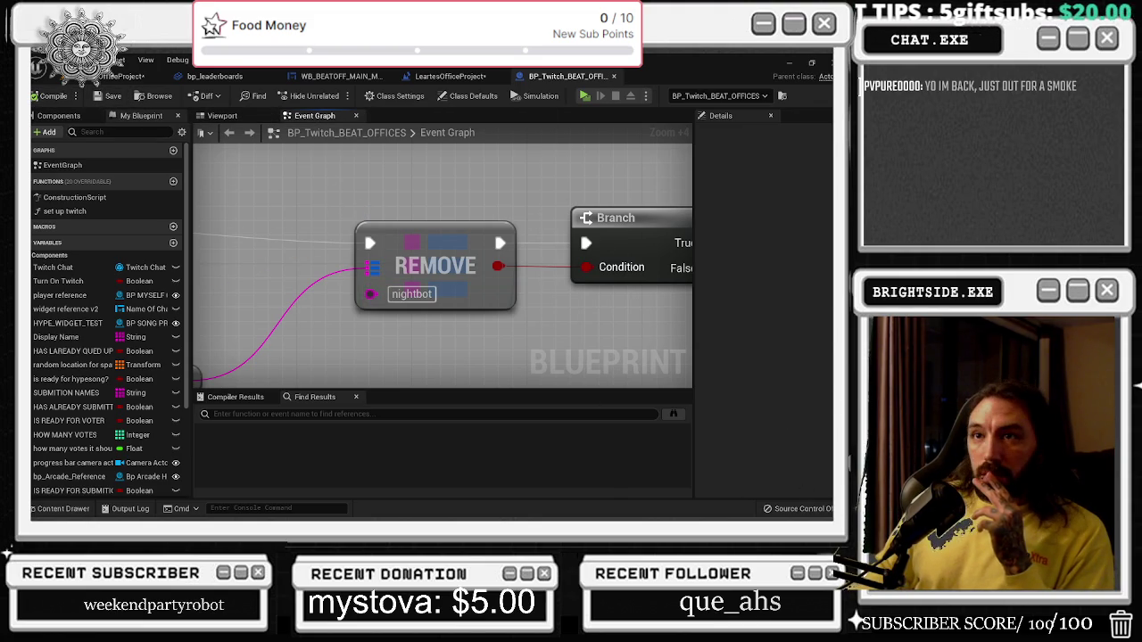
click(125, 76)
click(35, 95)
Play the level, show the participants list and Top 10 Rounds and Wins boards, then stop.
click(252, 95)
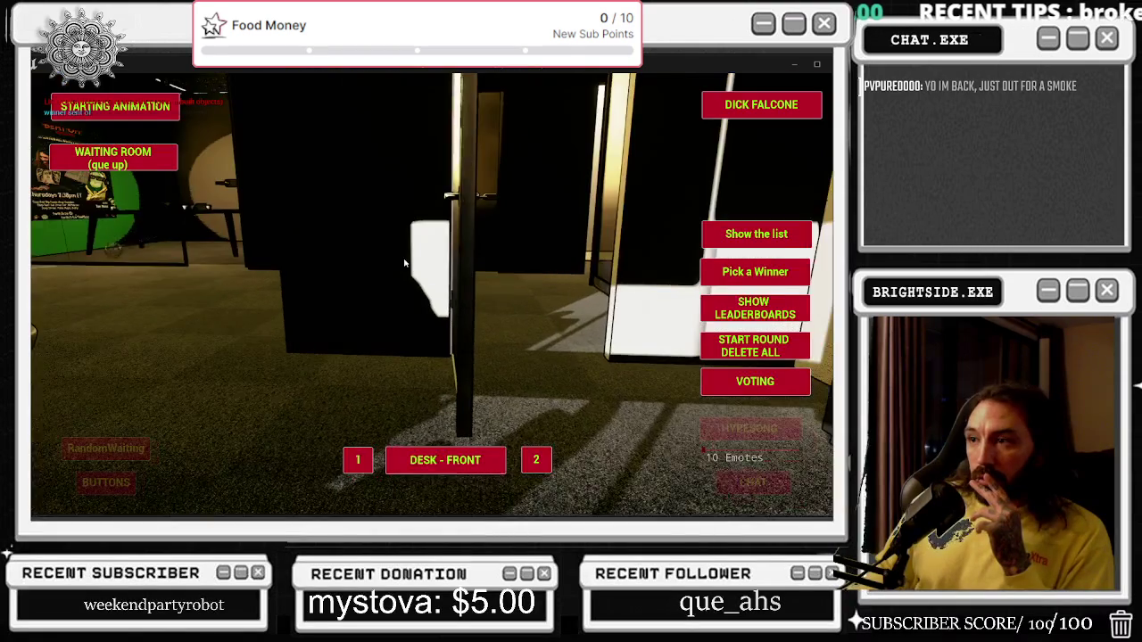
click(756, 234)
click(754, 308)
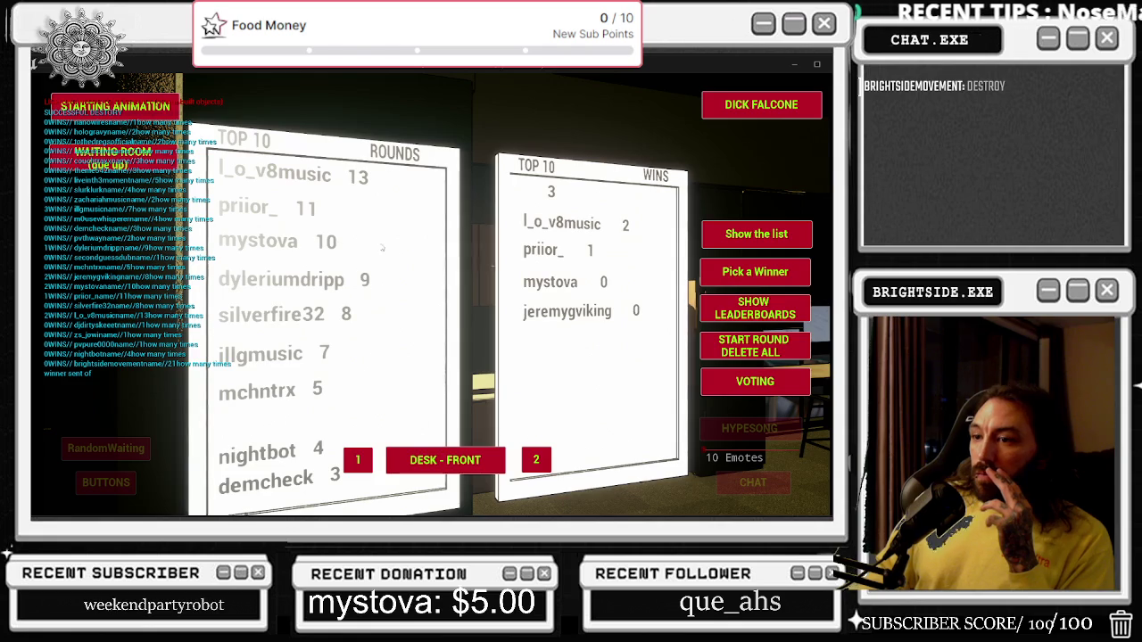
click(768, 311)
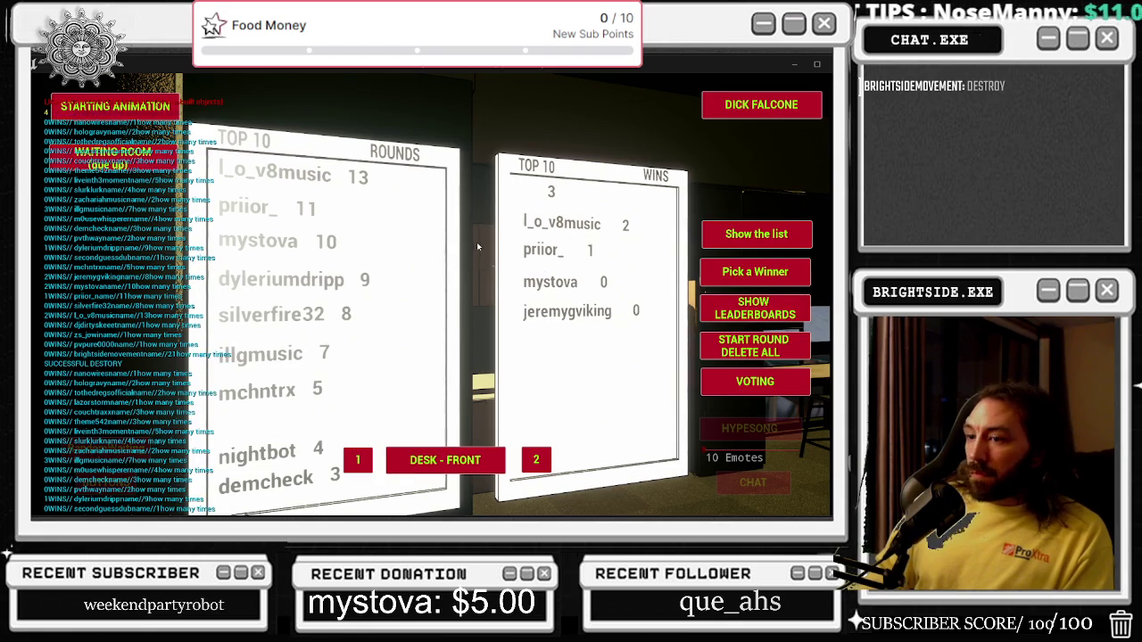
key(Escape)
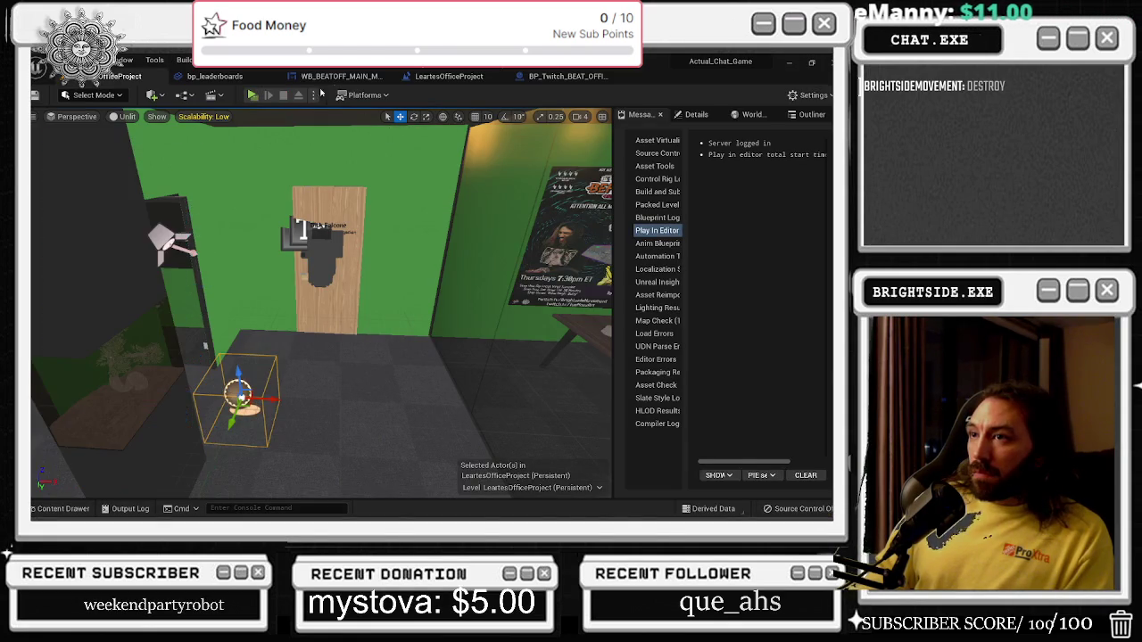
Replay to show the Top 10 boards again, then return to the BP_Twitch_BEAT_OFFICES graph.
click(252, 95)
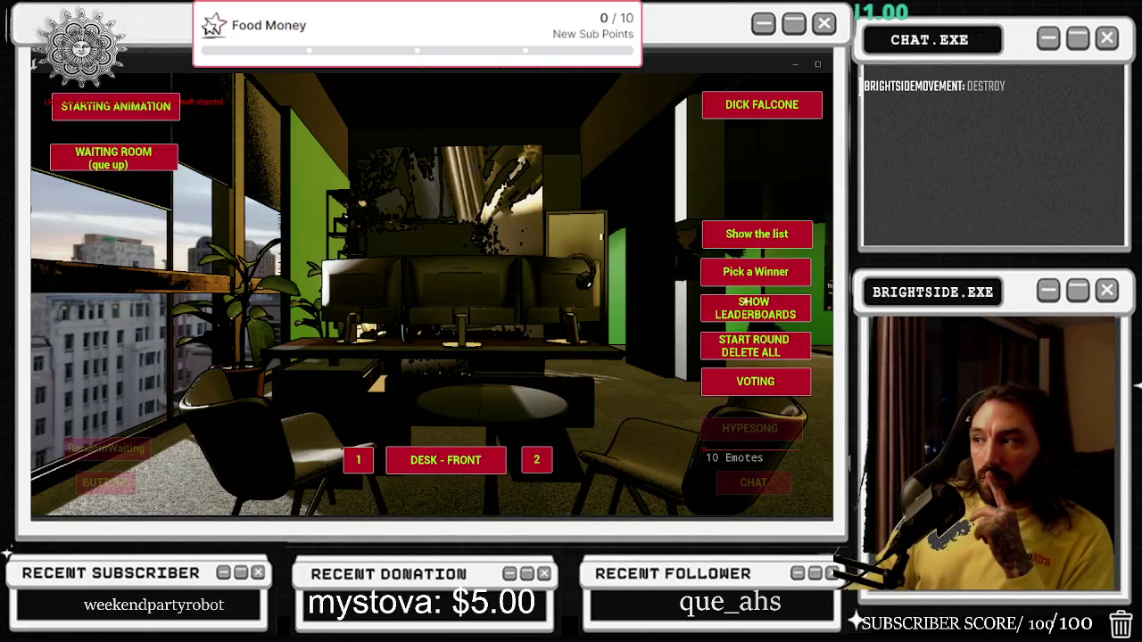
click(769, 309)
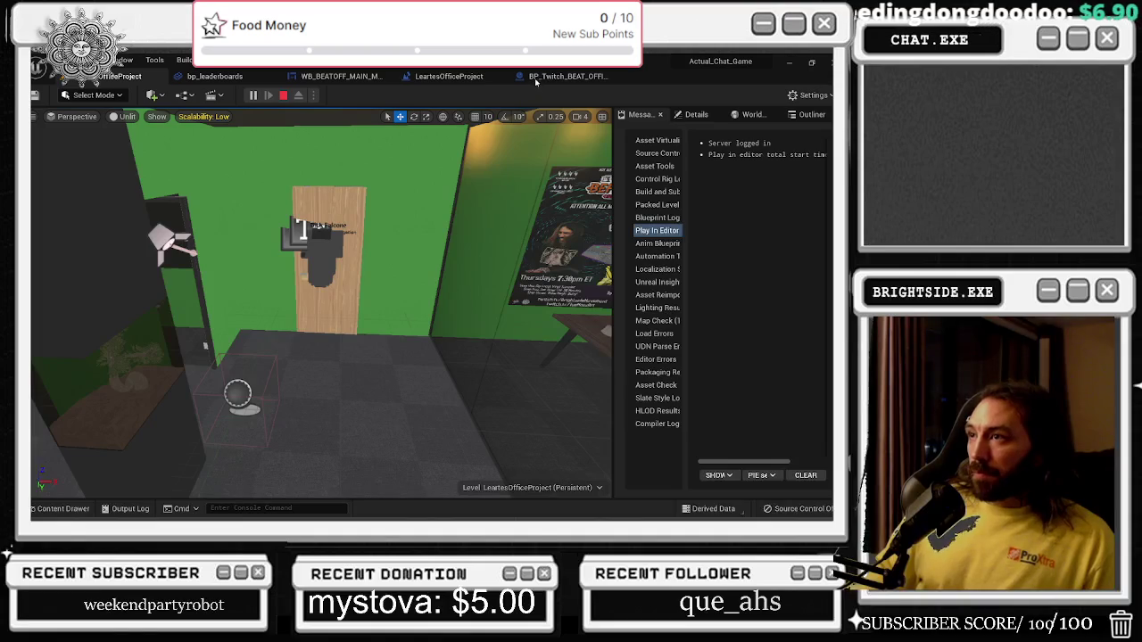
click(553, 77)
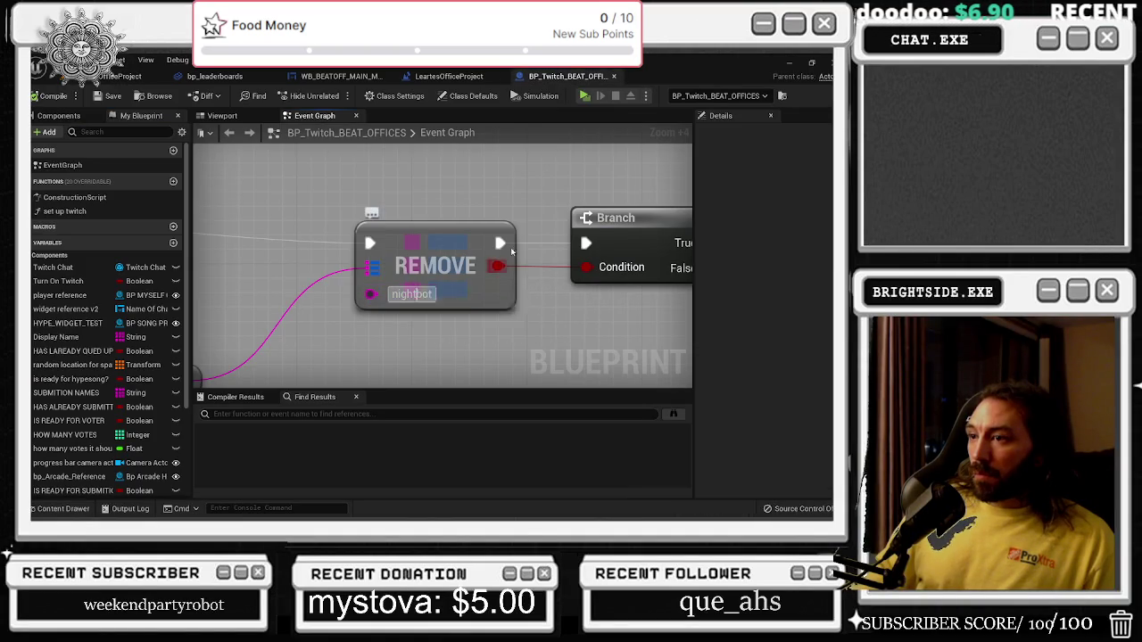
Replace the REMOVE node's key with another viewer's username.
text(zd_jowiname)
key(ctrl+v)
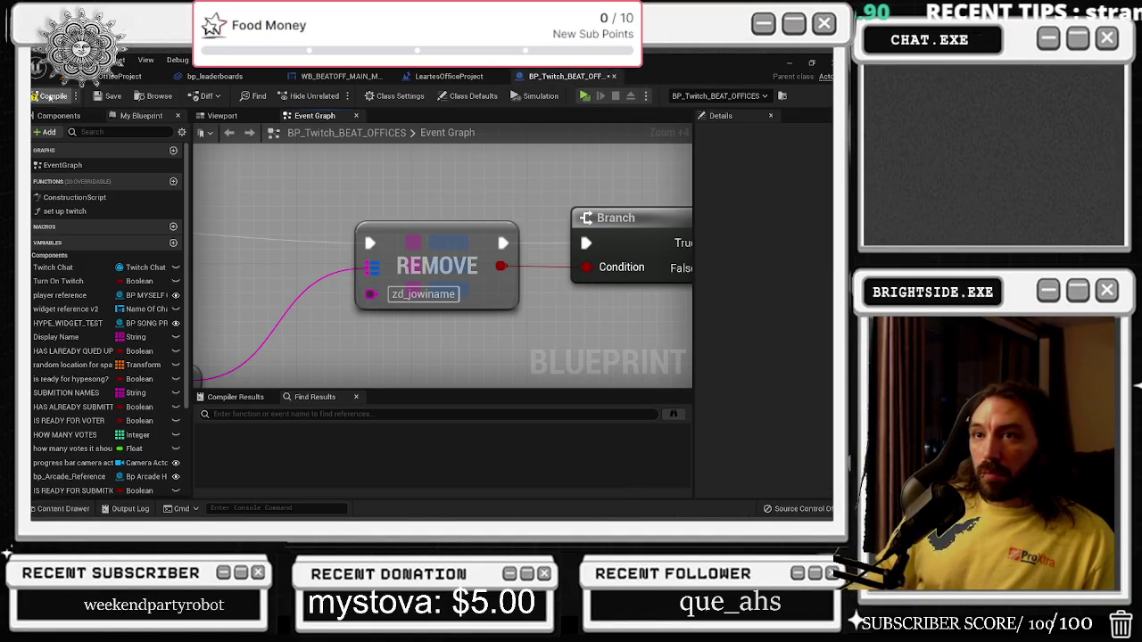
key(Return)
Run a quick play-in-editor test of the level and stop it.
click(118, 76)
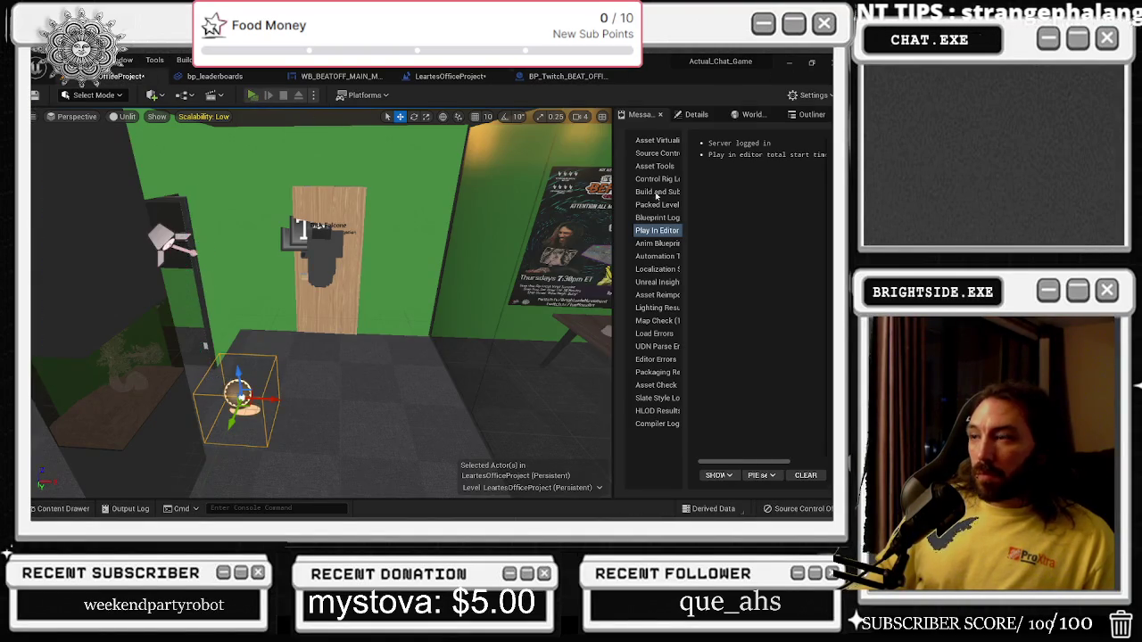
key(alt+p)
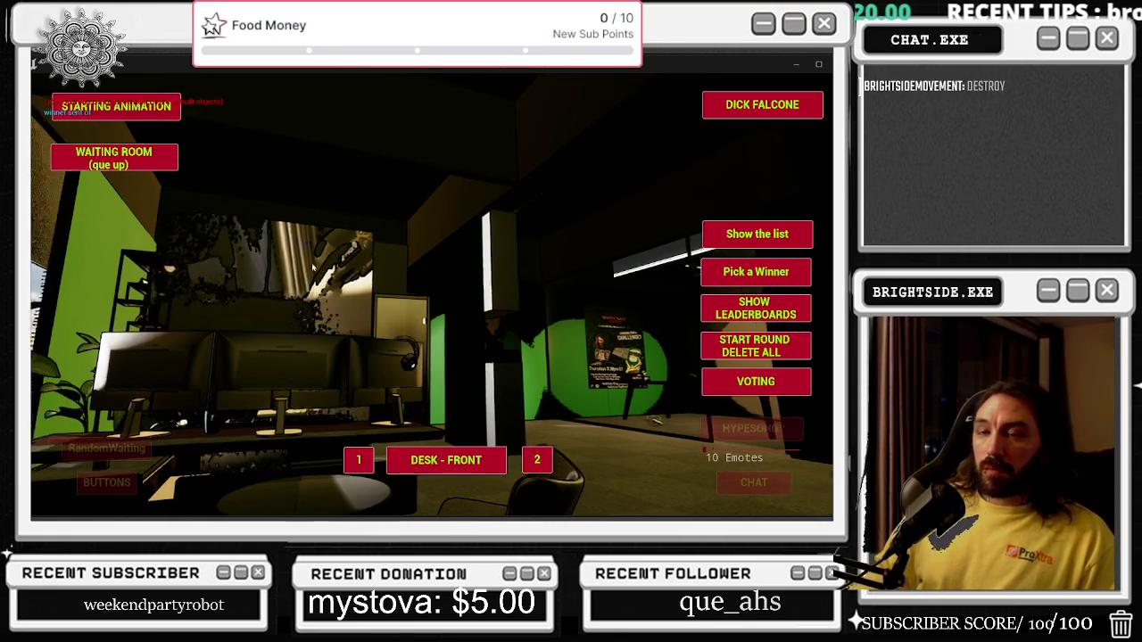
key(Escape)
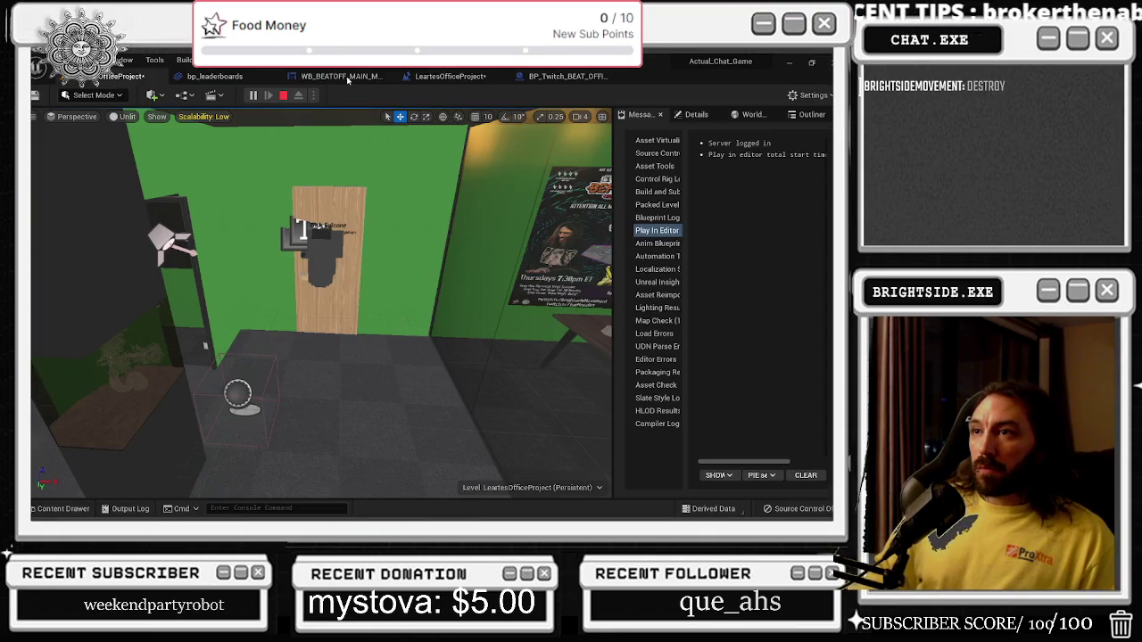
Compile and save BP_Twitch_BEAT_OFFICES, then go back to the level.
click(350, 77)
click(567, 75)
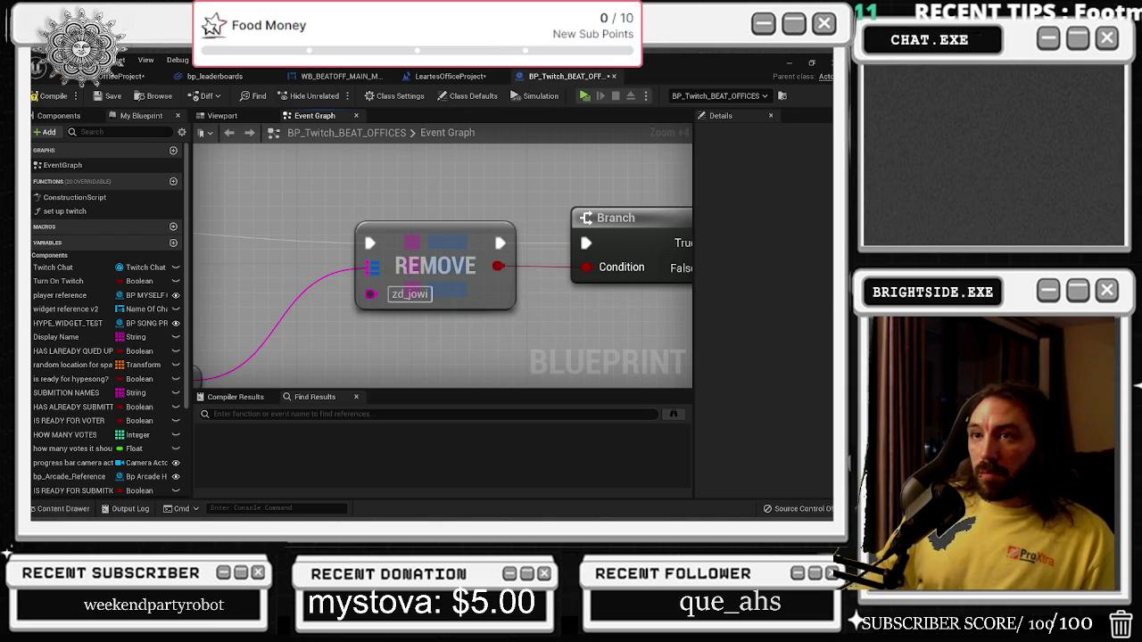
click(40, 96)
click(111, 98)
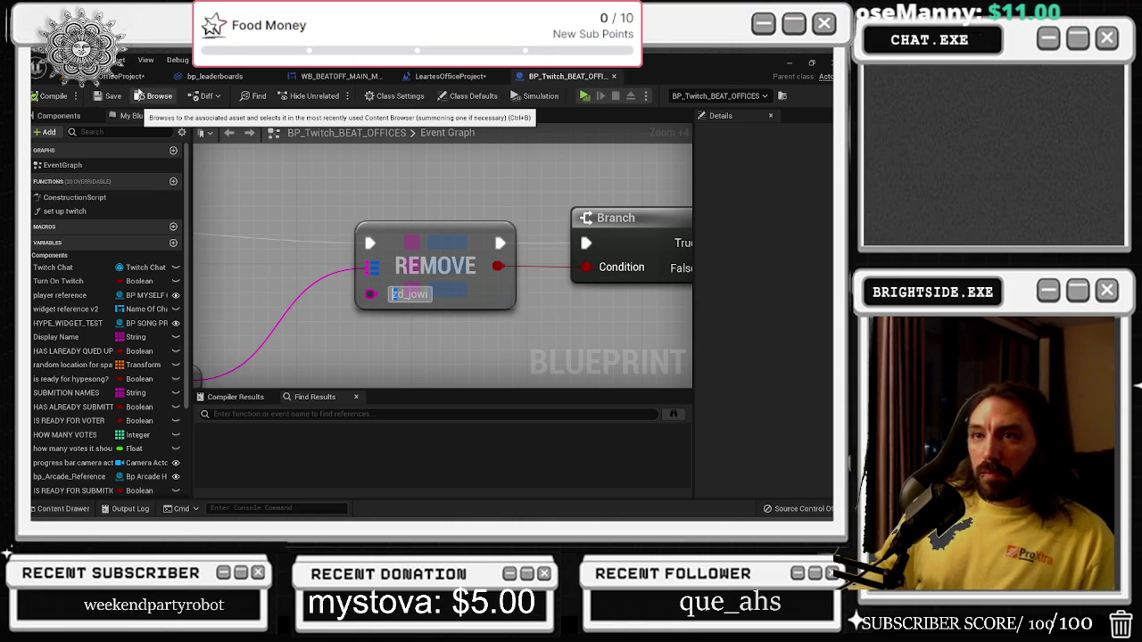
click(121, 76)
key(alt+Tab)
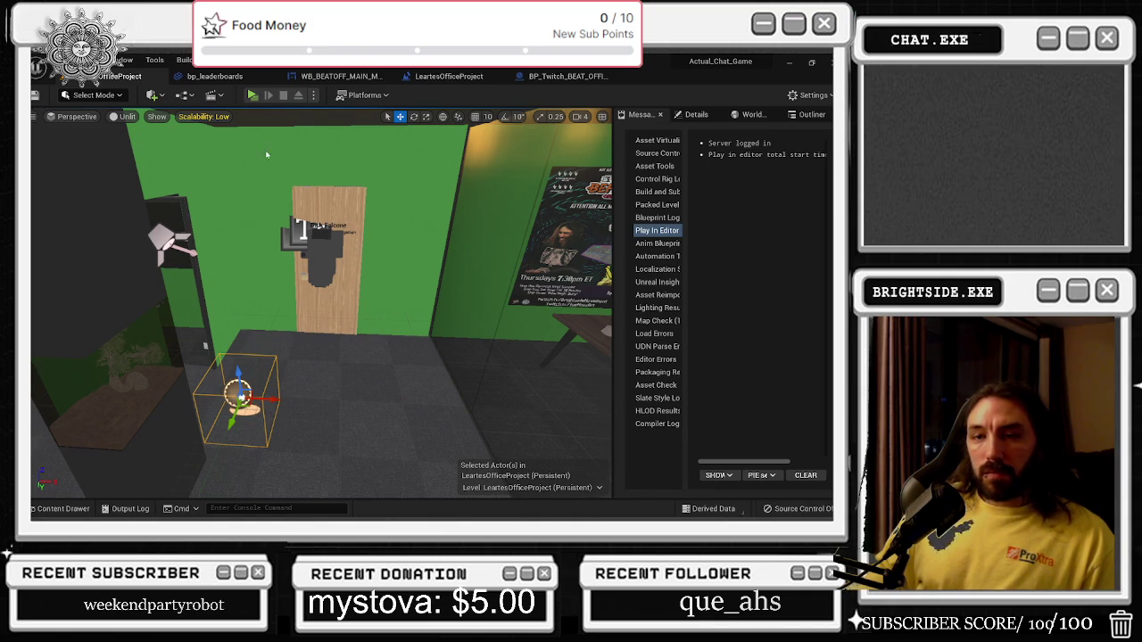
key(ctrl+s)
key(alt+Tab)
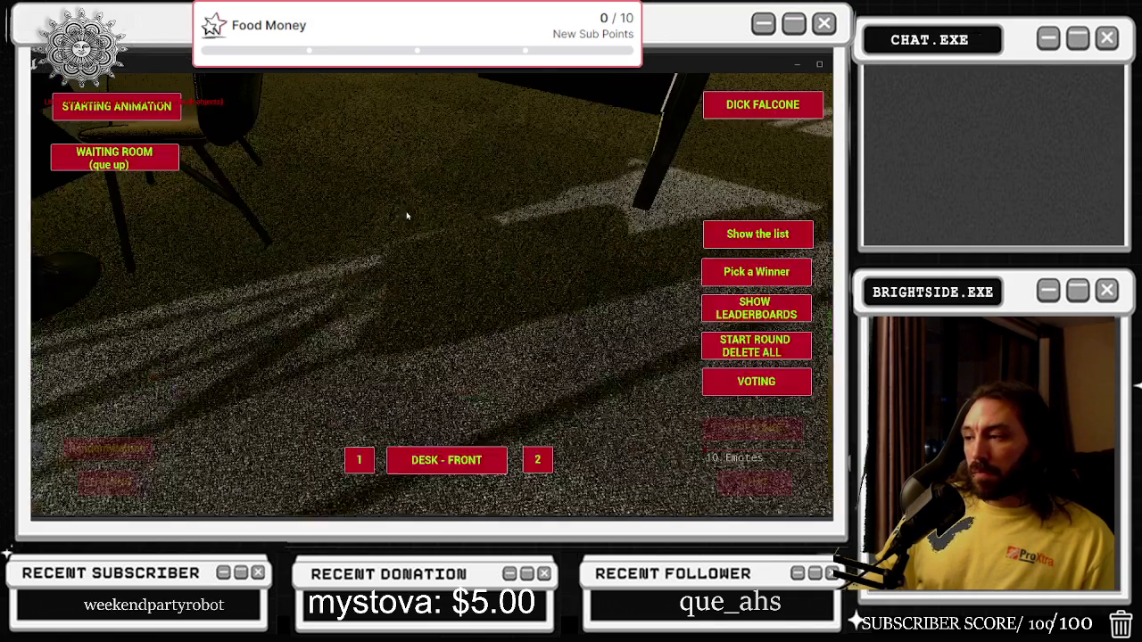
click(758, 234)
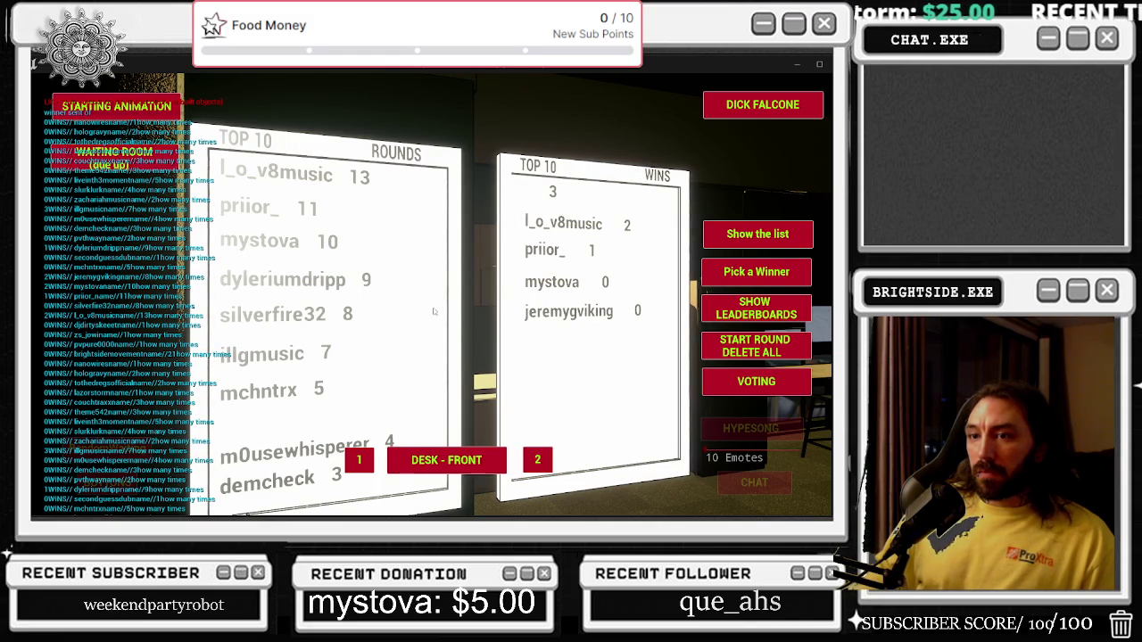
key(alt+Tab)
click(457, 76)
click(567, 75)
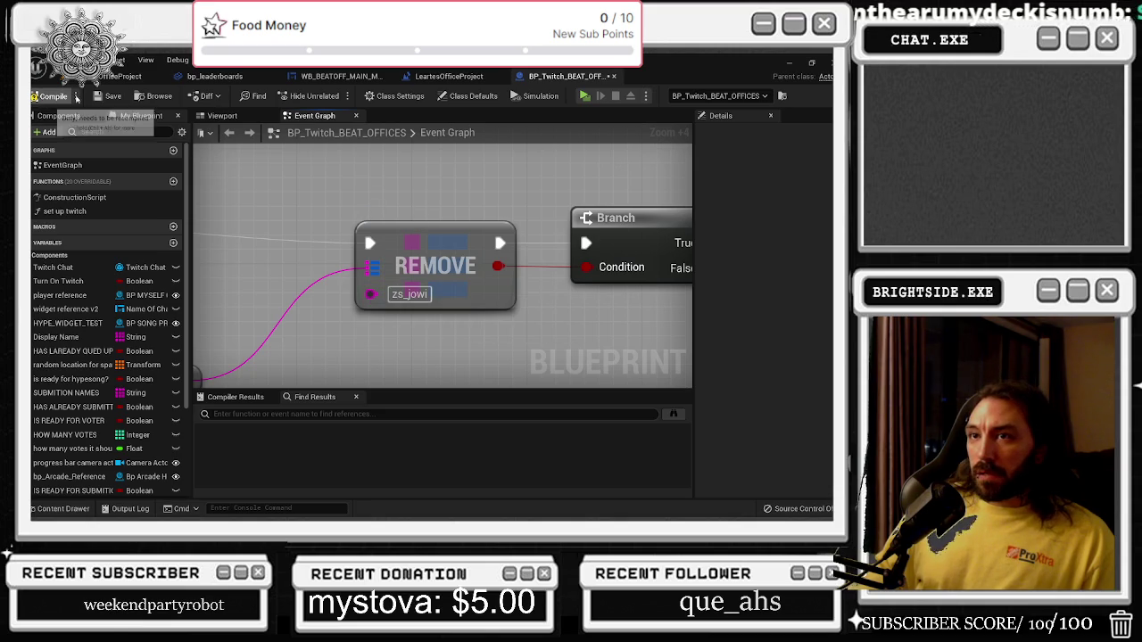
click(121, 76)
click(253, 95)
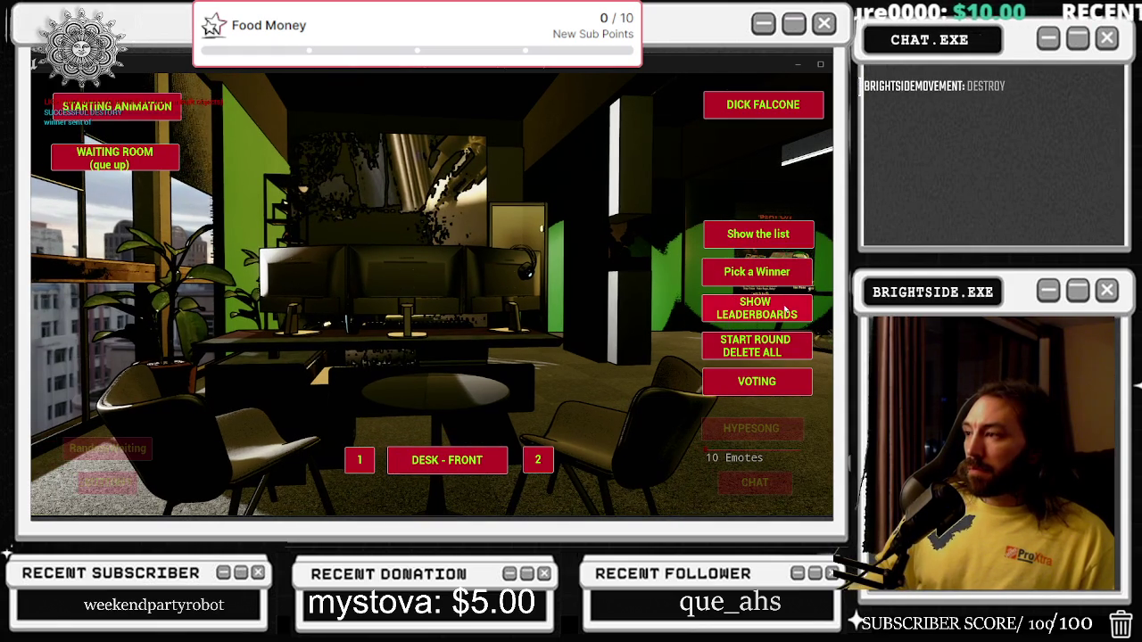
click(756, 307)
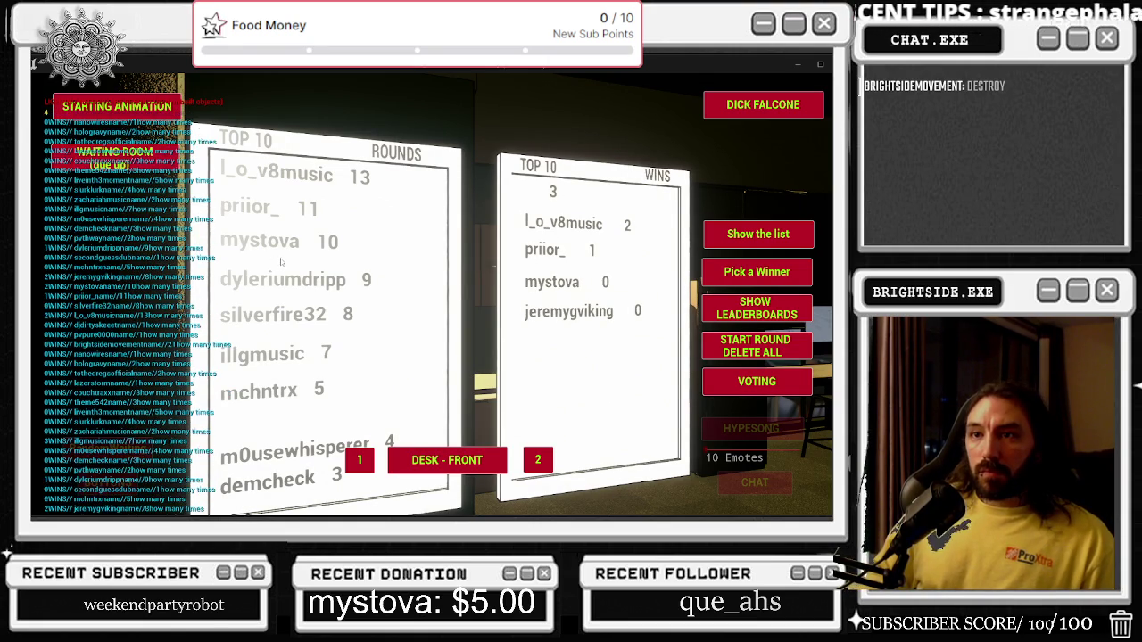
key(alt+Tab)
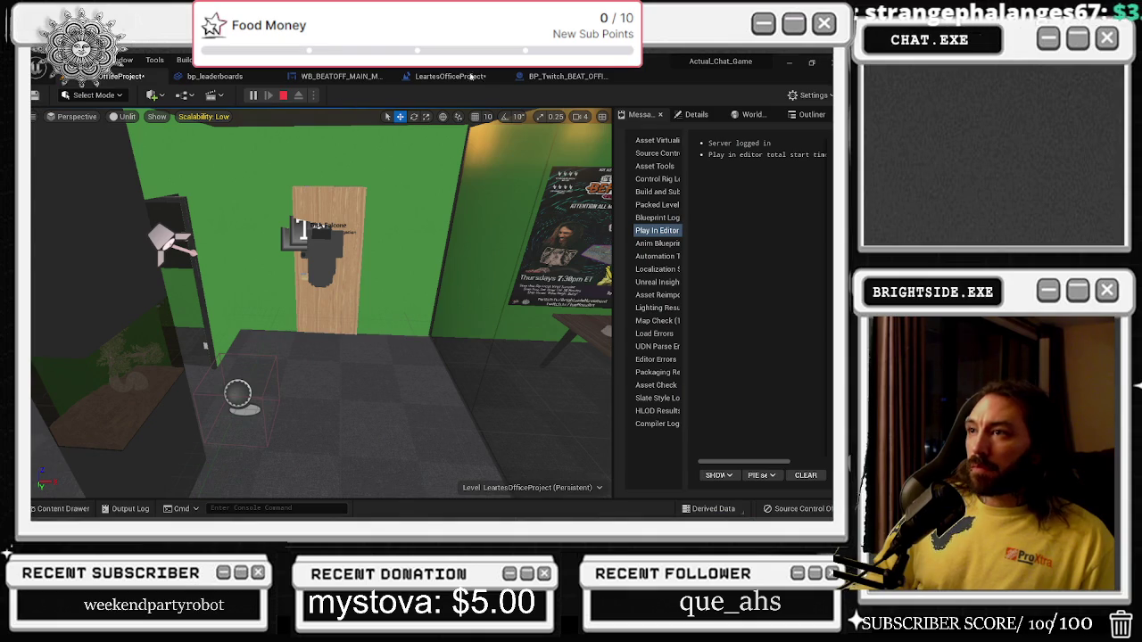
Set the REMOVE node's key to another viewer's username and save the blueprint.
click(474, 77)
click(568, 76)
text(lazorstorm)
click(101, 96)
Play the level, show the leaderboards, then stop the session.
click(125, 77)
click(252, 100)
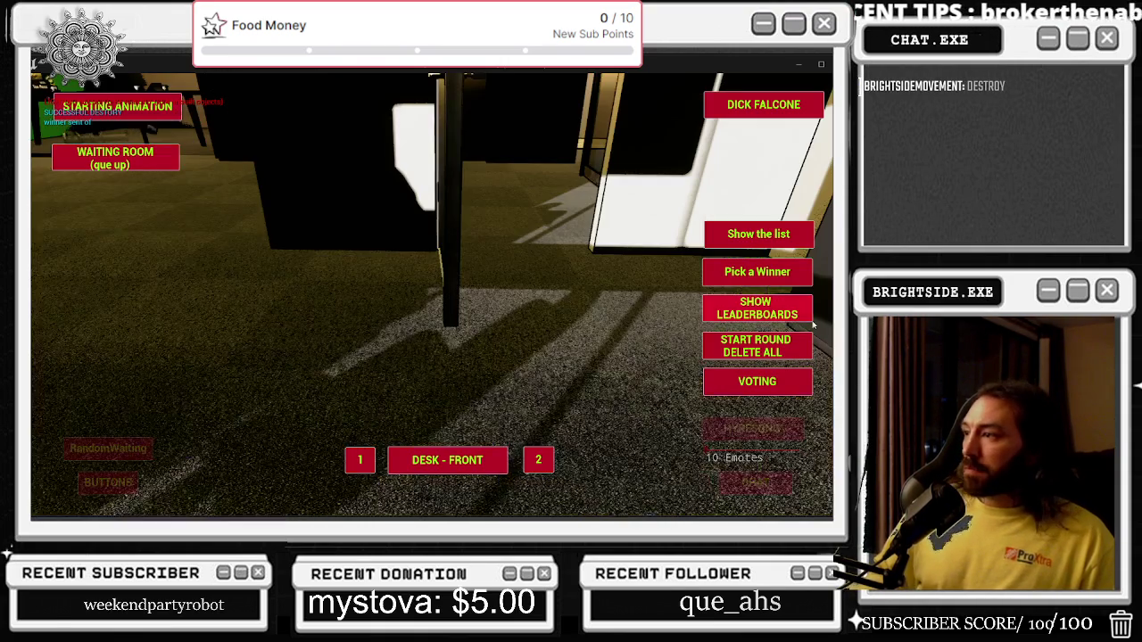
click(778, 315)
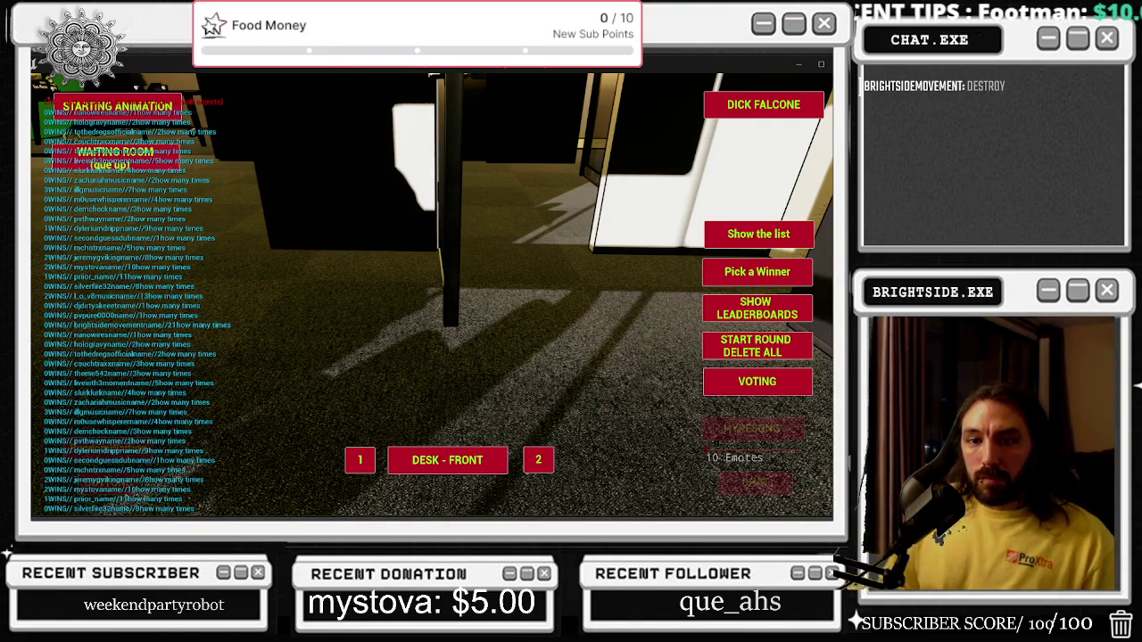
key(alt+Tab)
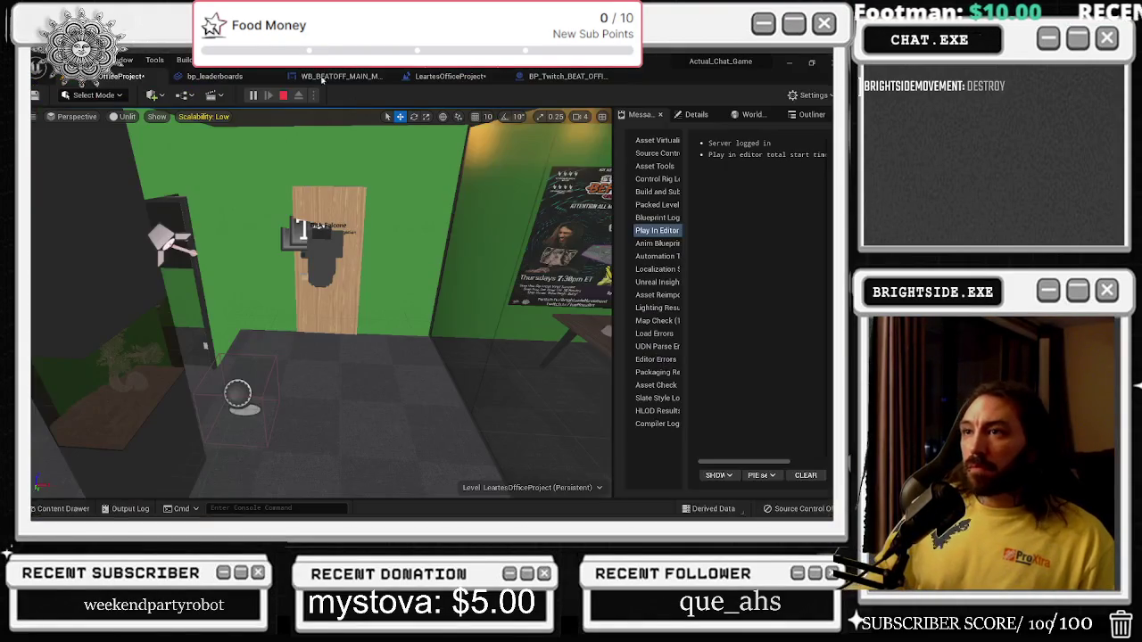
Save the blueprint and map, replay to check the leaderboards, then open bp_leaderboards.
click(567, 76)
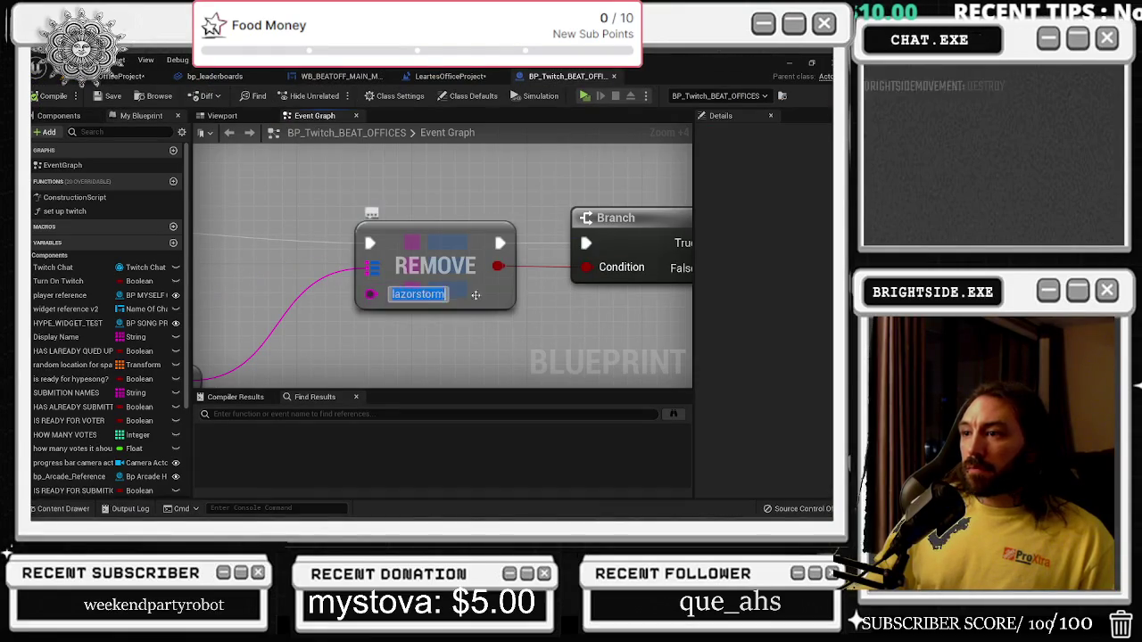
click(107, 95)
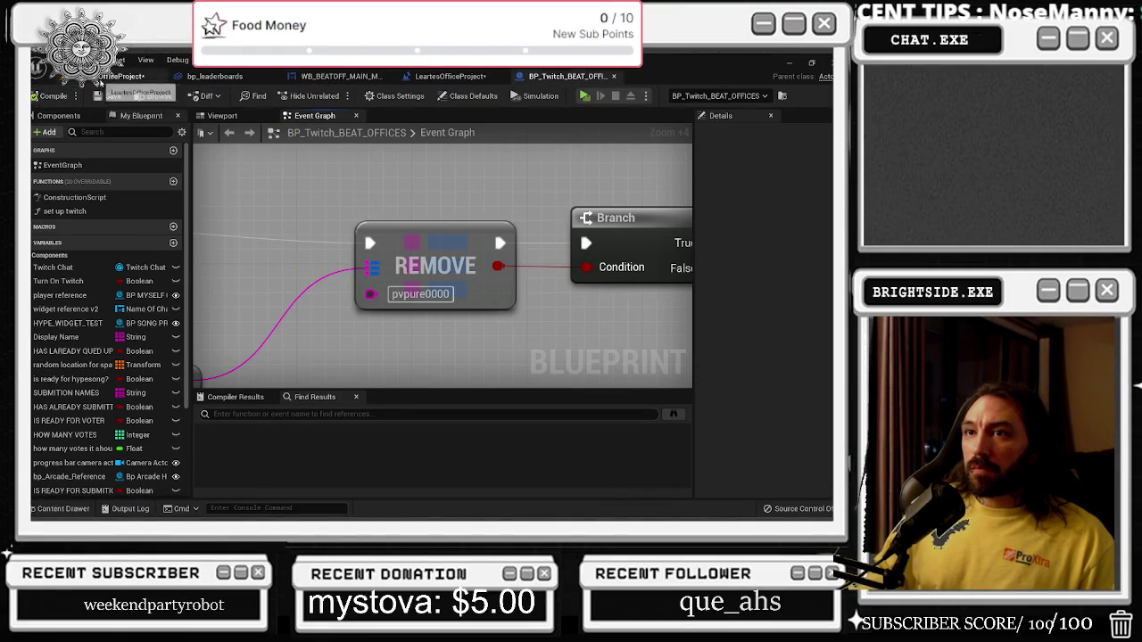
click(120, 76)
click(36, 97)
click(252, 95)
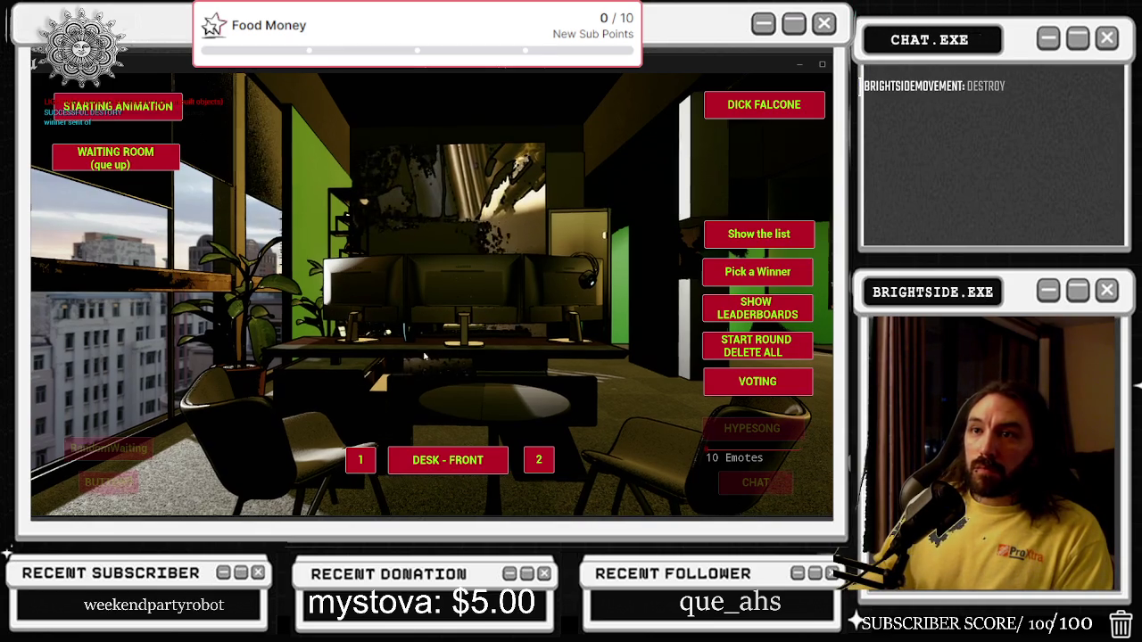
click(763, 309)
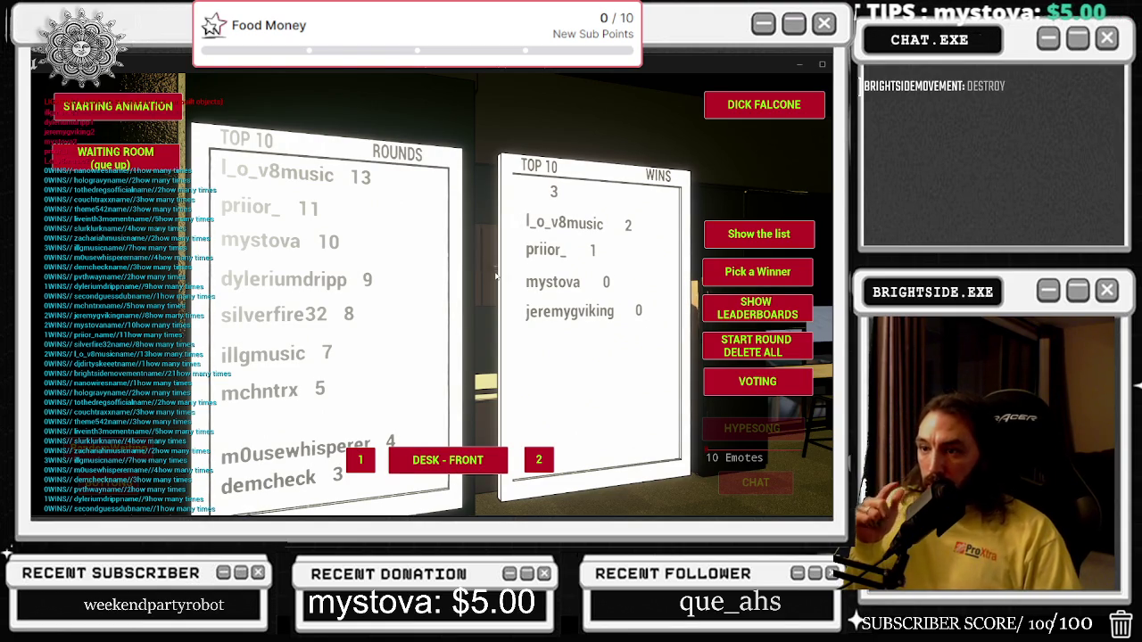
key(Escape)
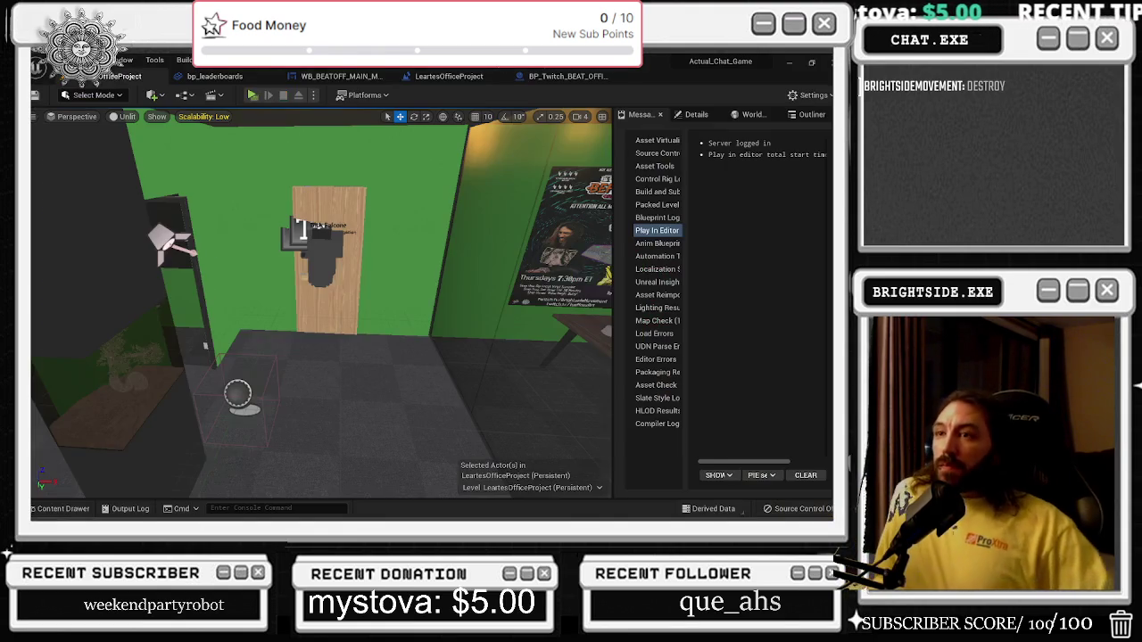
click(237, 81)
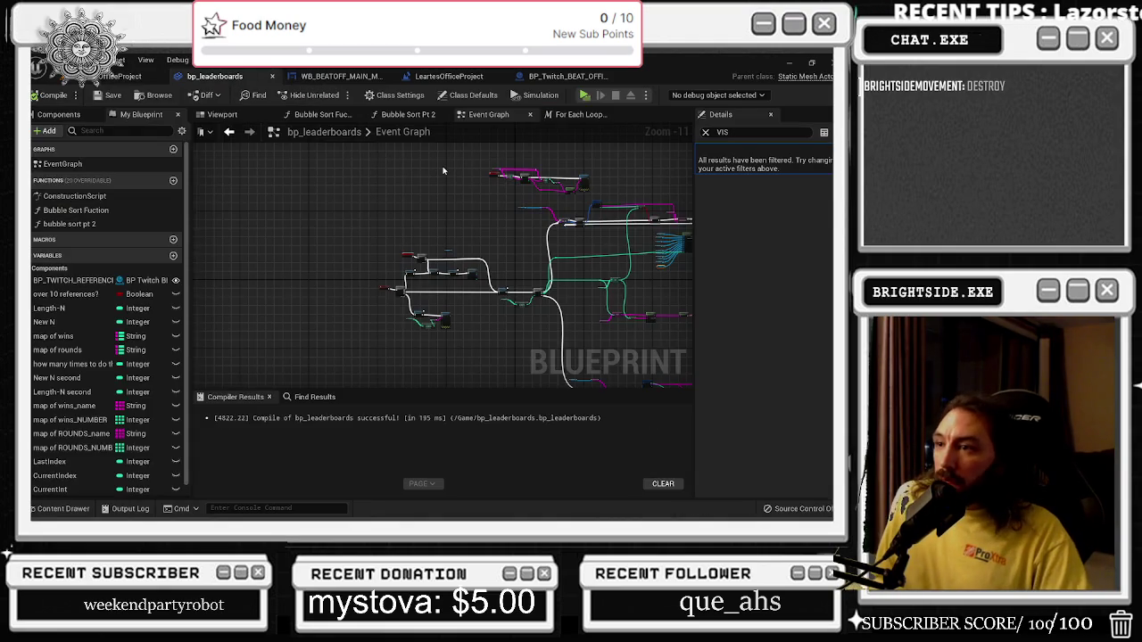
Show the leaderboard panels in the Viewport and browse the eight and nine place name components.
click(220, 113)
scroll(441, 259, up, 5)
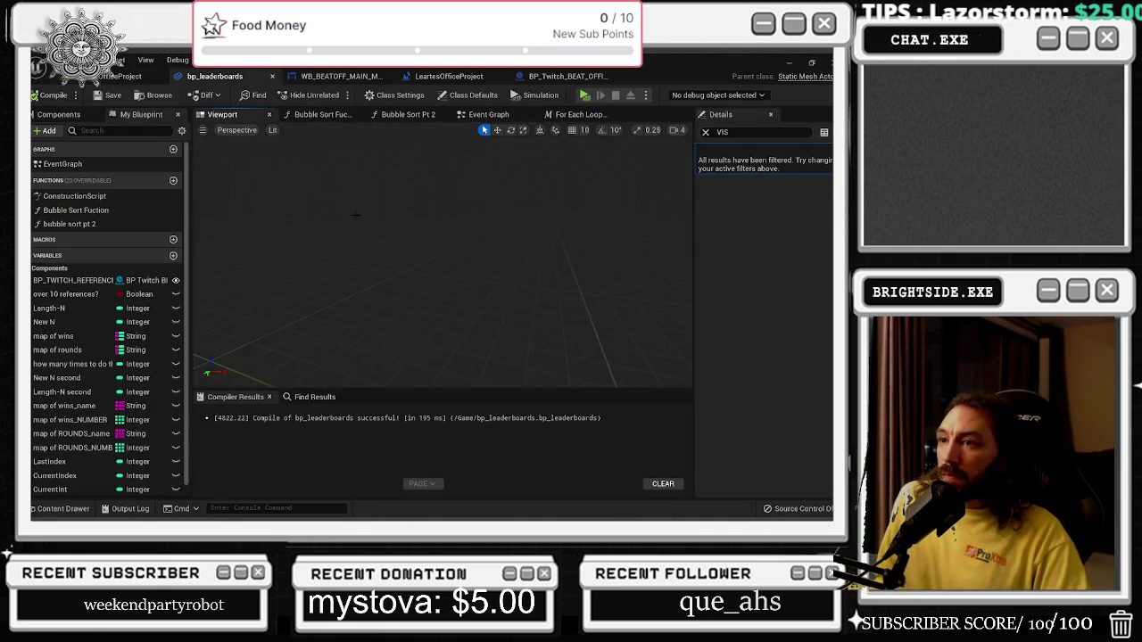
click(76, 119)
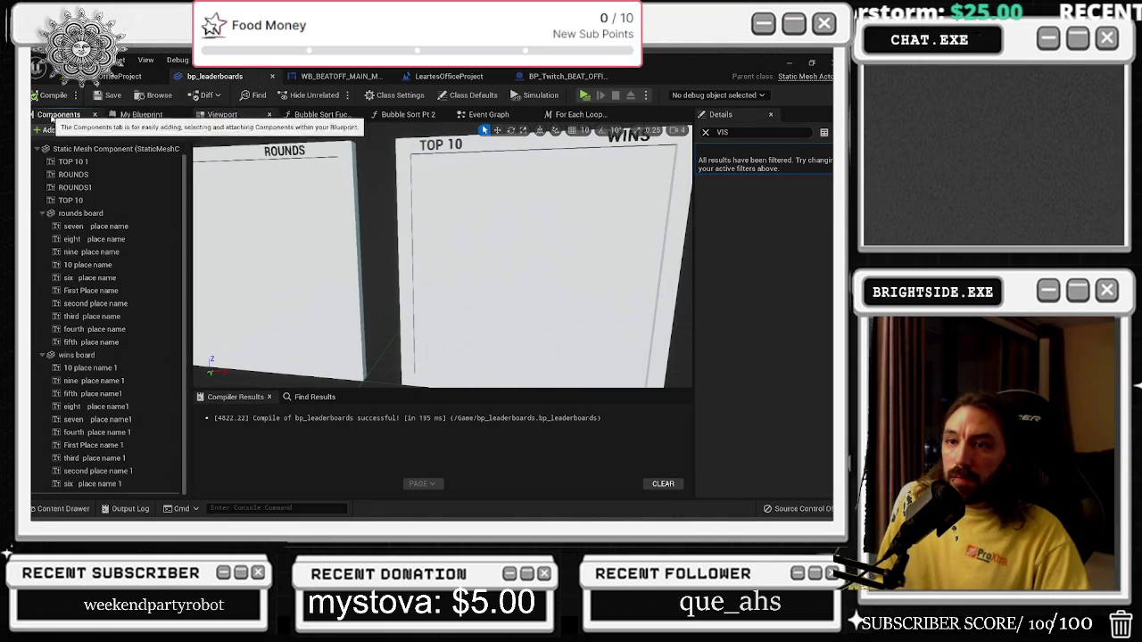
click(122, 238)
double_click(121, 251)
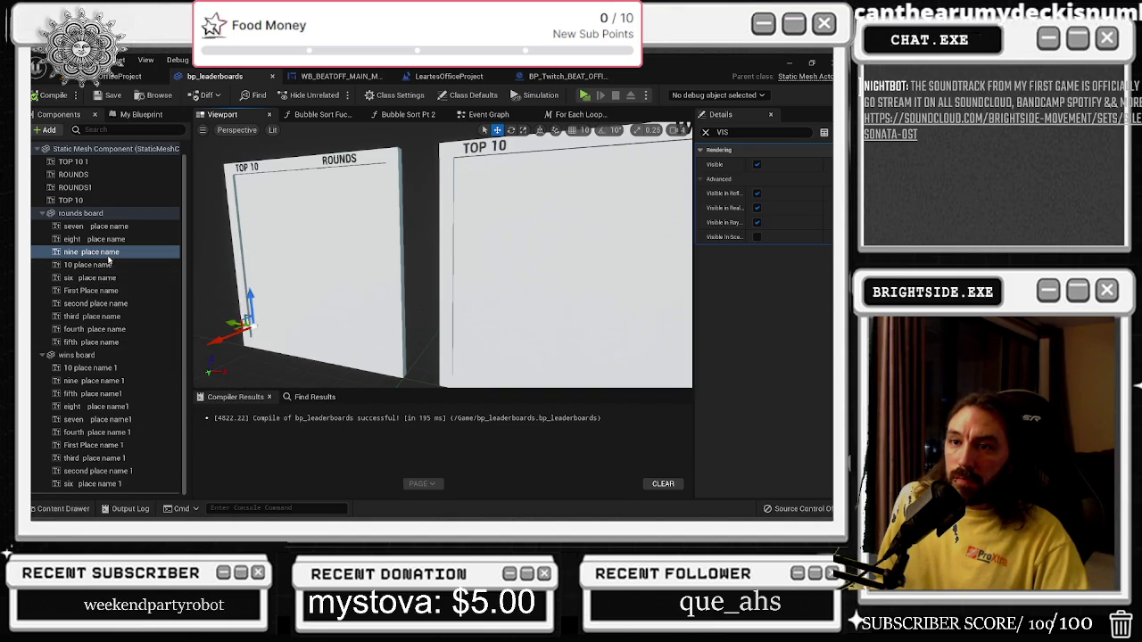
Set seven place name's Text to grgrgr, then multi-select the rounds-board name texts.
click(106, 225)
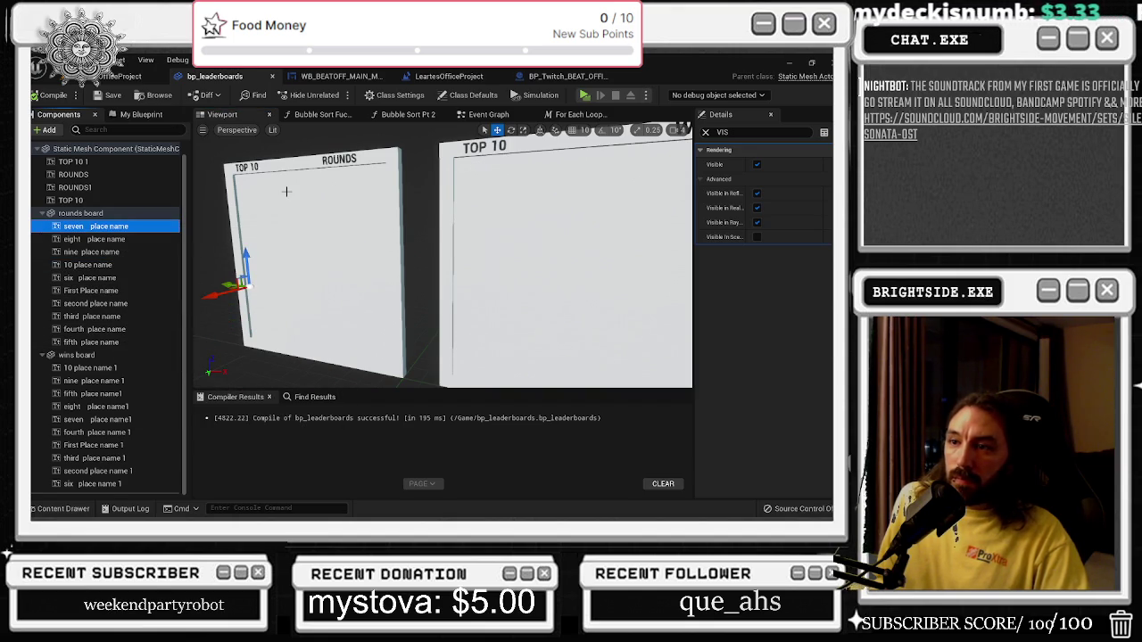
click(705, 132)
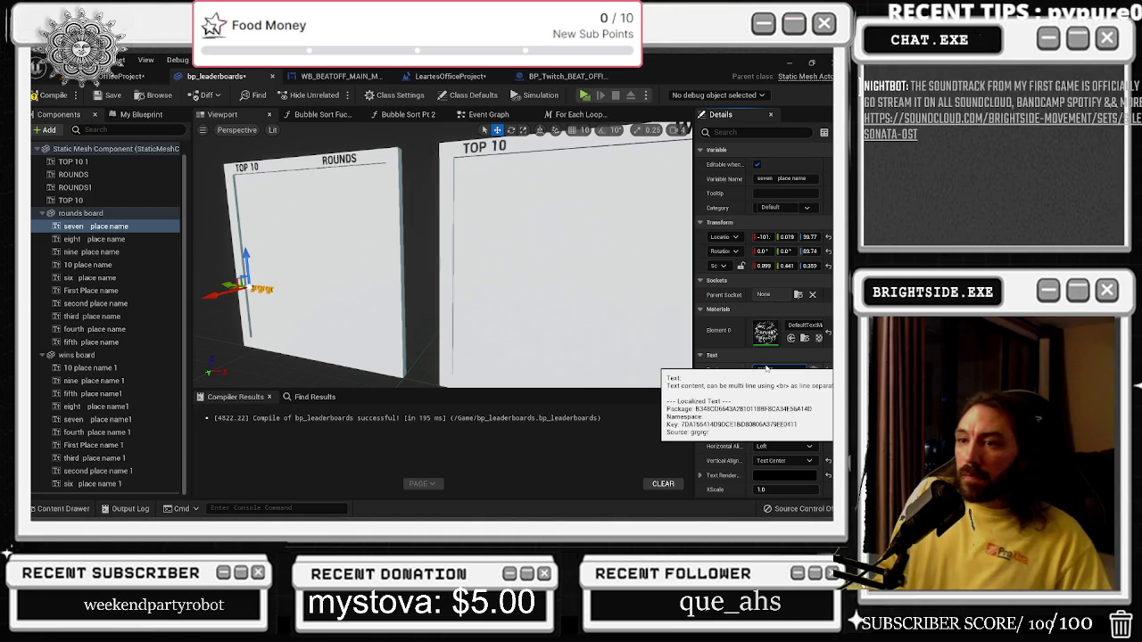
text(grgrgr)
key(BackSpace)
key(BackSpace)
key(BackSpace)
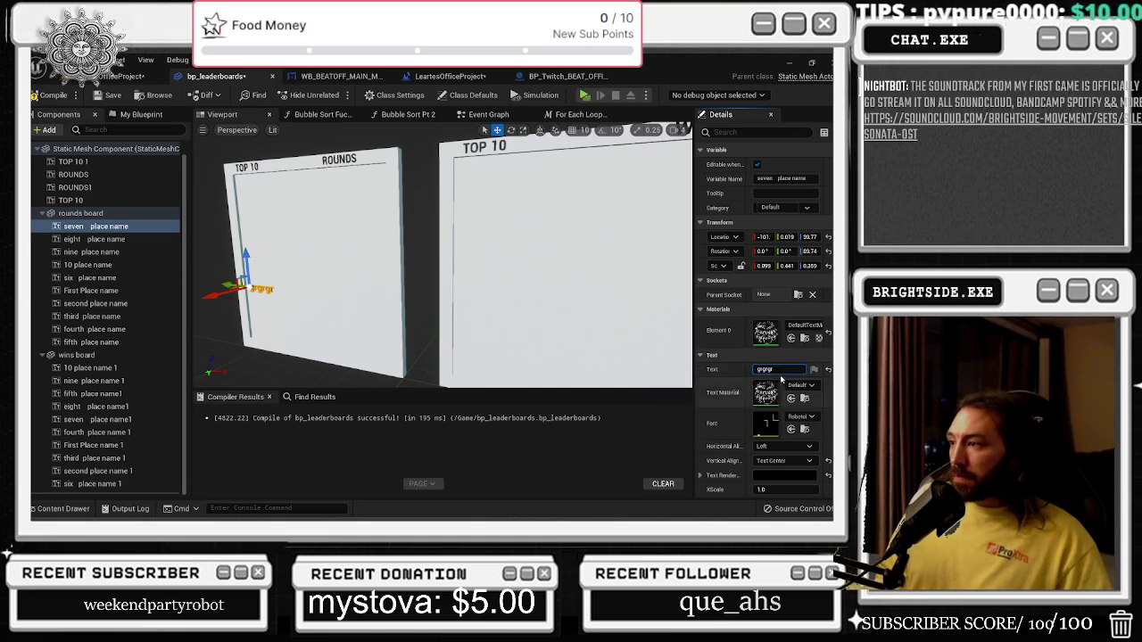
shift+click(98, 342)
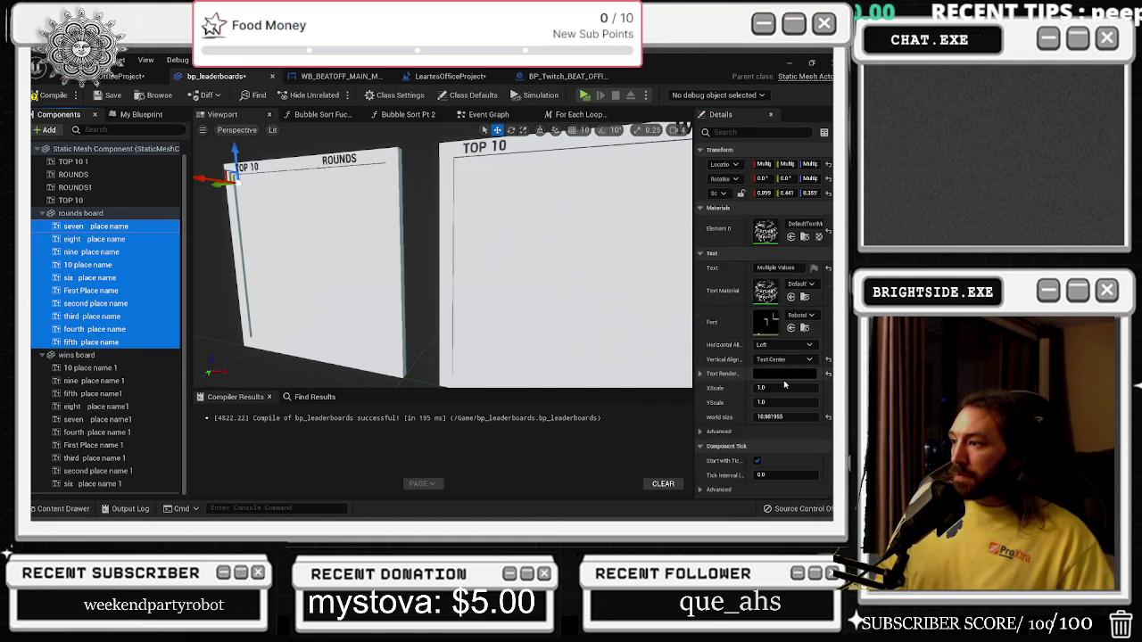
Commit a test string to the Text of every selected rounds-board name.
click(724, 270)
text(fwefwefwefw)
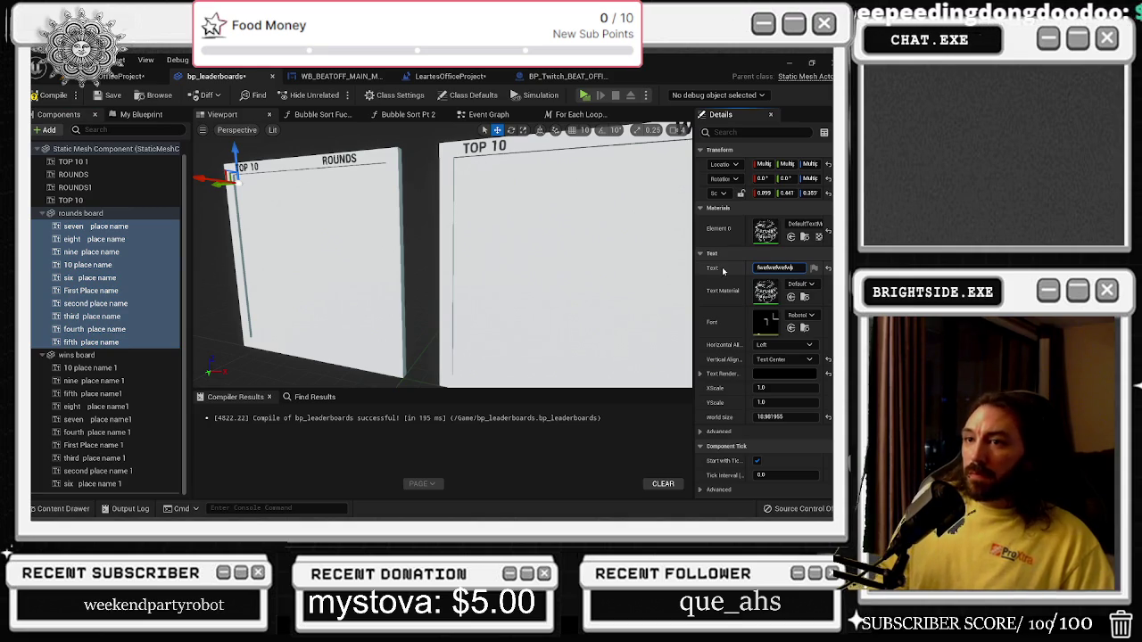
key(Return)
key(f)
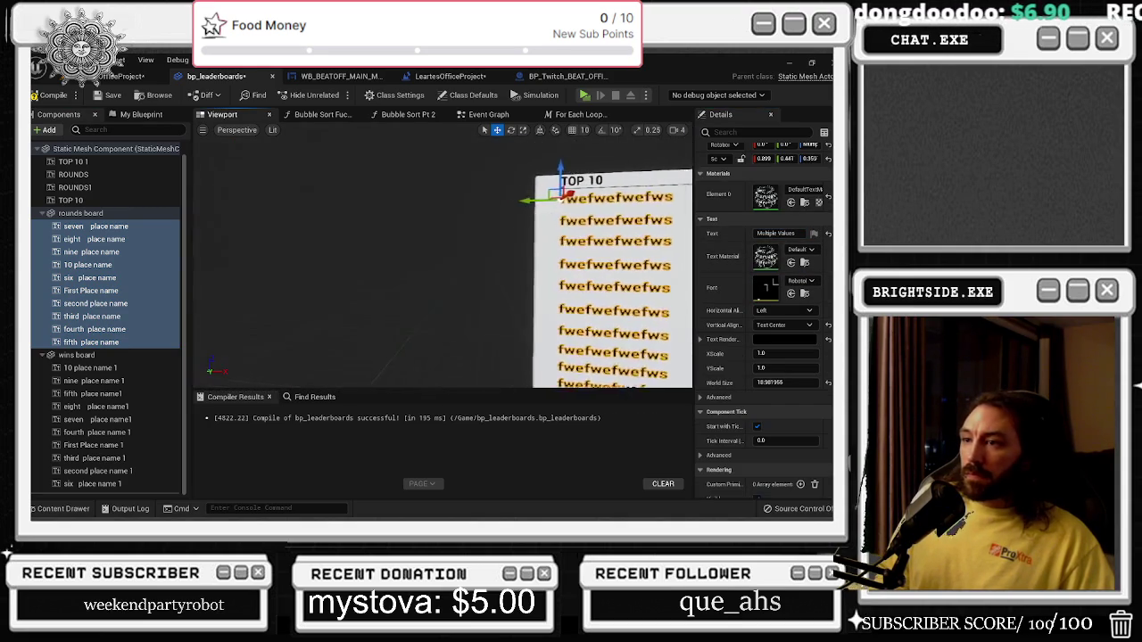
scroll(402, 196, down, 3)
scroll(402, 195, up, 2)
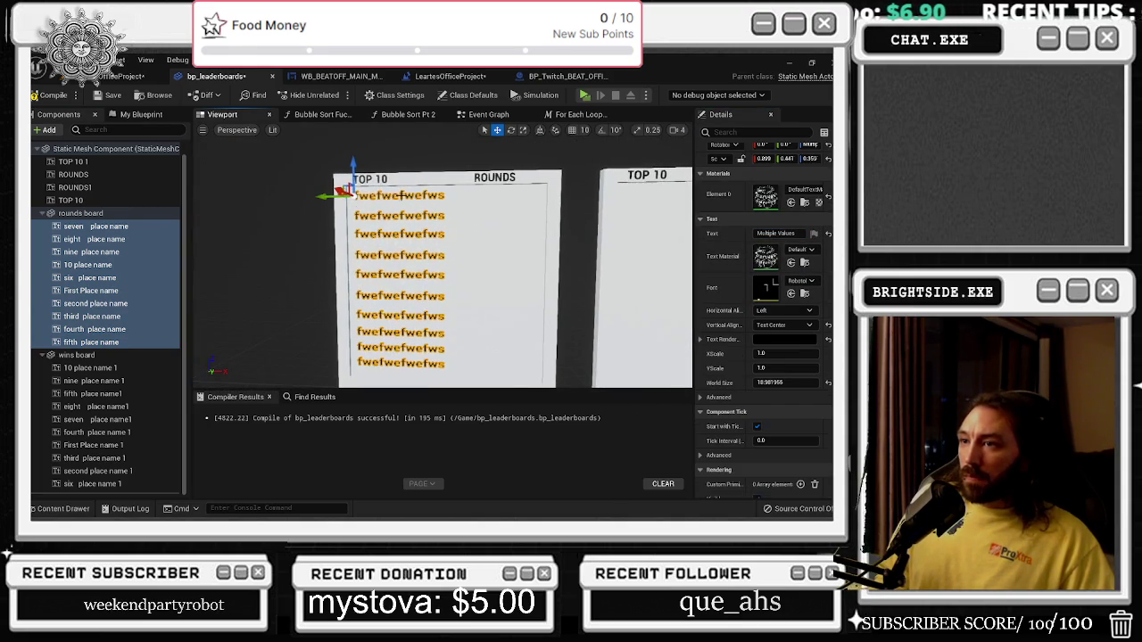
Clear the Text of the first, second and third place name components.
click(128, 330)
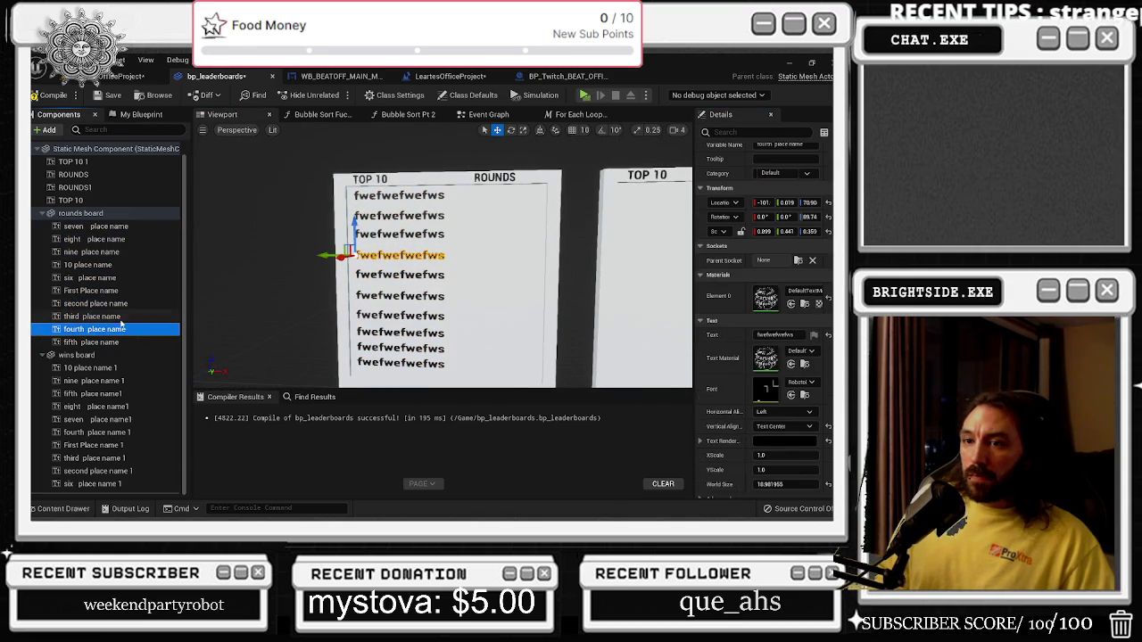
click(93, 291)
click(778, 335)
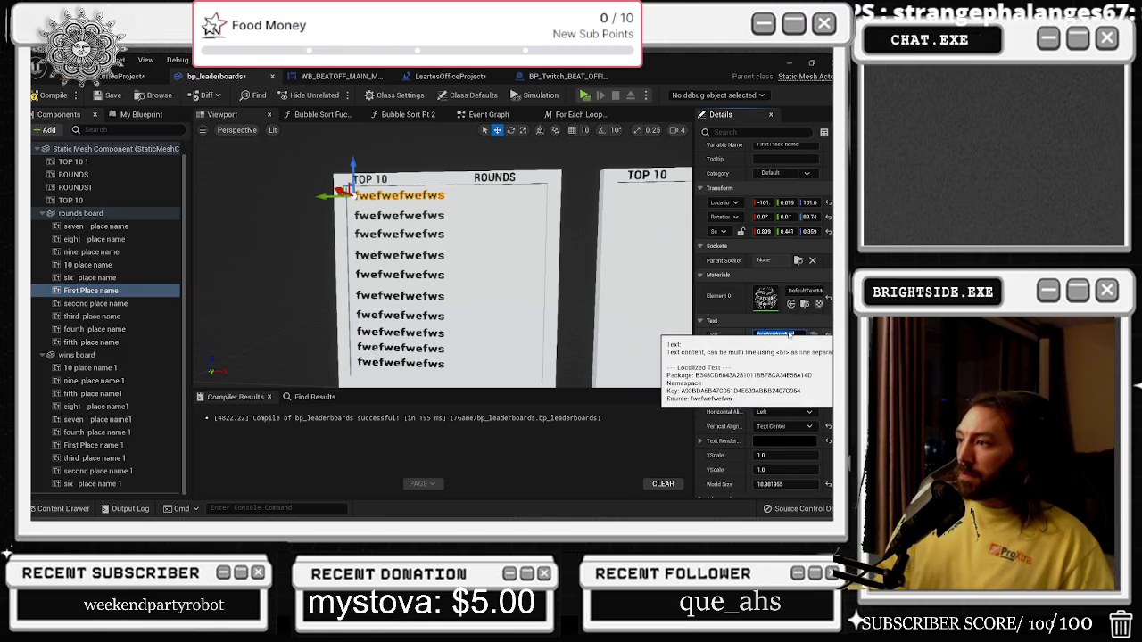
click(149, 304)
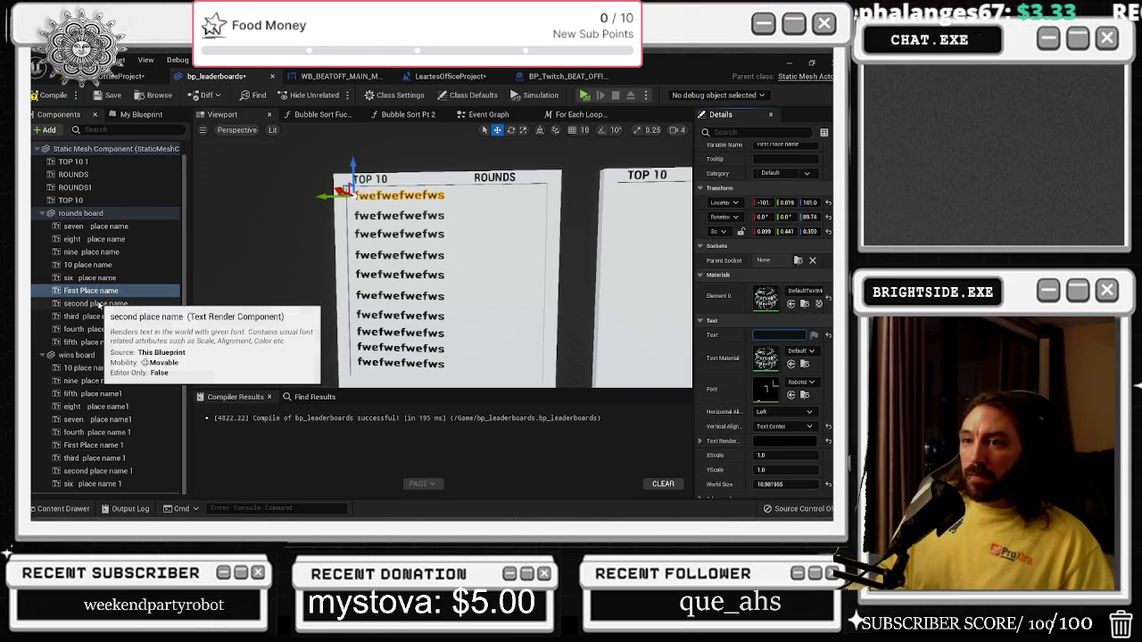
click(775, 334)
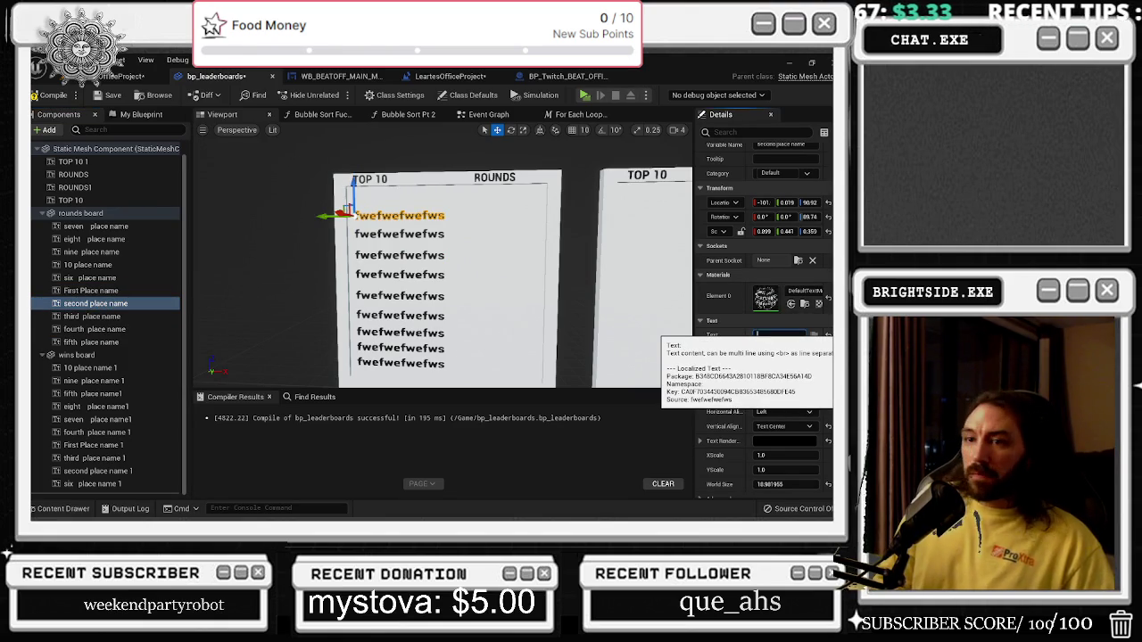
key(BackSpace)
click(84, 317)
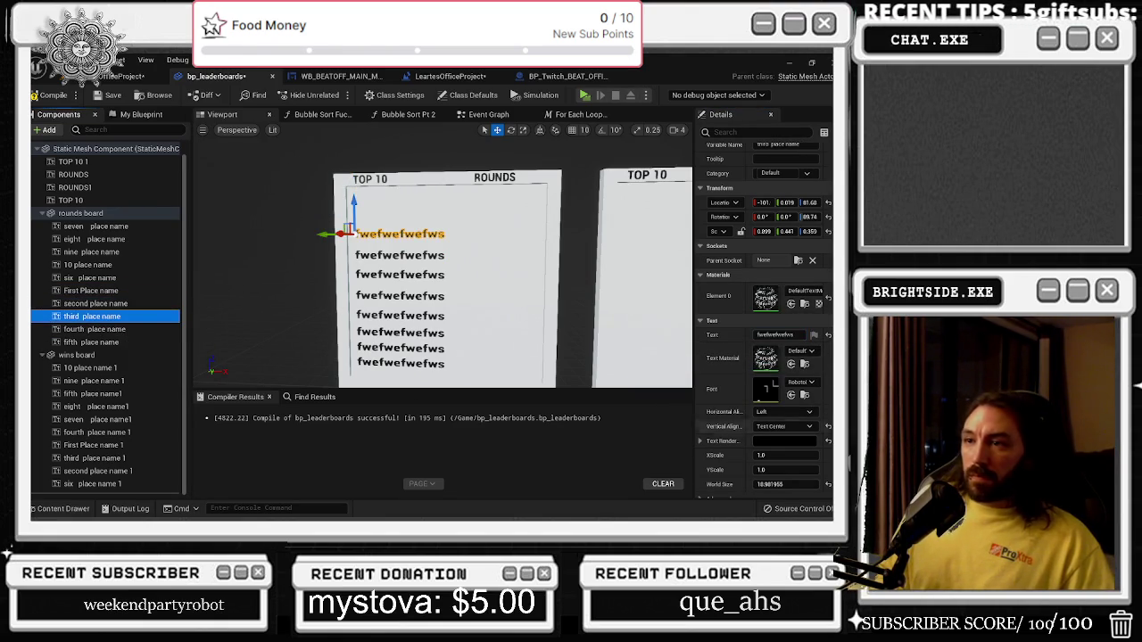
key(BackSpace)
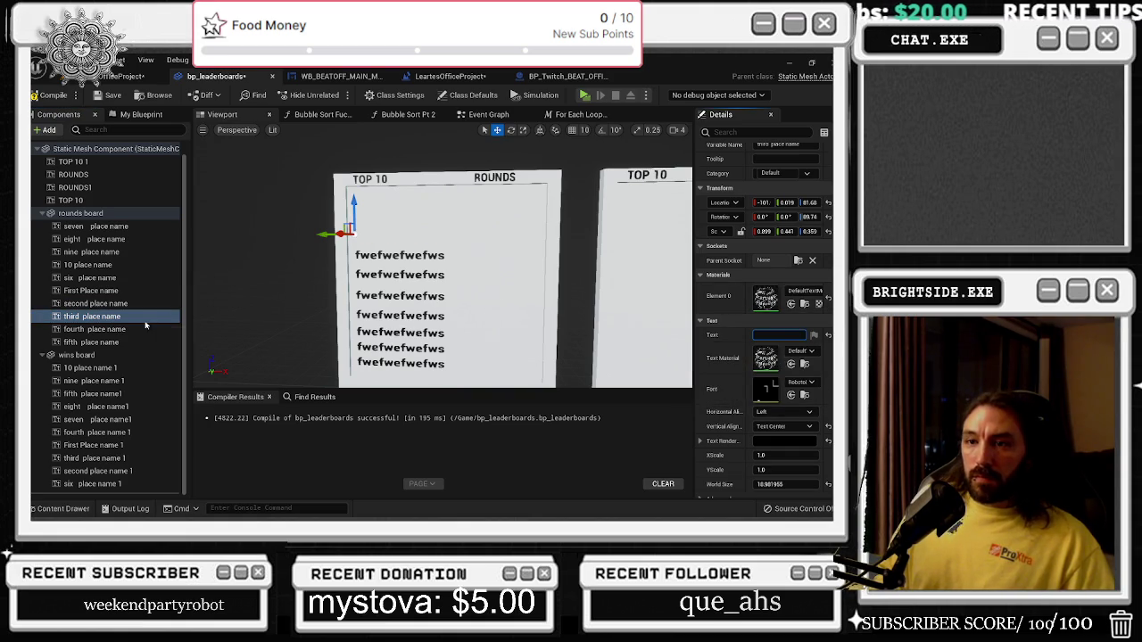
Clear the Text of the fourth, fifth and six place name components.
click(147, 327)
click(773, 335)
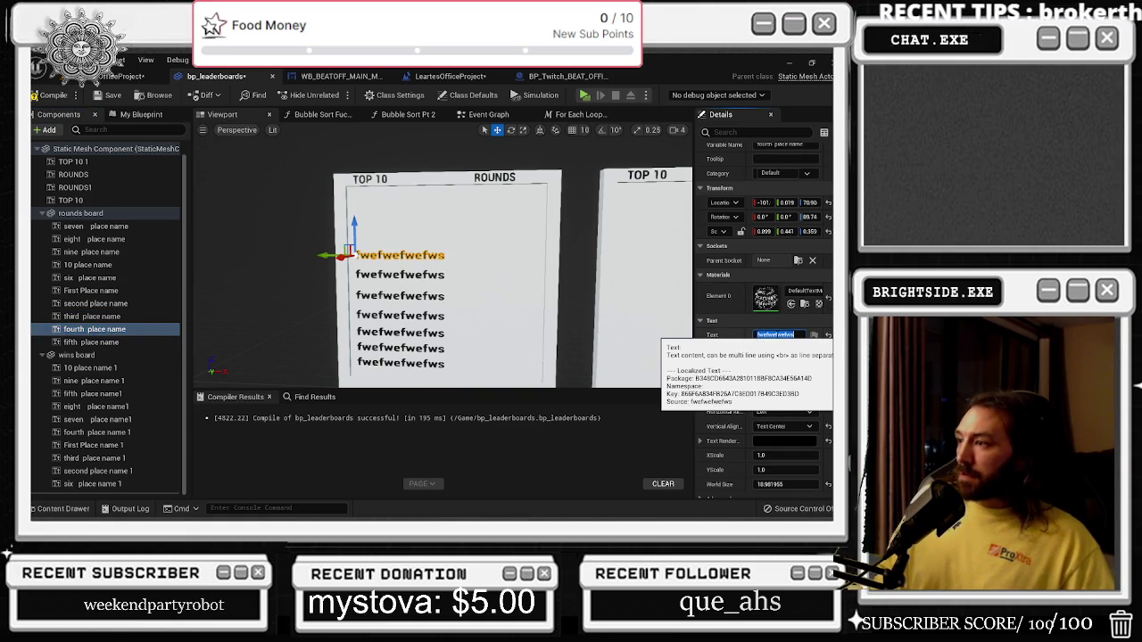
click(98, 341)
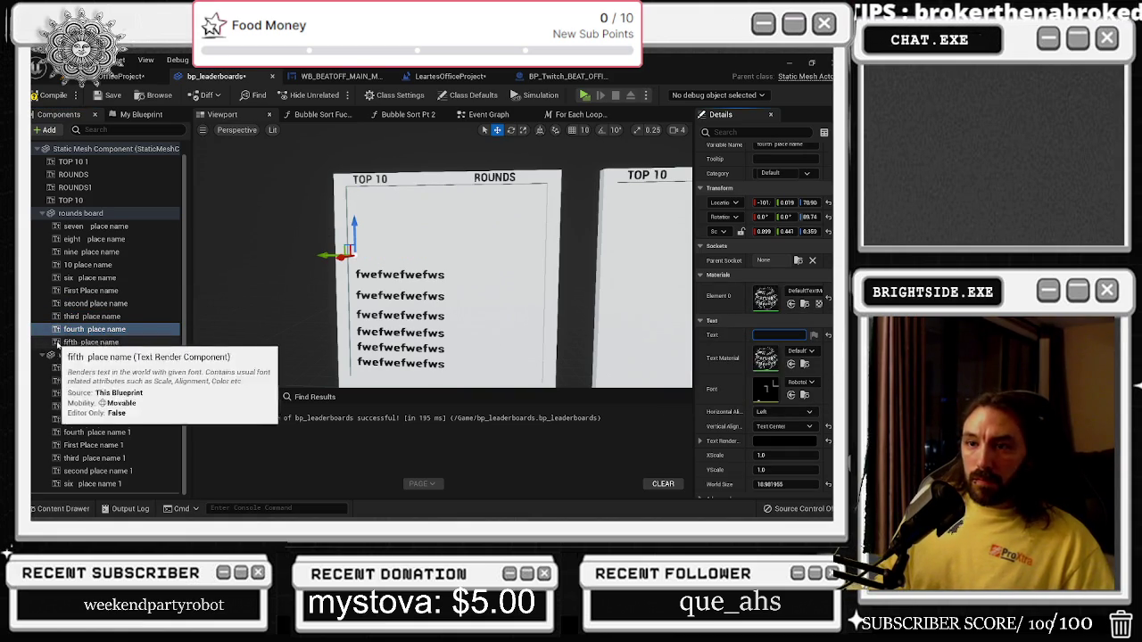
click(775, 335)
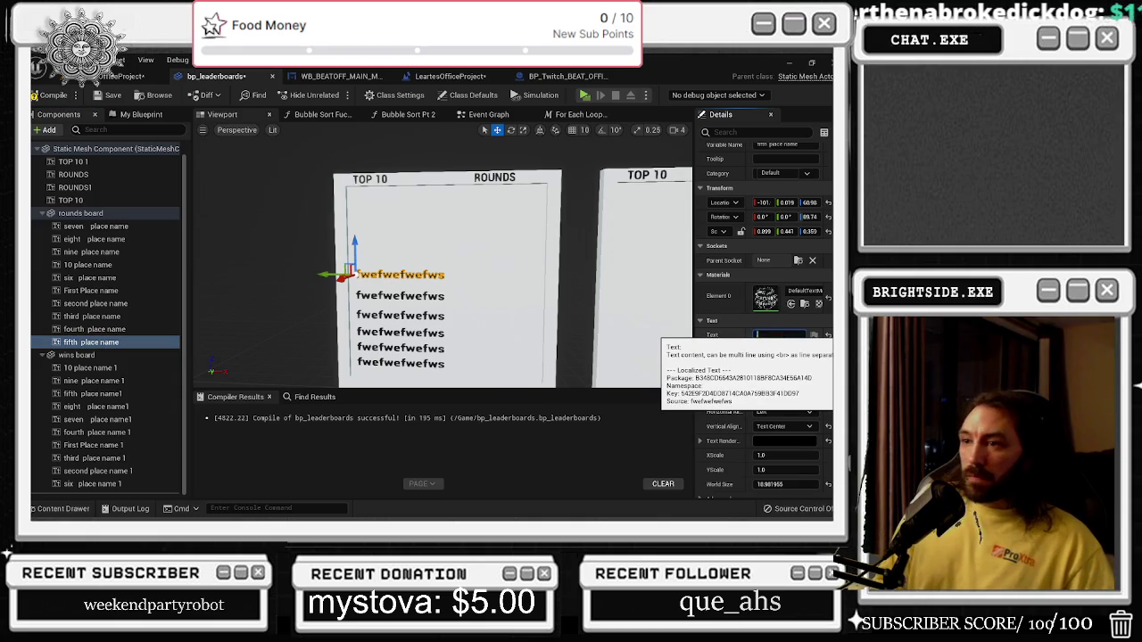
key(BackSpace)
click(91, 279)
click(788, 334)
key(BackSpace)
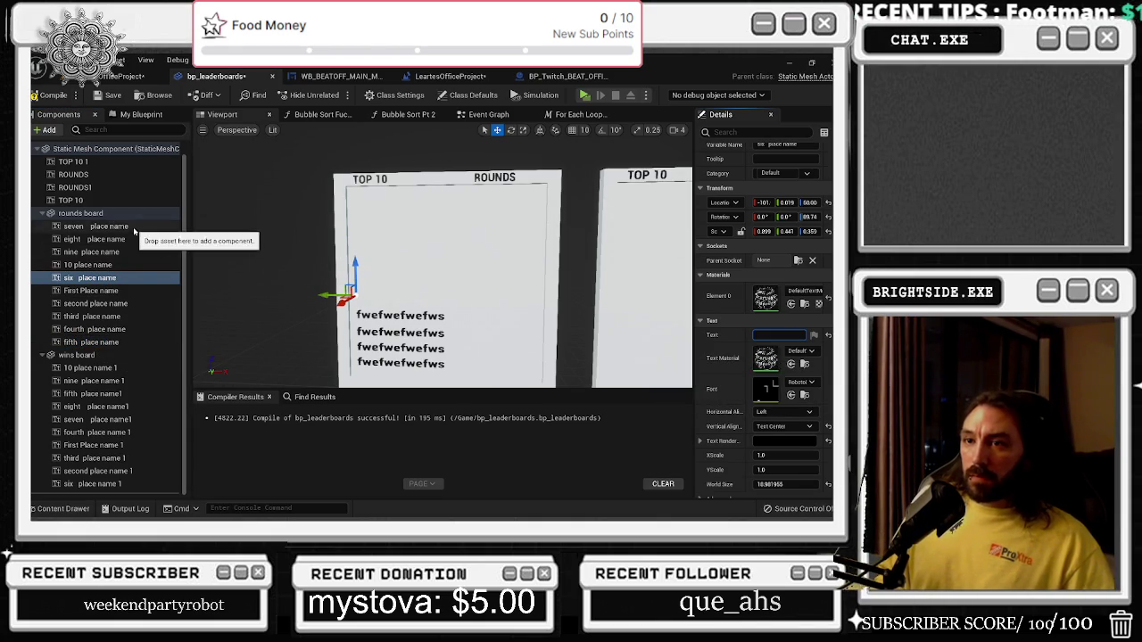
Set the seven place name Text to fwefwef.
click(134, 227)
click(780, 335)
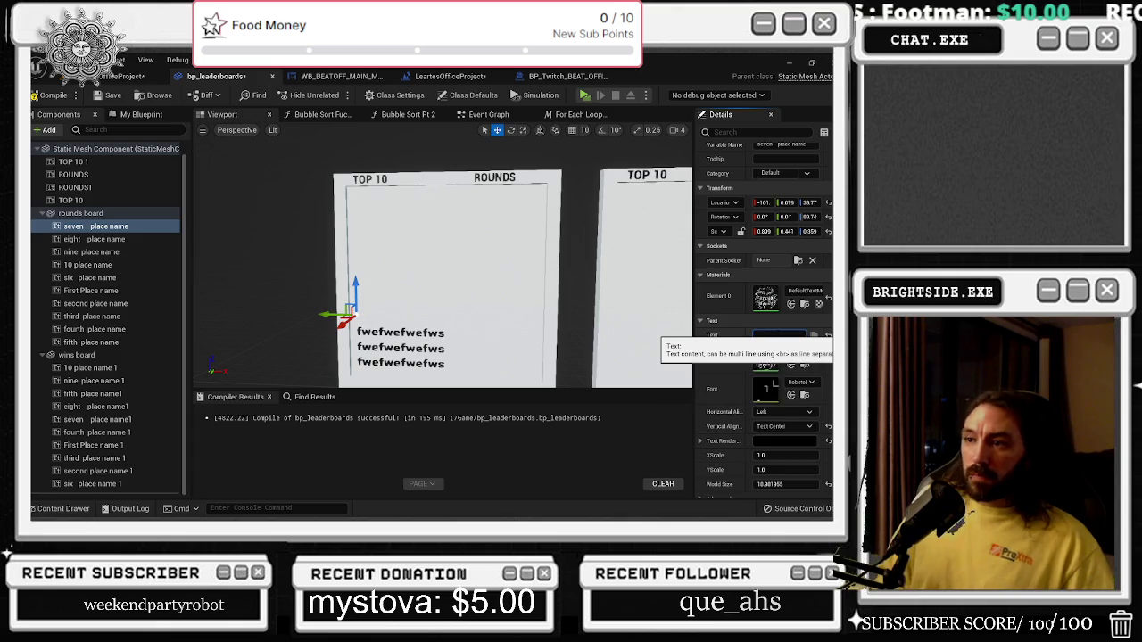
click(93, 239)
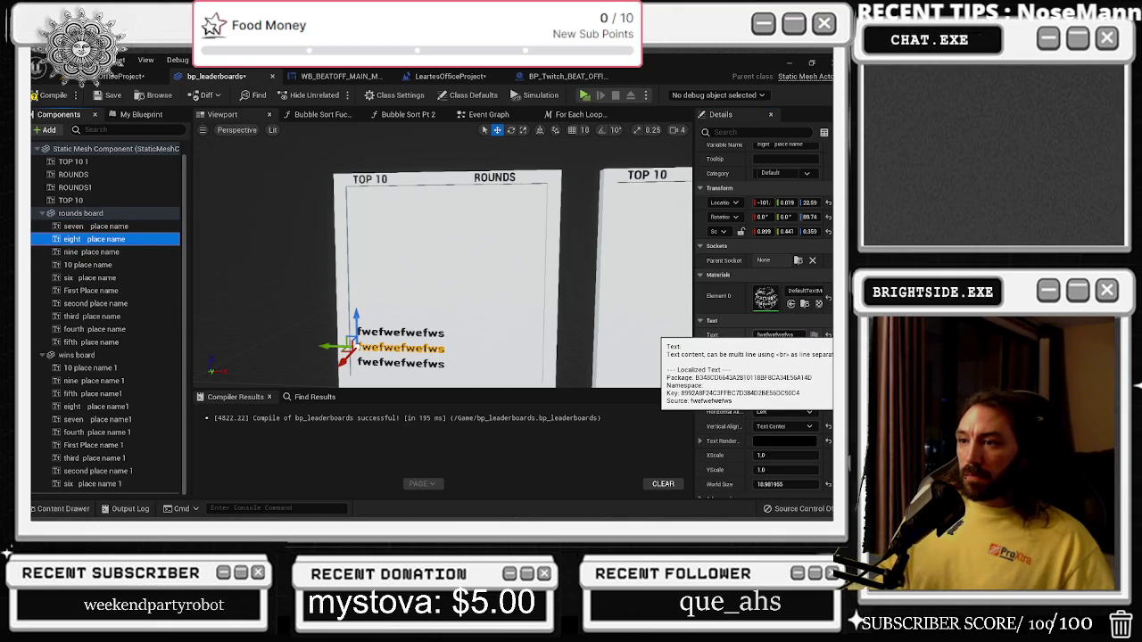
click(120, 228)
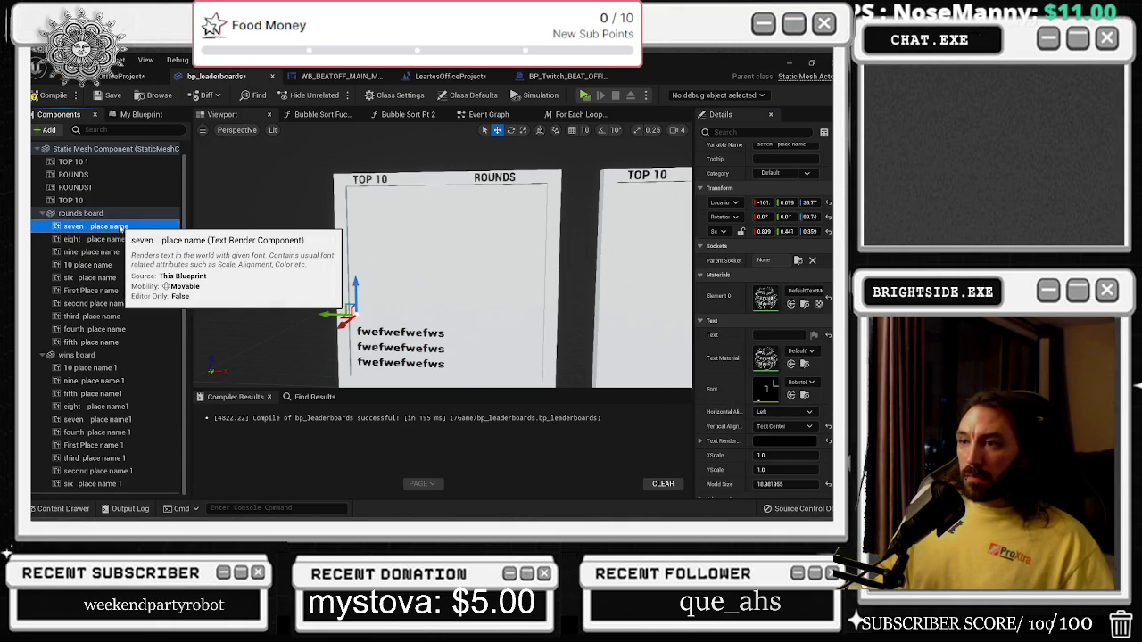
click(767, 335)
text(fwefwef)
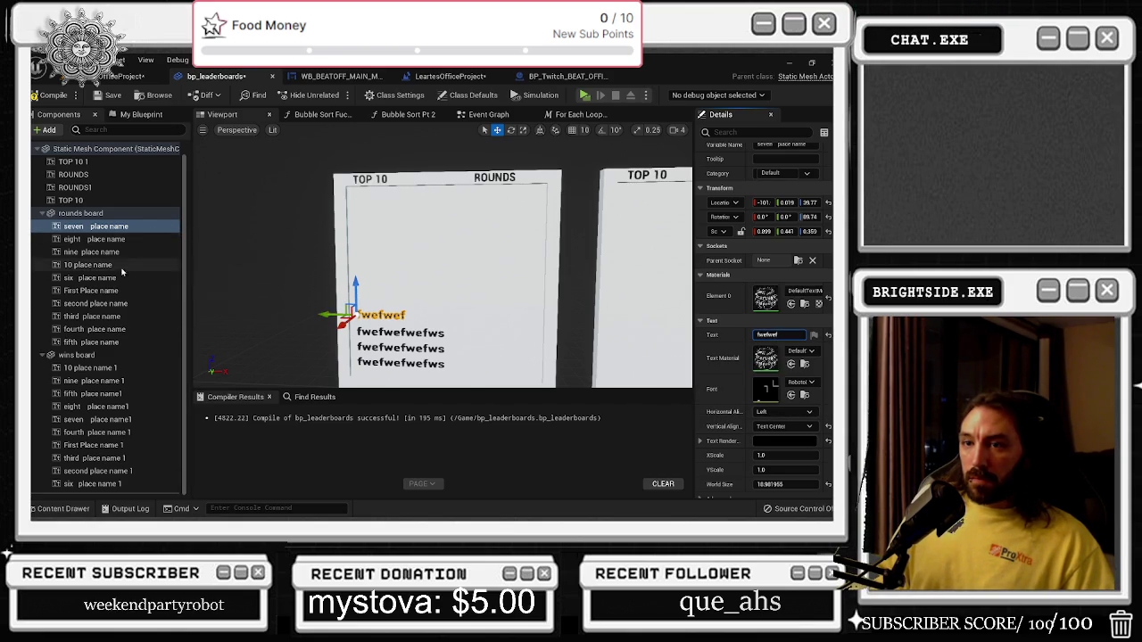
Select the six and eight place name components and start renaming eight place name.
click(119, 278)
click(103, 228)
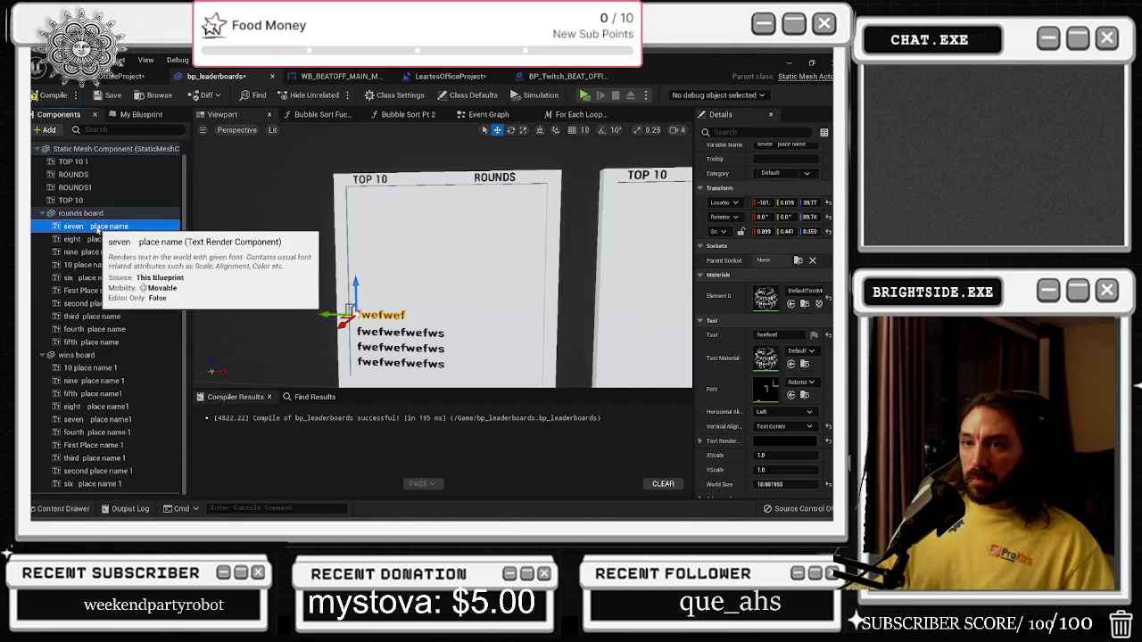
click(102, 241)
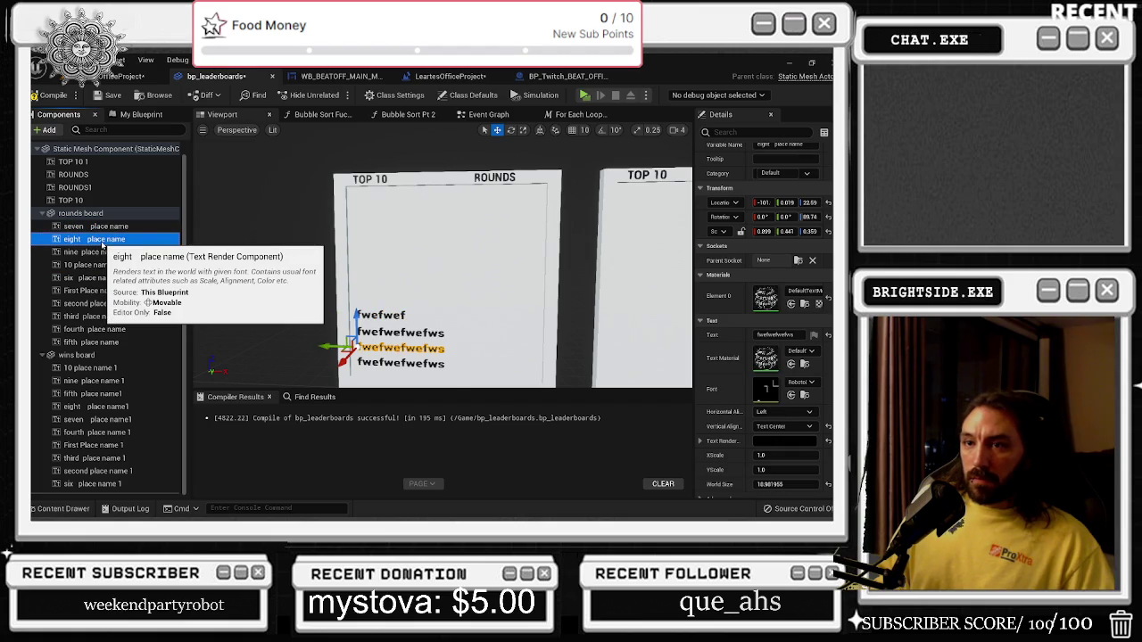
click(103, 241)
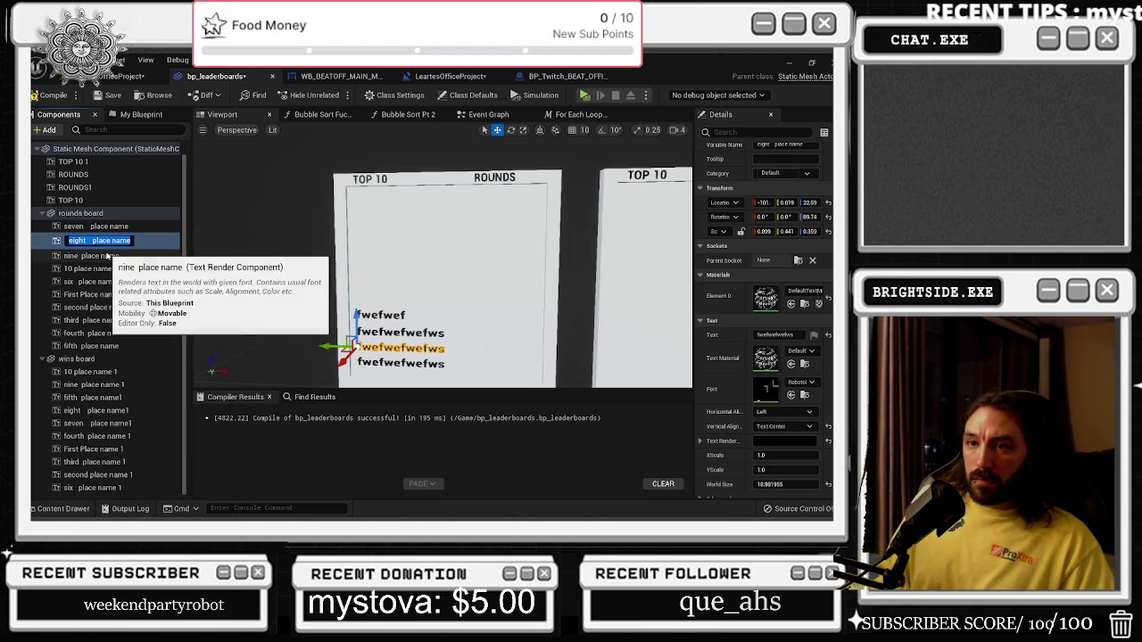
Finish renaming two rounds-board text components to 'nine place name' and 'eight place name'.
text(nine pla)
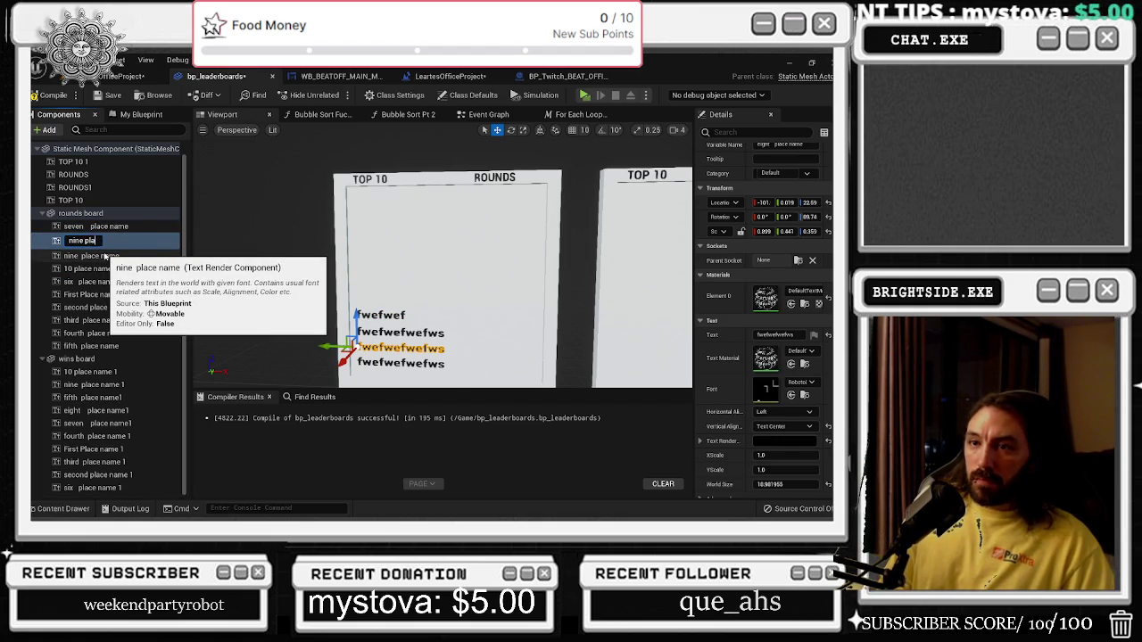
text(me)
key(Return)
click(105, 254)
click(105, 254)
text(e)
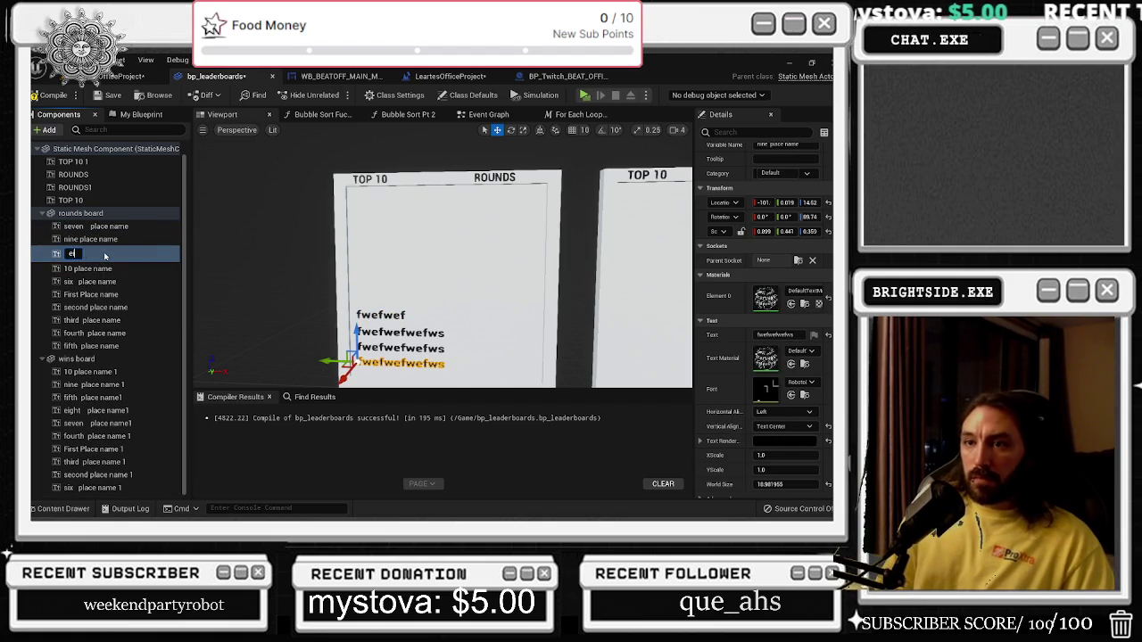
text(ight place name)
key(Return)
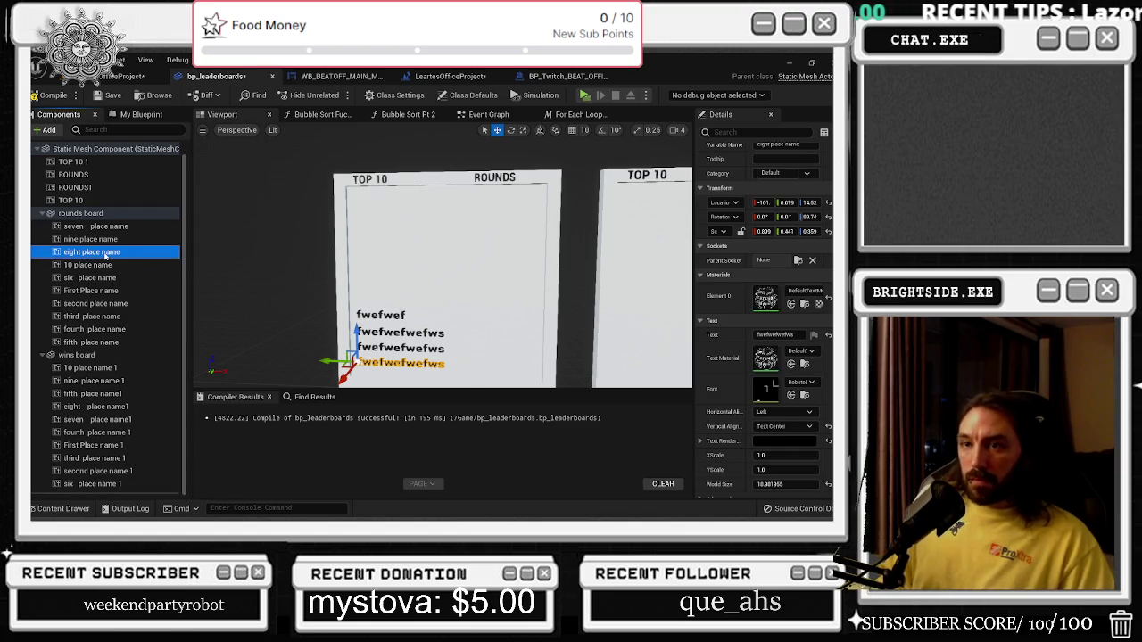
Check the seven through 10 and First Place name components in the Components tree.
click(101, 240)
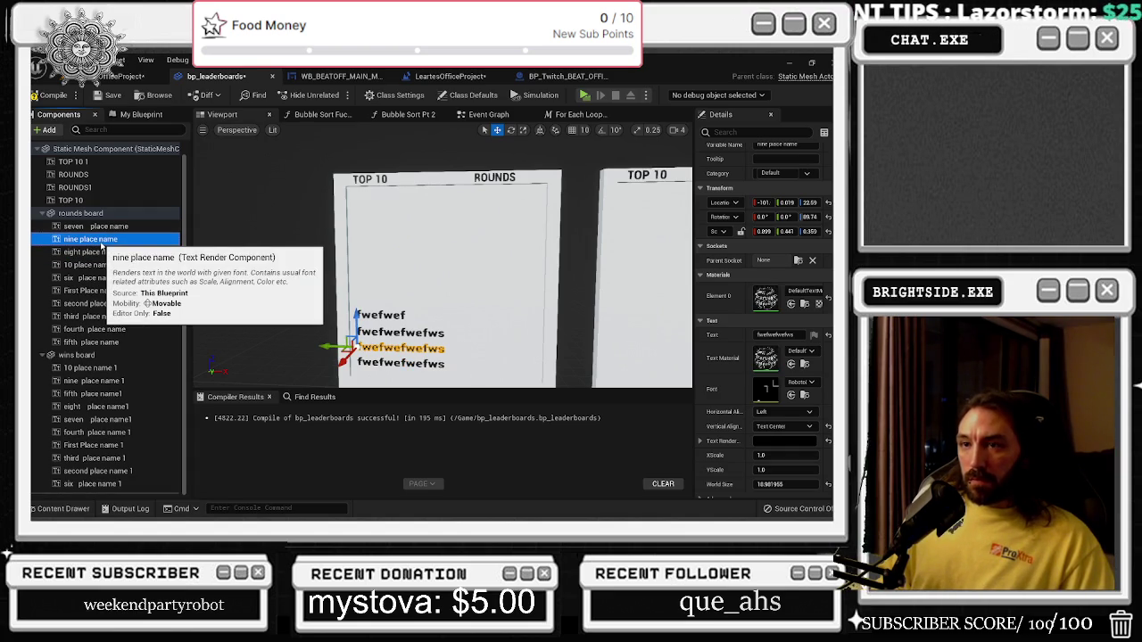
click(102, 226)
click(101, 265)
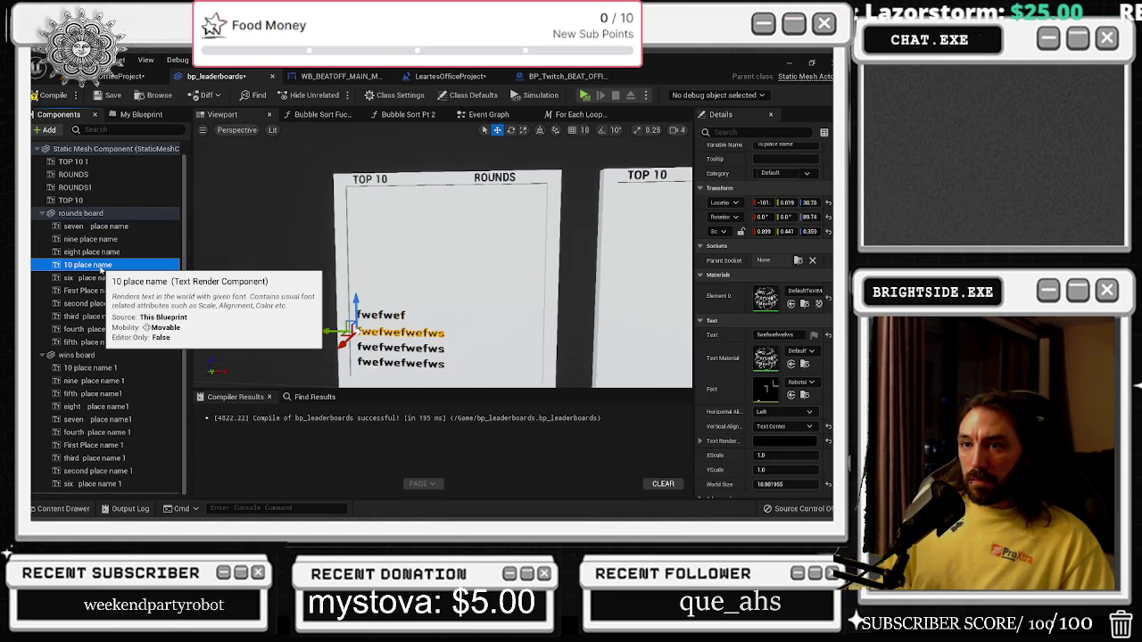
click(102, 277)
click(105, 290)
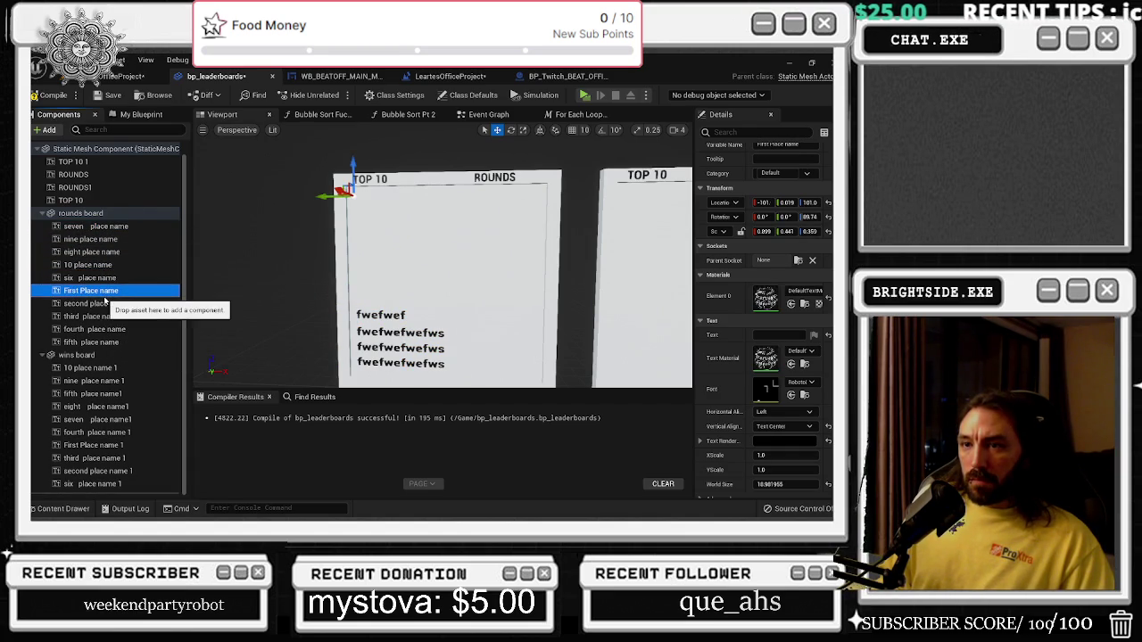
click(106, 278)
click(99, 226)
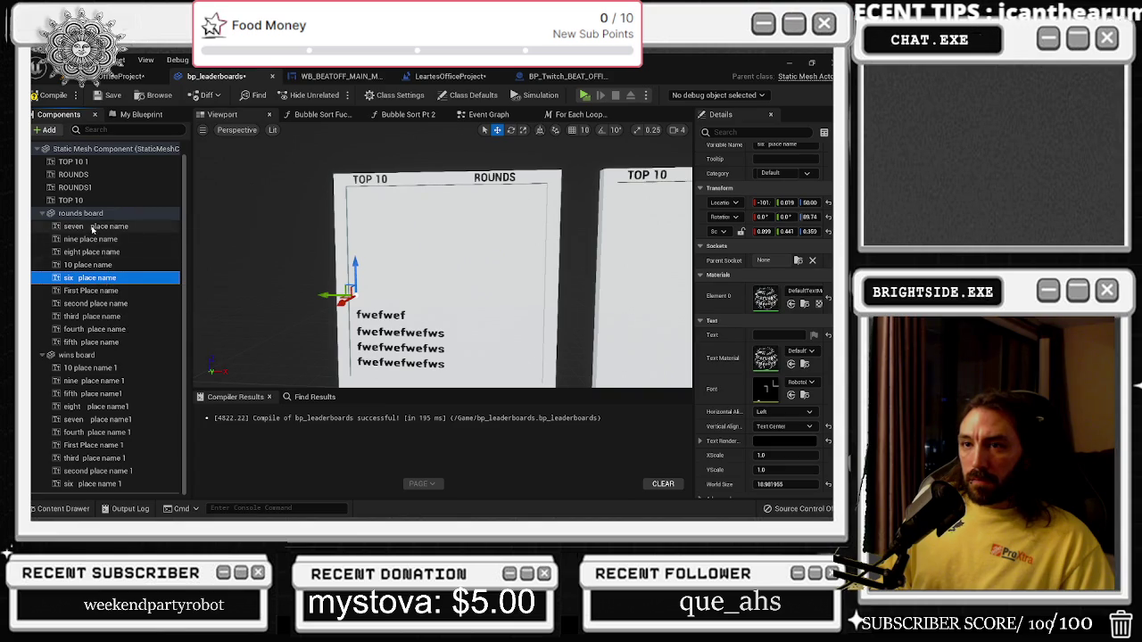
click(102, 254)
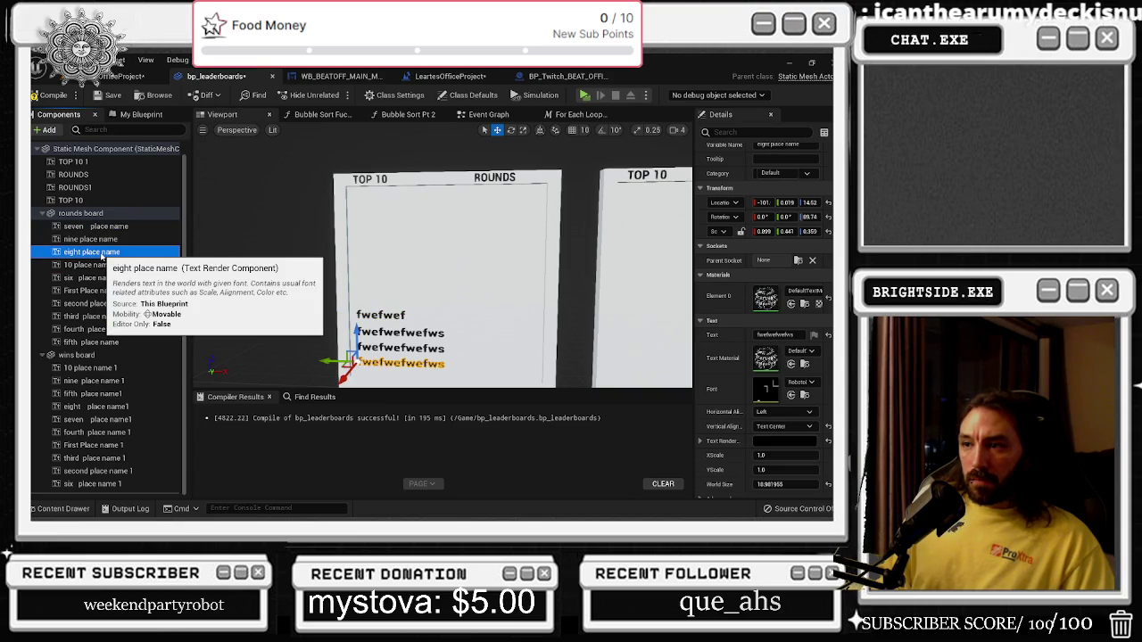
key(Up)
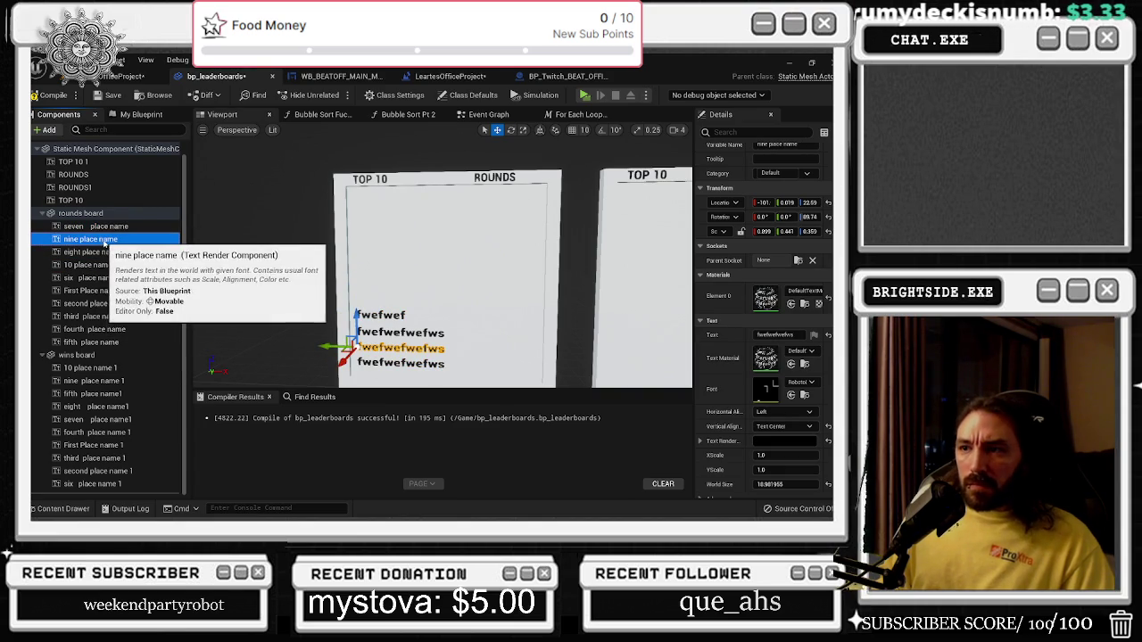
click(110, 253)
key(Up)
key(Up)
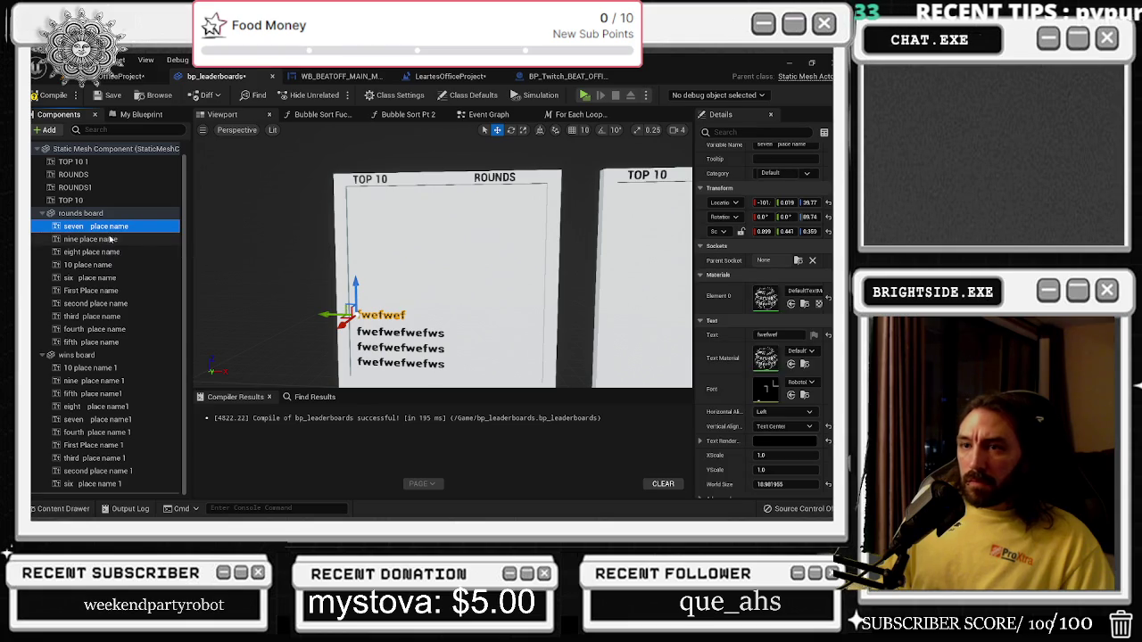
click(113, 253)
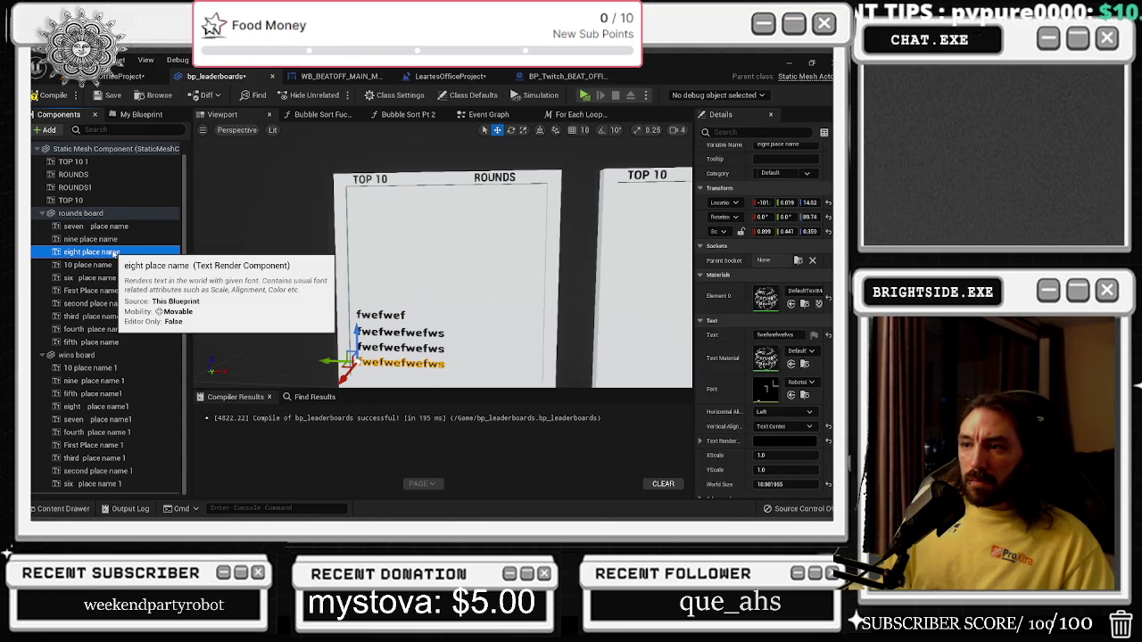
click(111, 227)
click(114, 240)
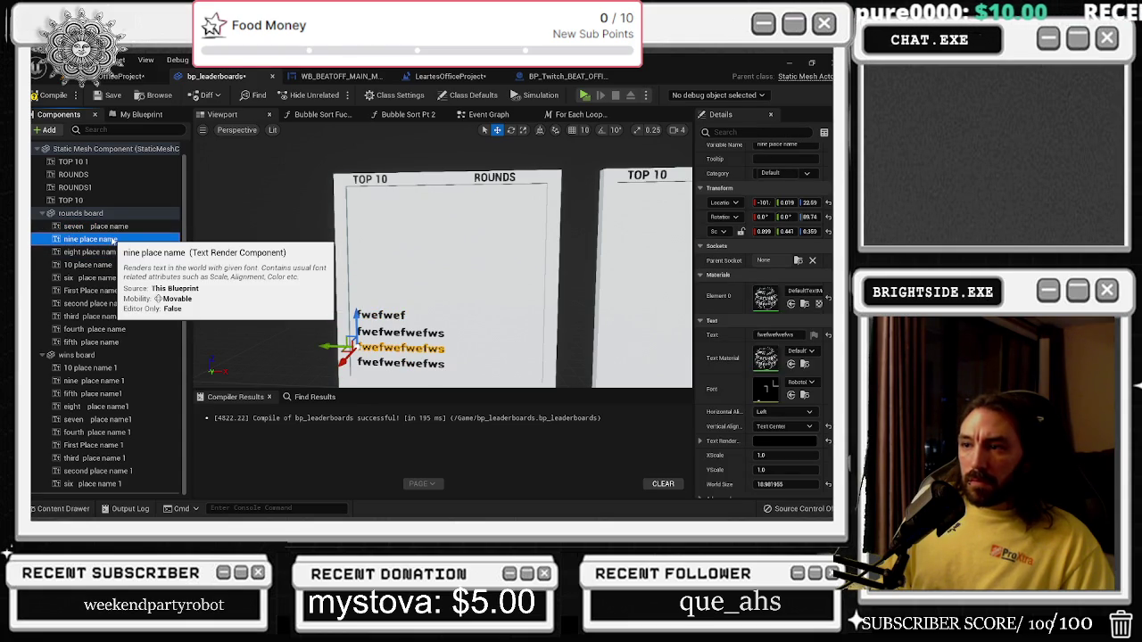
click(115, 265)
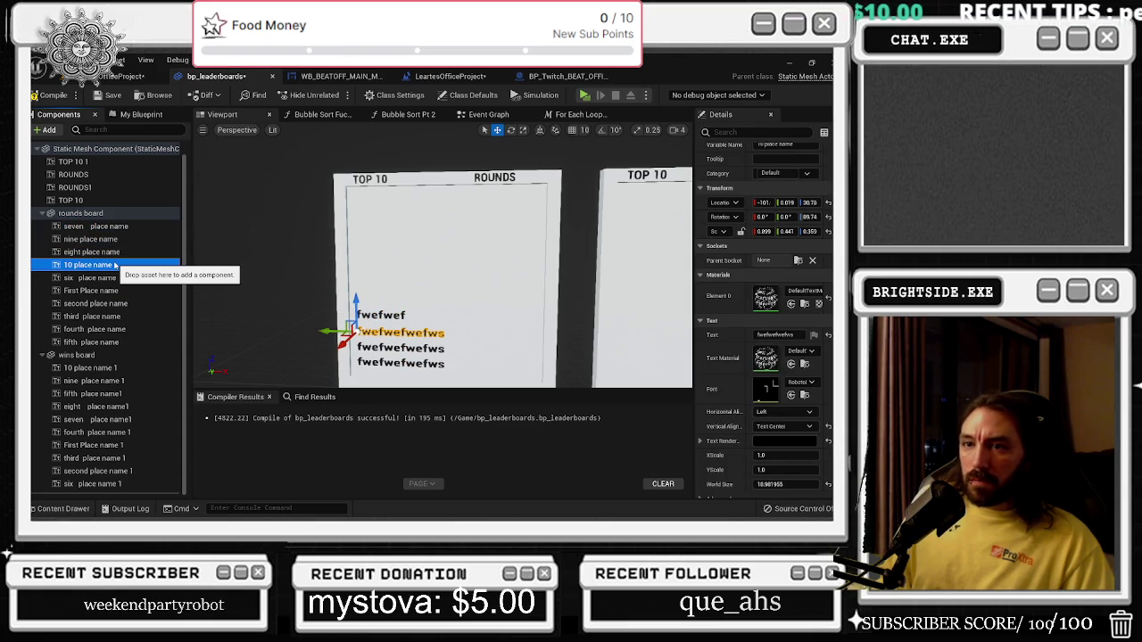
Rename 'eight place name' to '10 place namer' and '10 place name' to 'eight place name'.
click(113, 253)
key(F2)
text(10 place)
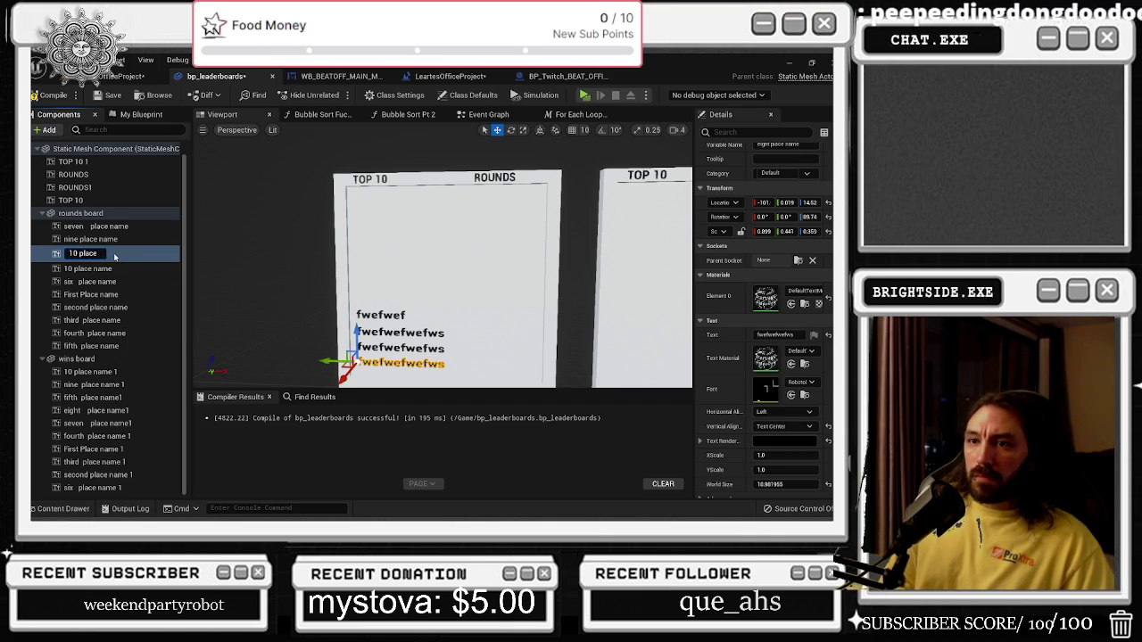
key(Return)
click(123, 267)
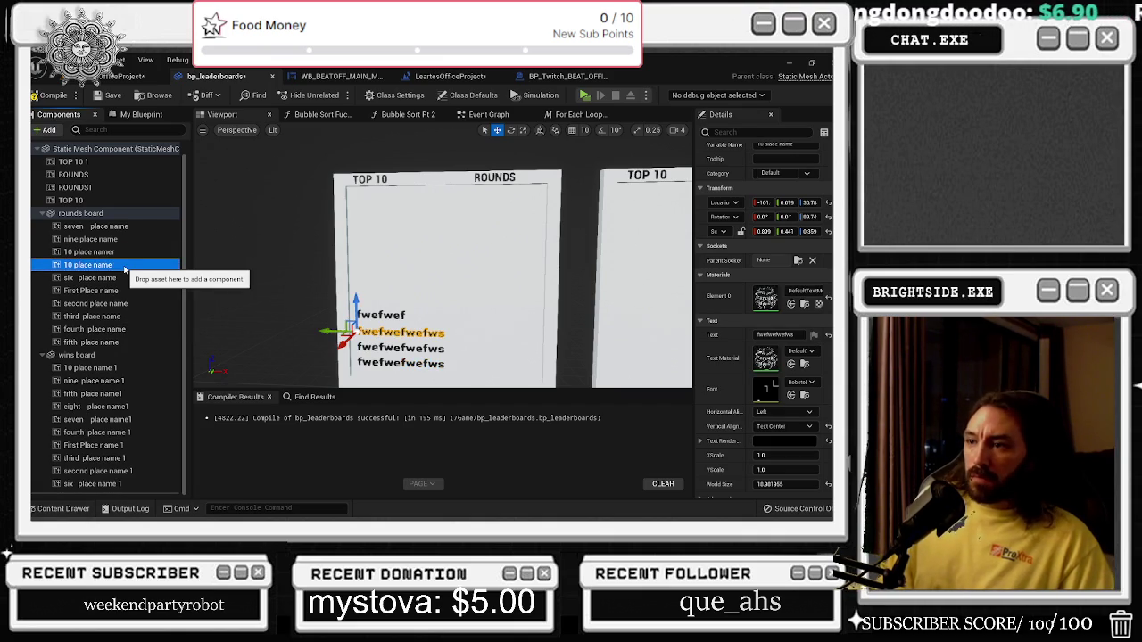
key(F2)
text(eight pla)
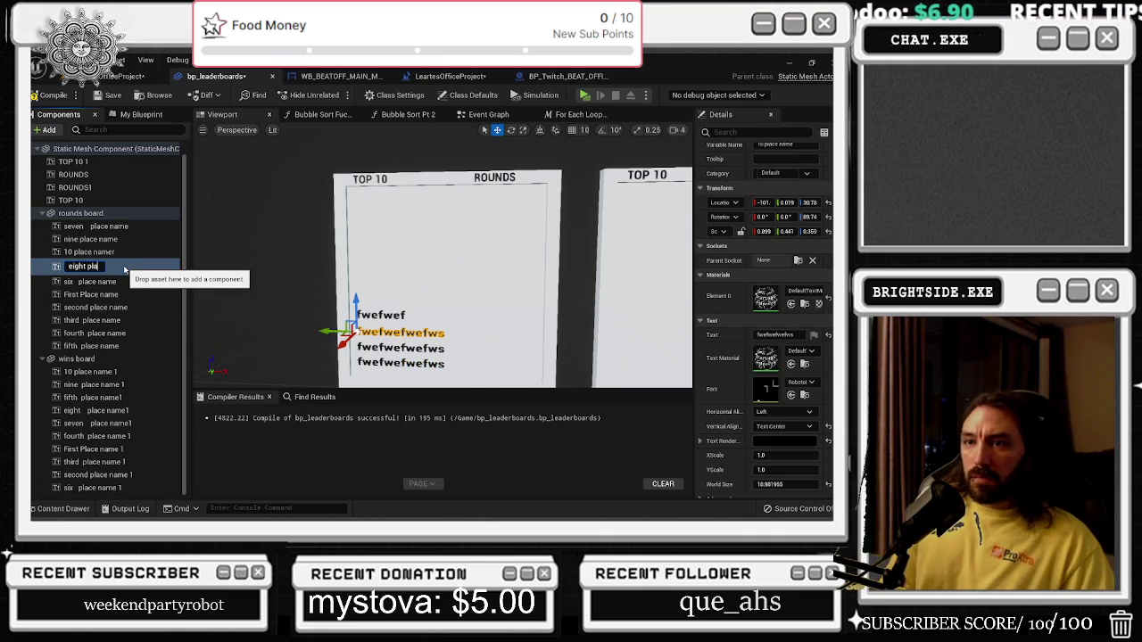
text(ce name)
key(Return)
click(116, 240)
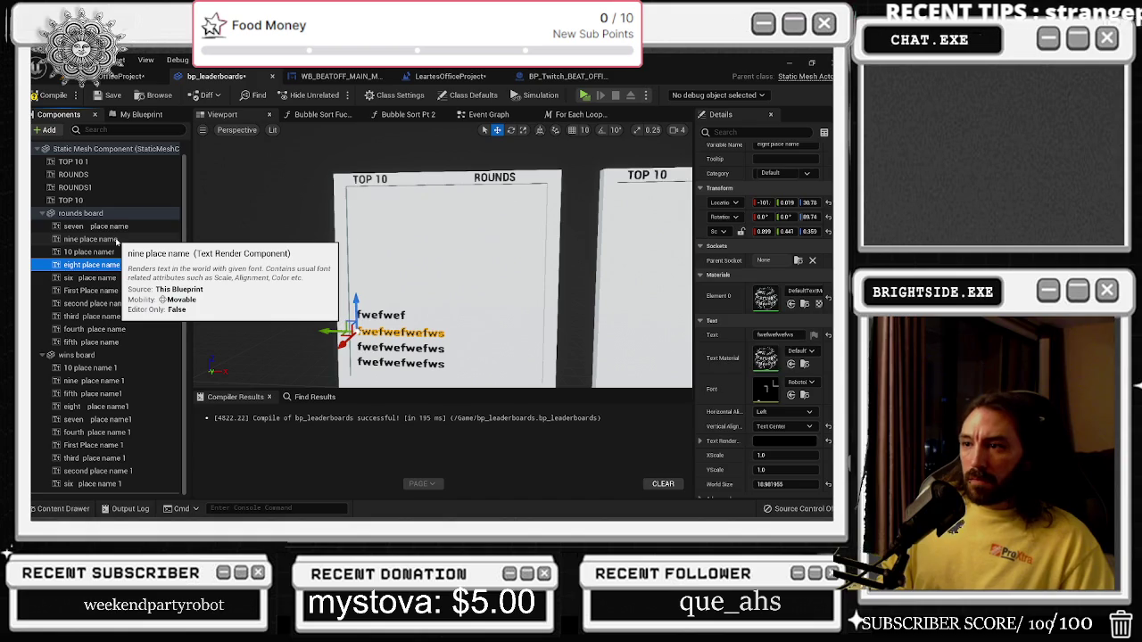
click(116, 252)
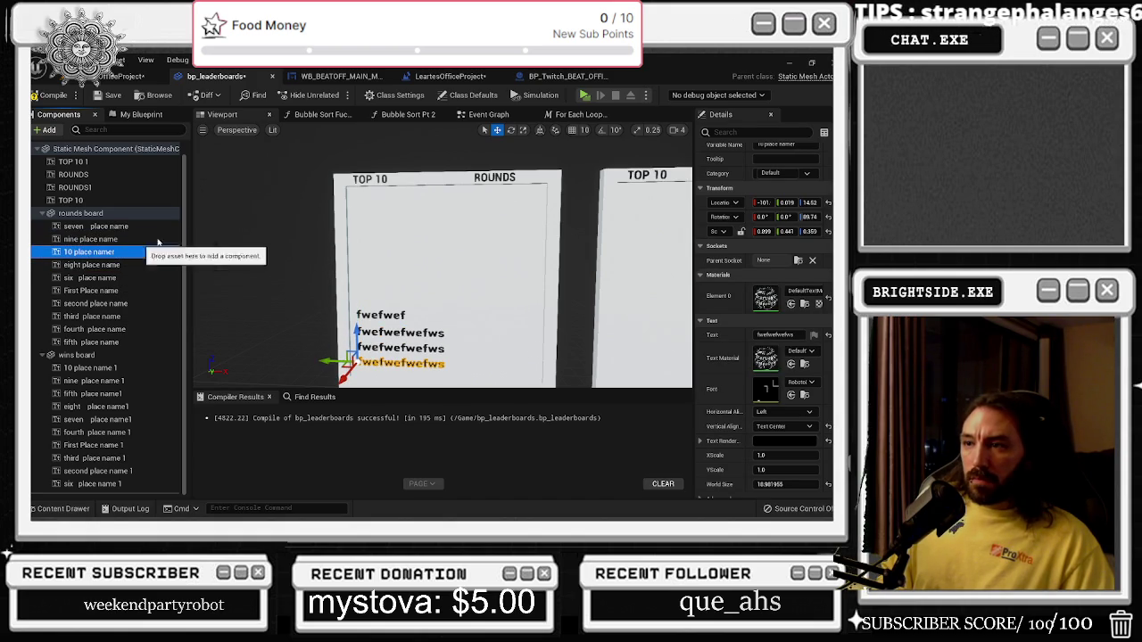
click(498, 115)
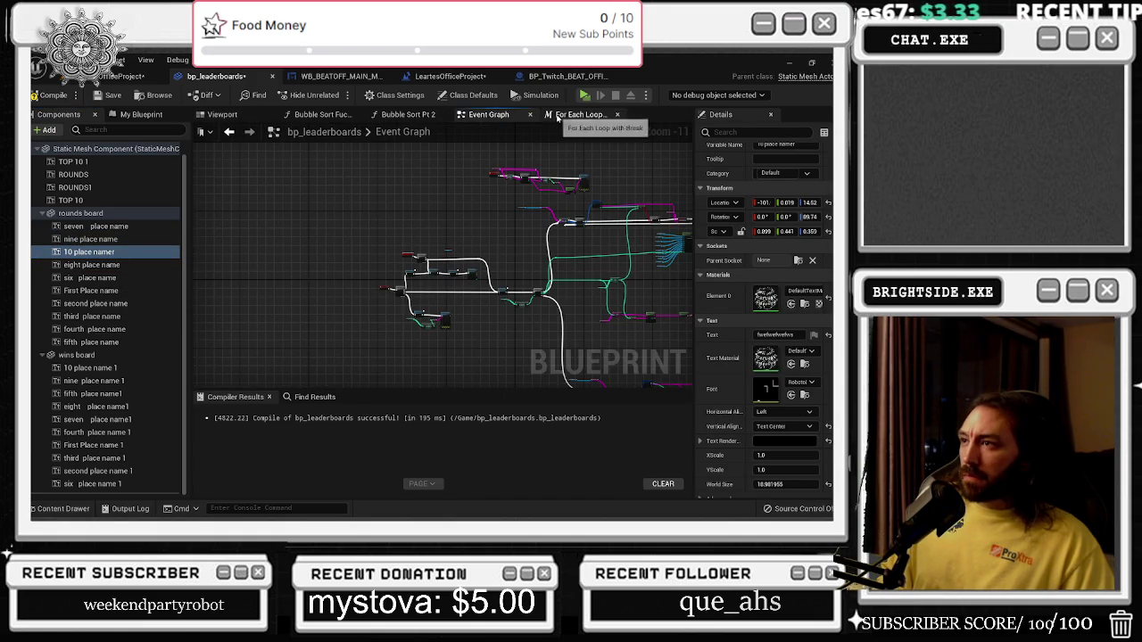
Move the 10 Place Namer node below Eight Place Name, toward the Select node.
scroll(563, 294, up, 5)
scroll(563, 295, down, 3)
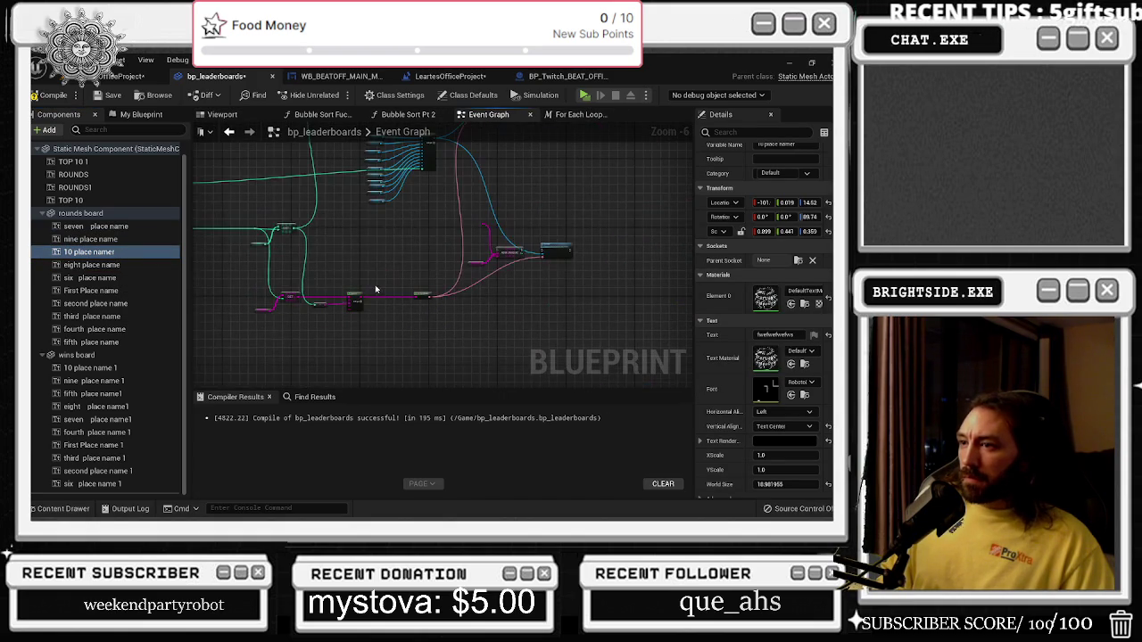
scroll(377, 342, up, 3)
scroll(400, 312, up, 7)
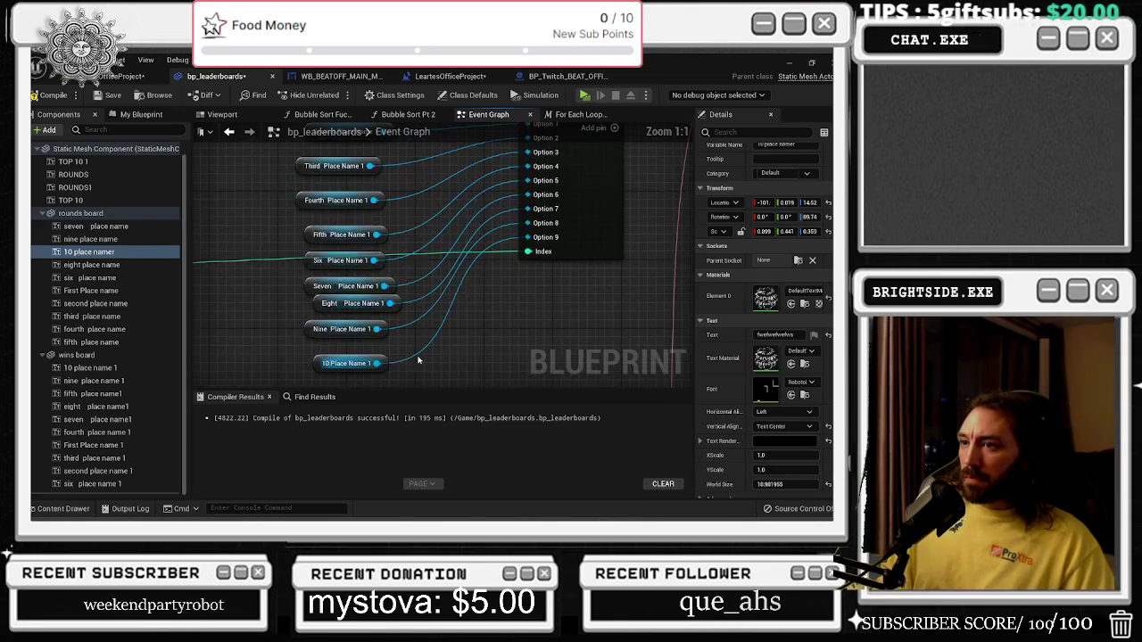
scroll(423, 348, down, 6)
scroll(511, 253, up, 7)
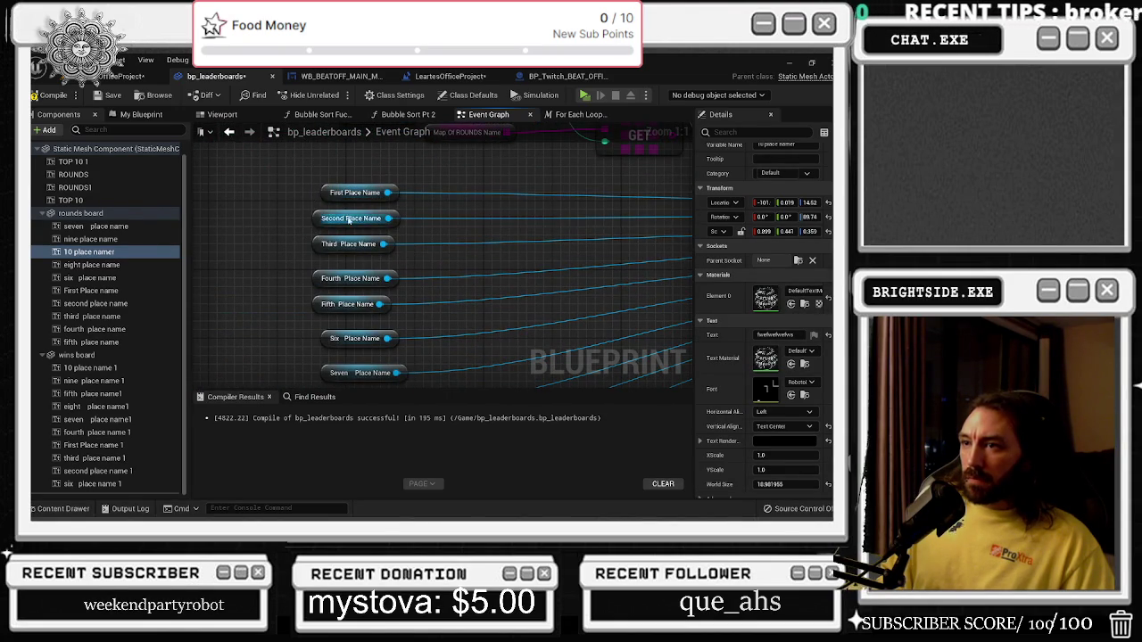
scroll(349, 223, down, 1)
scroll(362, 260, up, 1)
scroll(362, 259, down, 1)
scroll(289, 309, up, 1)
drag(260, 302, 259, 355)
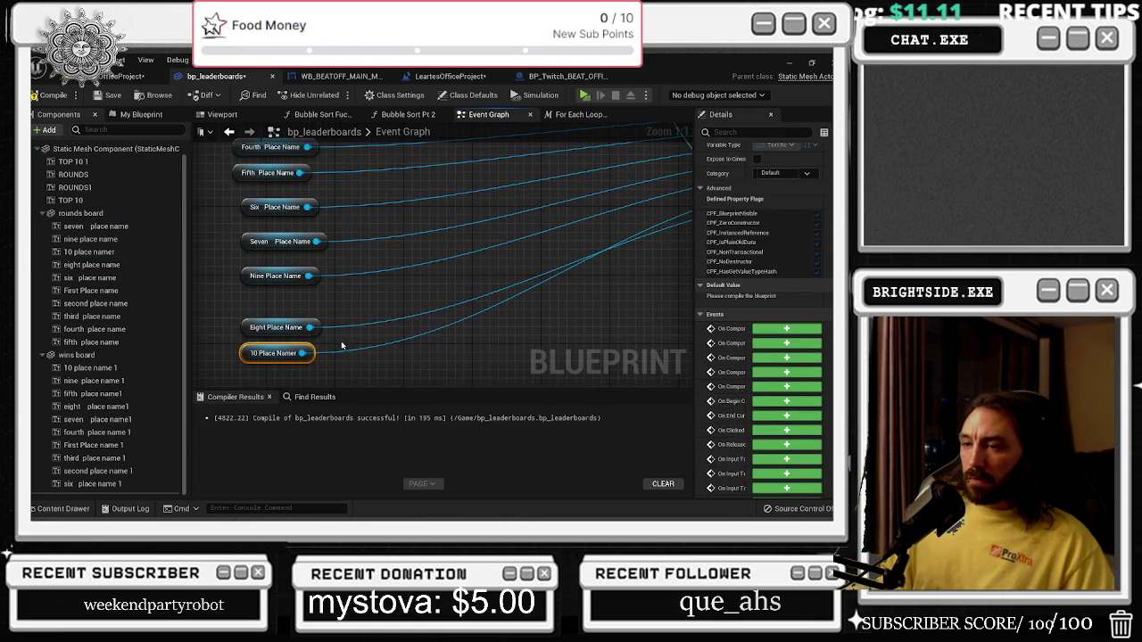
scroll(314, 330, up, 1)
scroll(250, 331, down, 1)
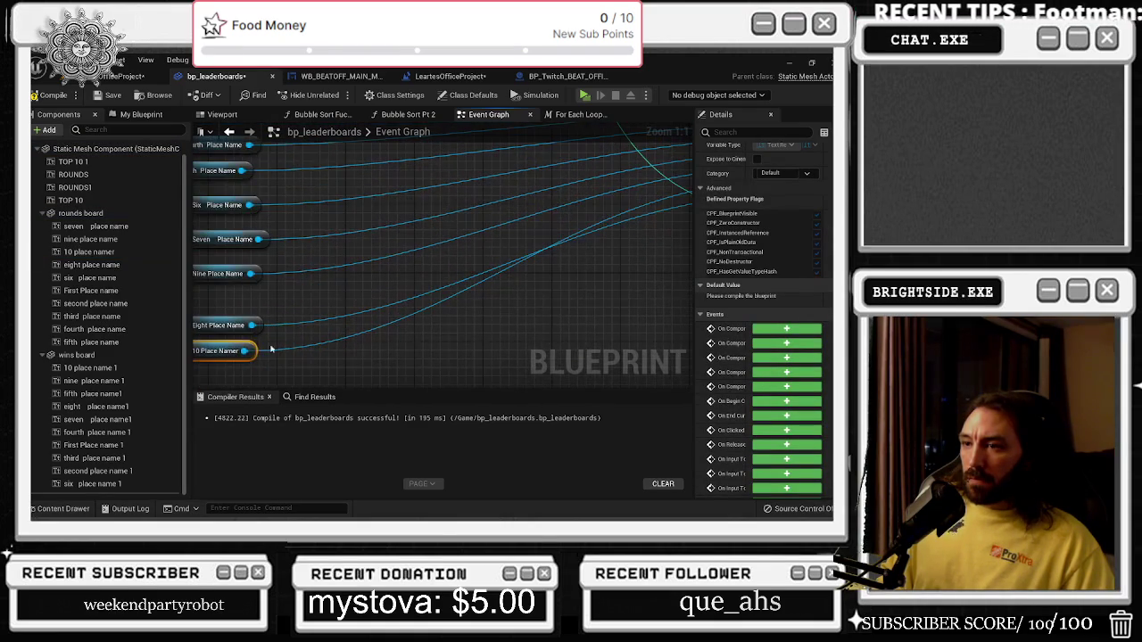
mouse_move(242, 360)
mouse_down()
mouse_move(608, 297)
mouse_move(381, 356)
mouse_move(390, 354)
mouse_up()
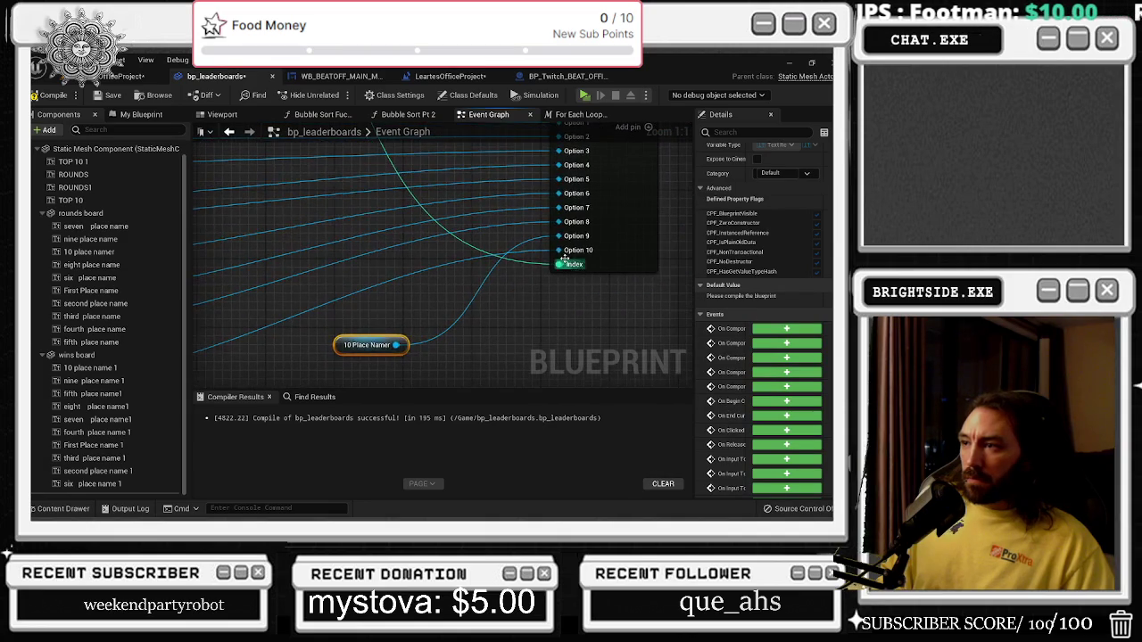
Rewire Eight Place Name into the Select node's Option 8 pin.
key(Home)
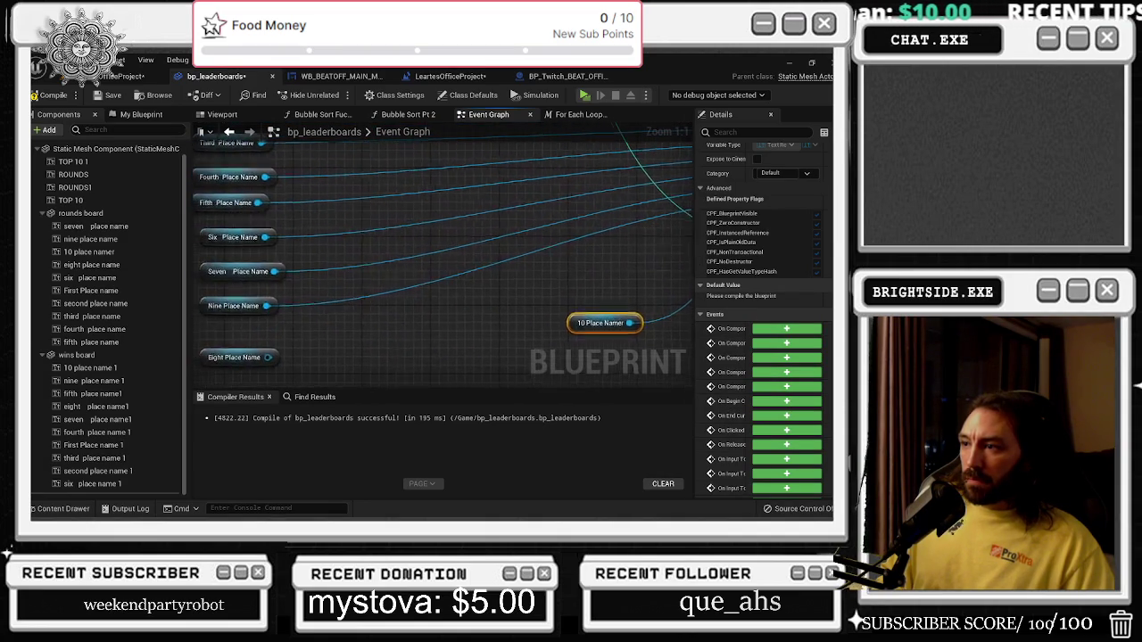
key(Home)
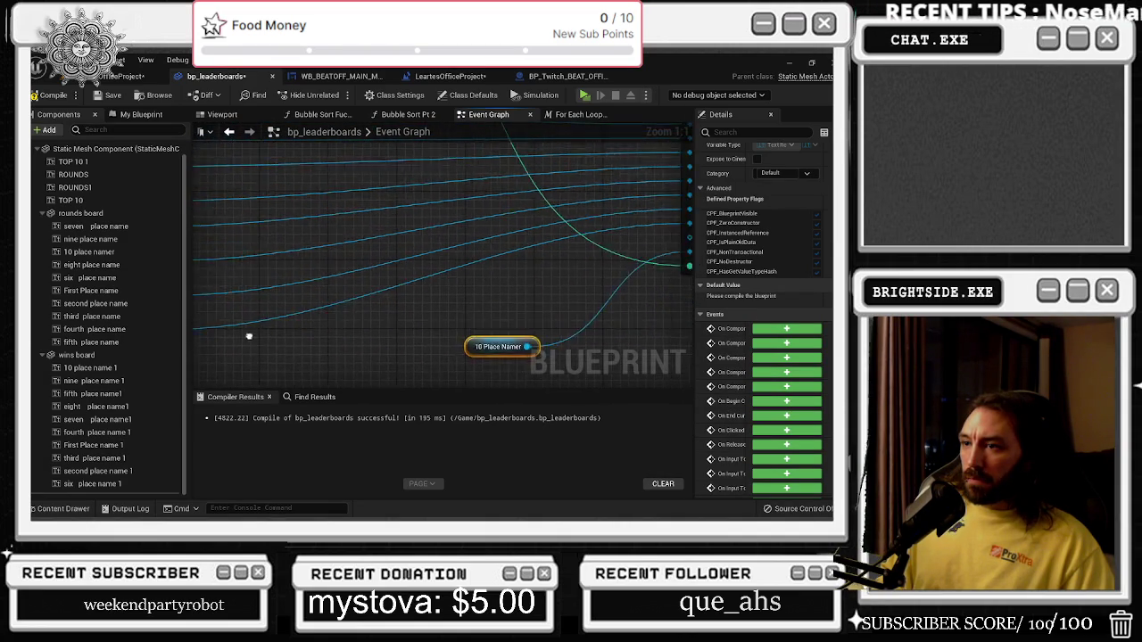
mouse_move(490, 267)
mouse_down()
mouse_move(500, 284)
mouse_move(437, 320)
mouse_move(422, 277)
mouse_up()
mouse_move(311, 334)
mouse_down()
mouse_move(406, 332)
mouse_move(711, 247)
mouse_move(501, 250)
mouse_move(517, 249)
mouse_move(211, 294)
mouse_move(206, 321)
mouse_move(274, 303)
mouse_up()
click(453, 259)
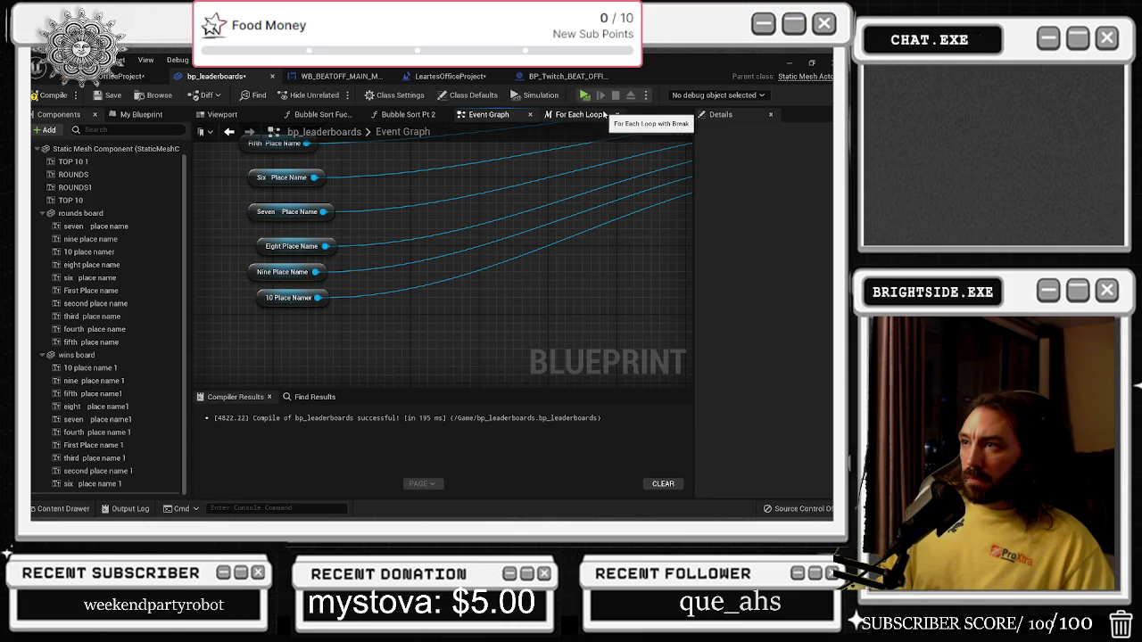
Return to the component list and the Viewport showing the boards.
click(138, 114)
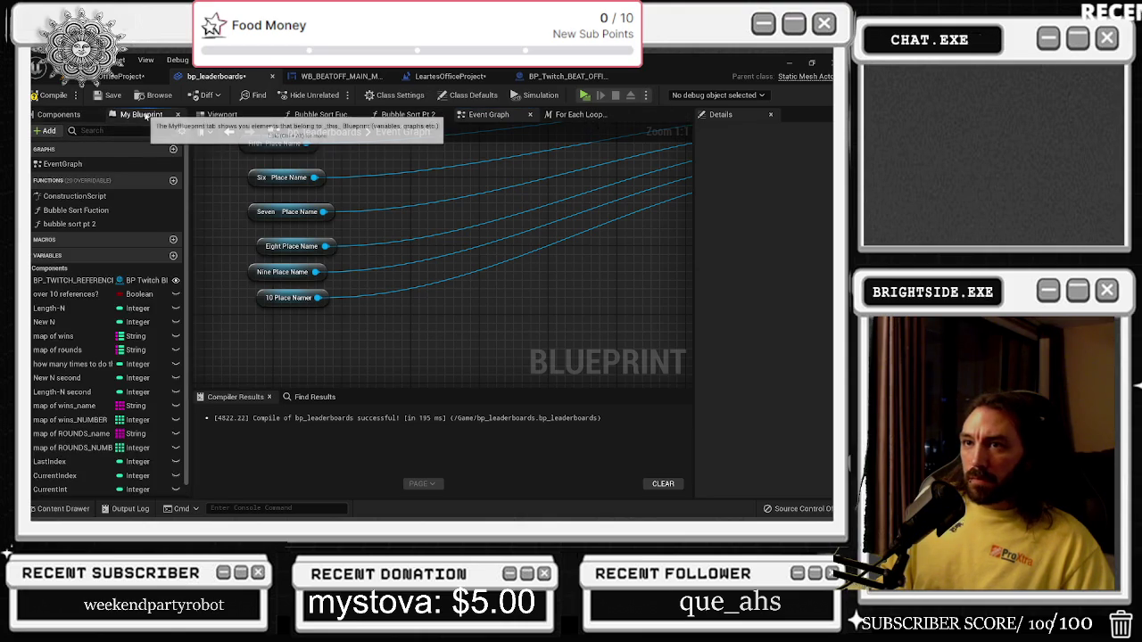
click(59, 114)
click(222, 114)
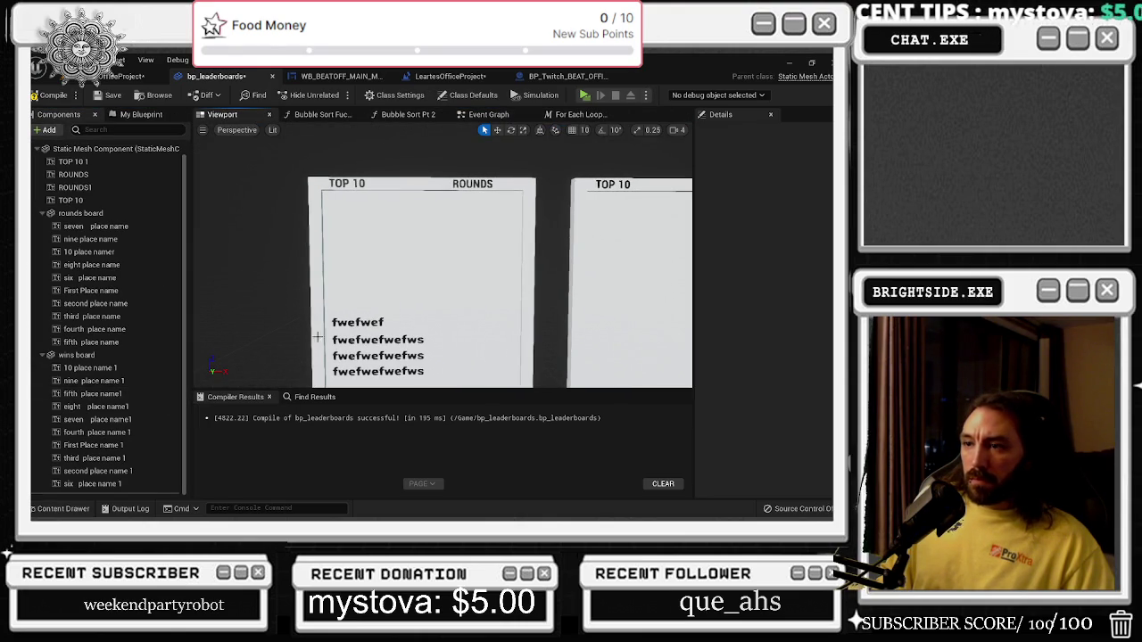
Select the four rounds-board text lines and empty their shared Text field.
click(332, 323)
click(331, 323)
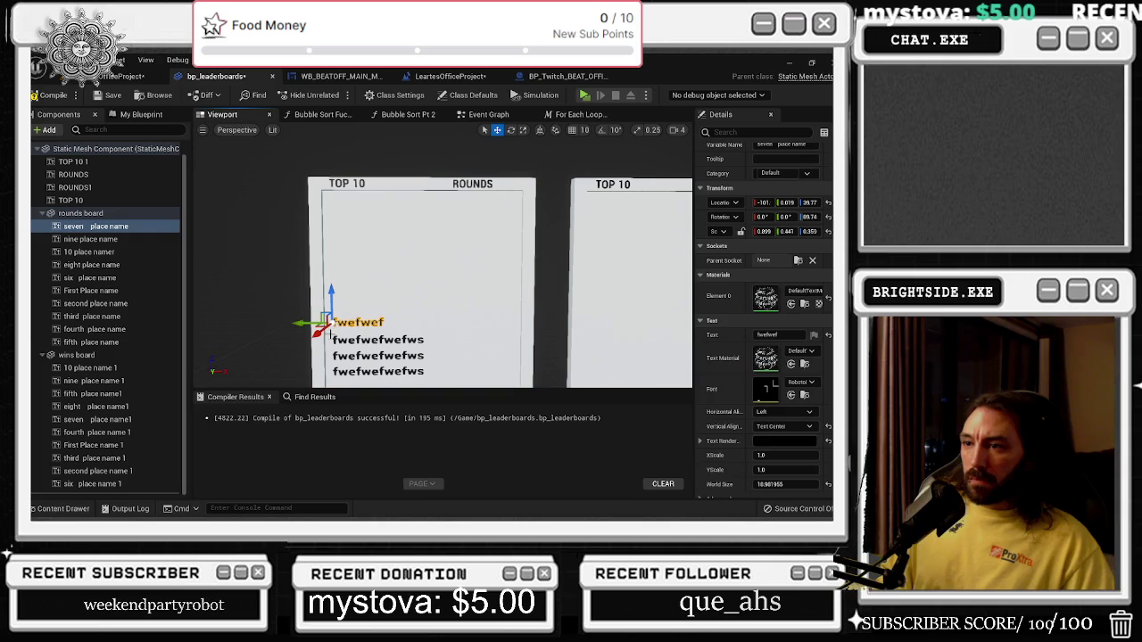
click(335, 340)
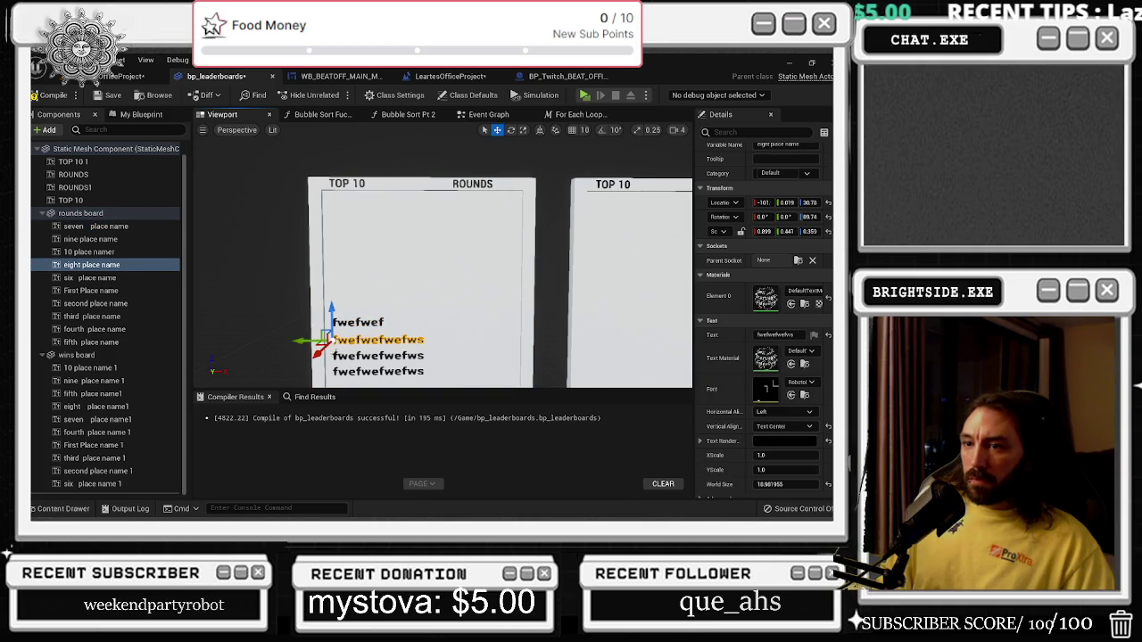
ctrl+click(336, 355)
ctrl+click(334, 371)
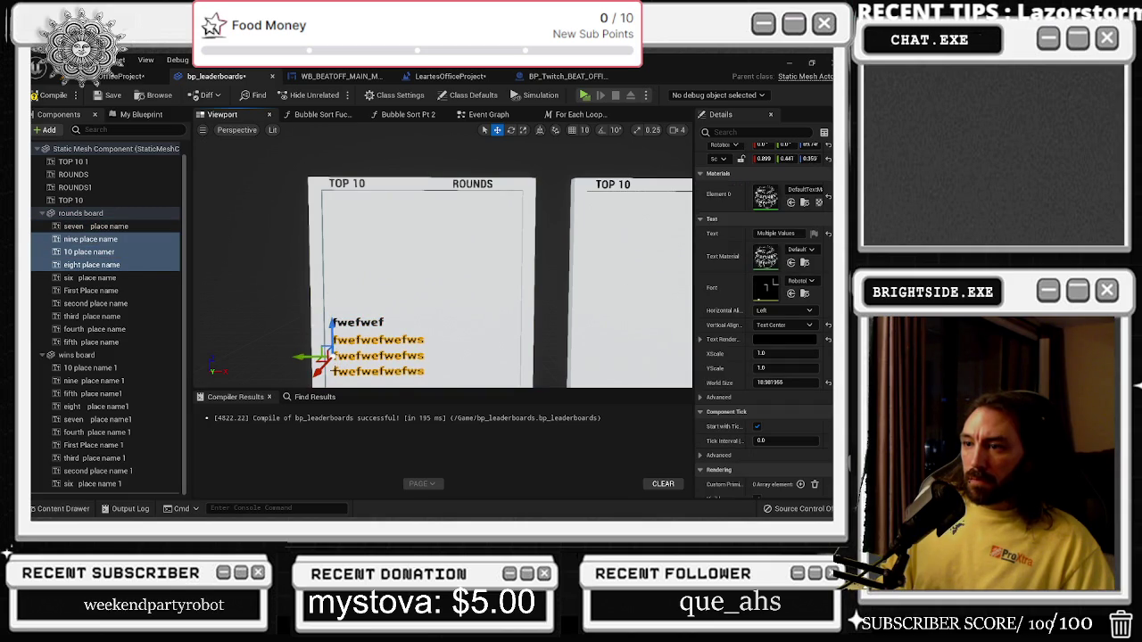
ctrl+click(334, 323)
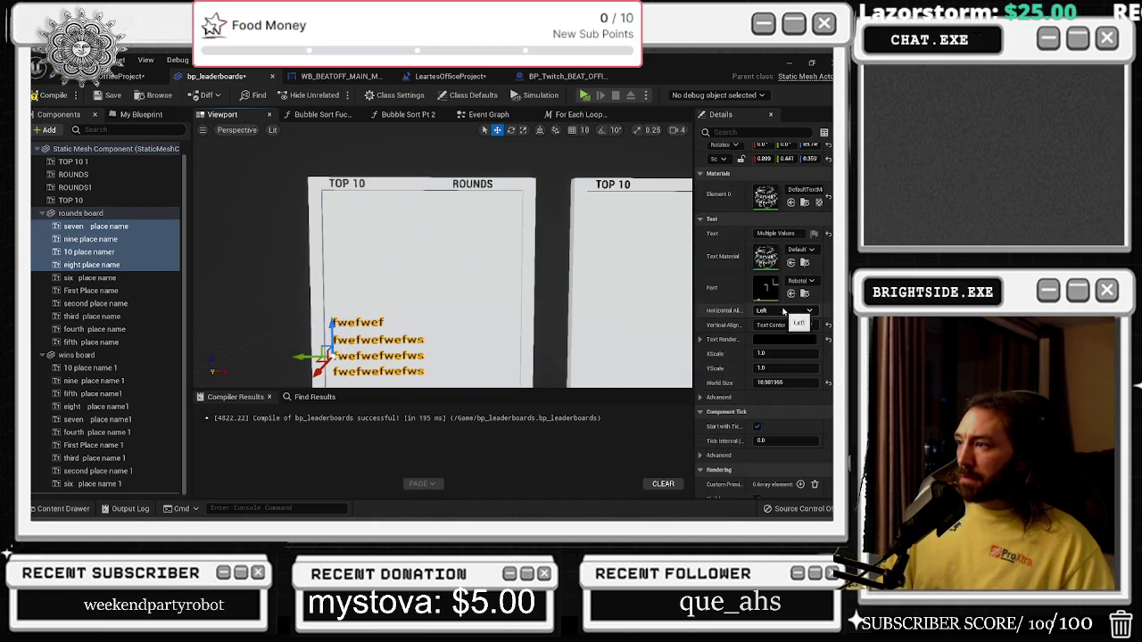
click(776, 234)
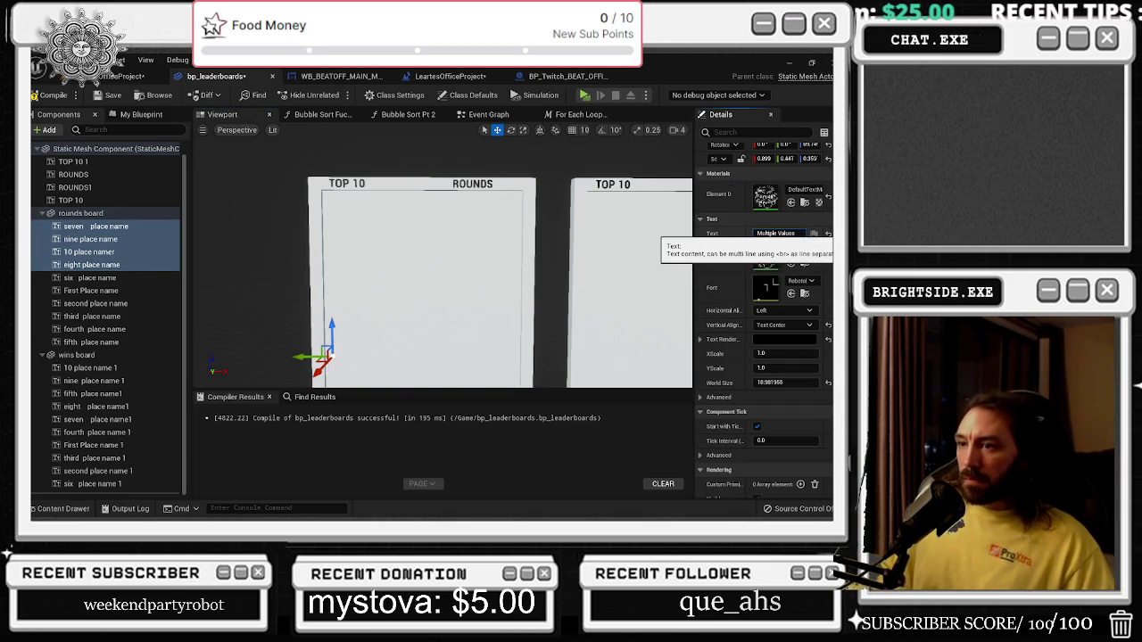
click(89, 368)
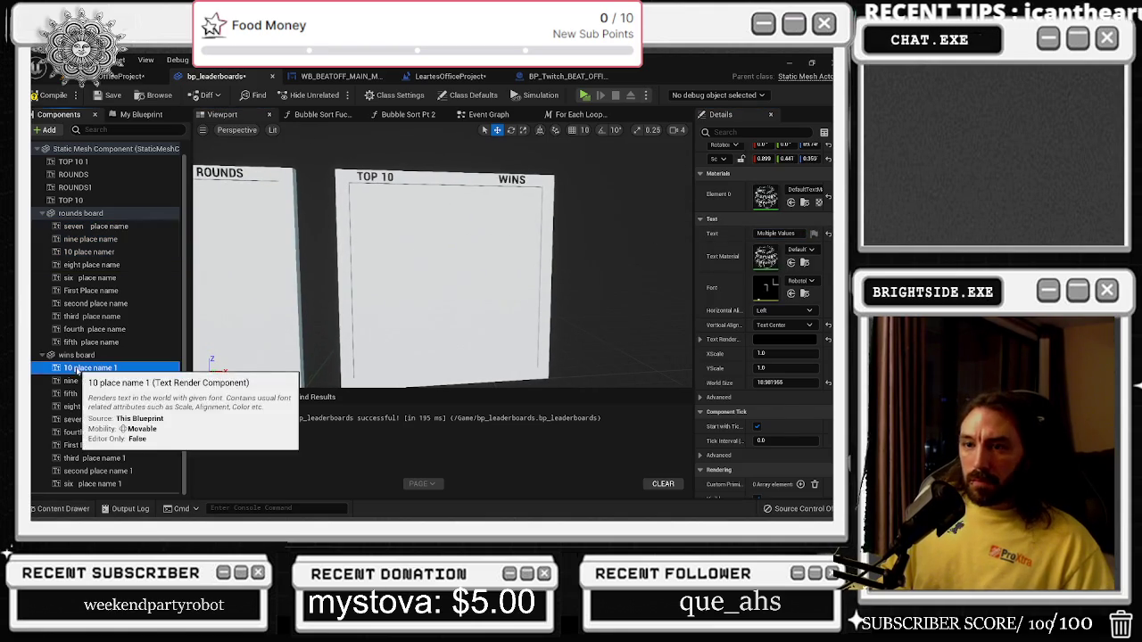
Select all ten wins-board text components and set their Text to 'fwefw'.
shift+click(90, 484)
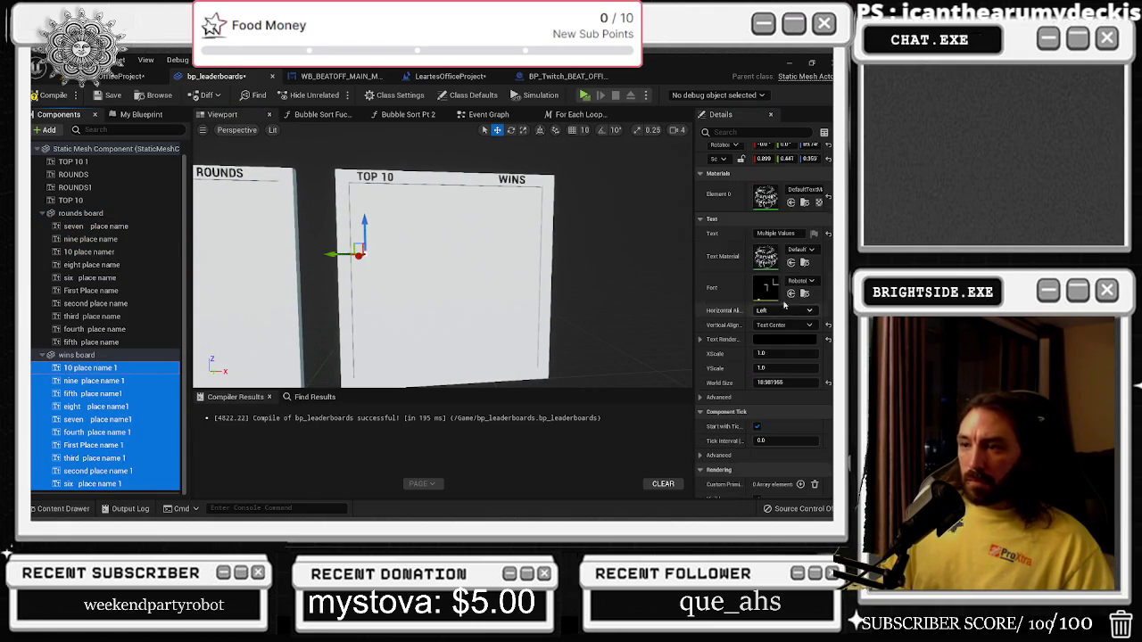
click(776, 234)
text(fwefw)
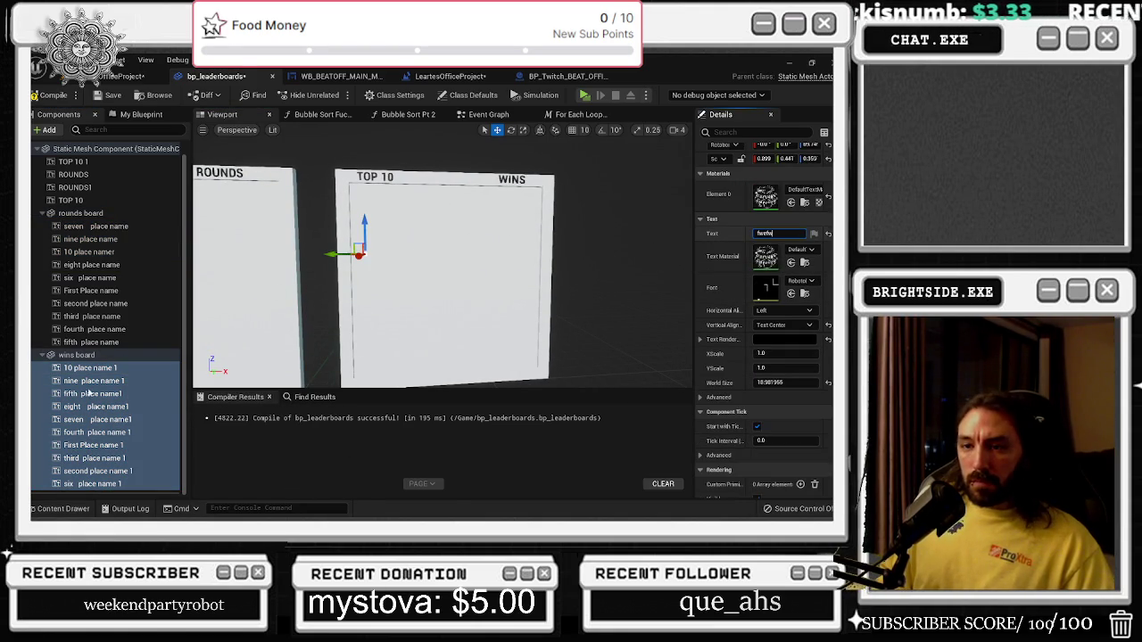
click(104, 406)
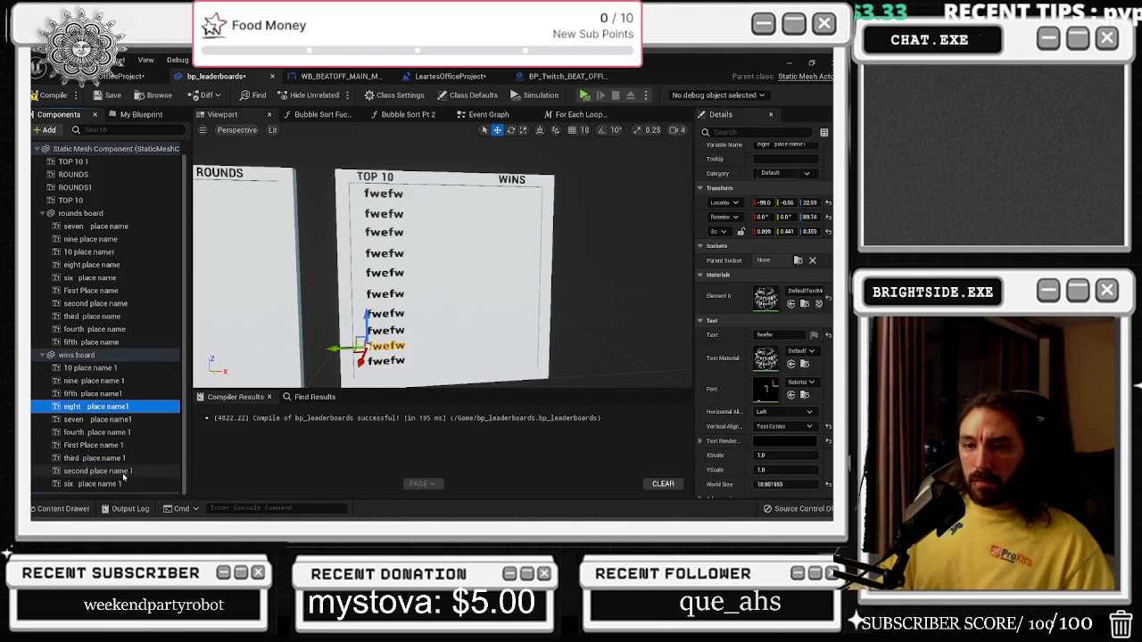
Edit the Text field of the First, second and third place name 1 components.
click(93, 445)
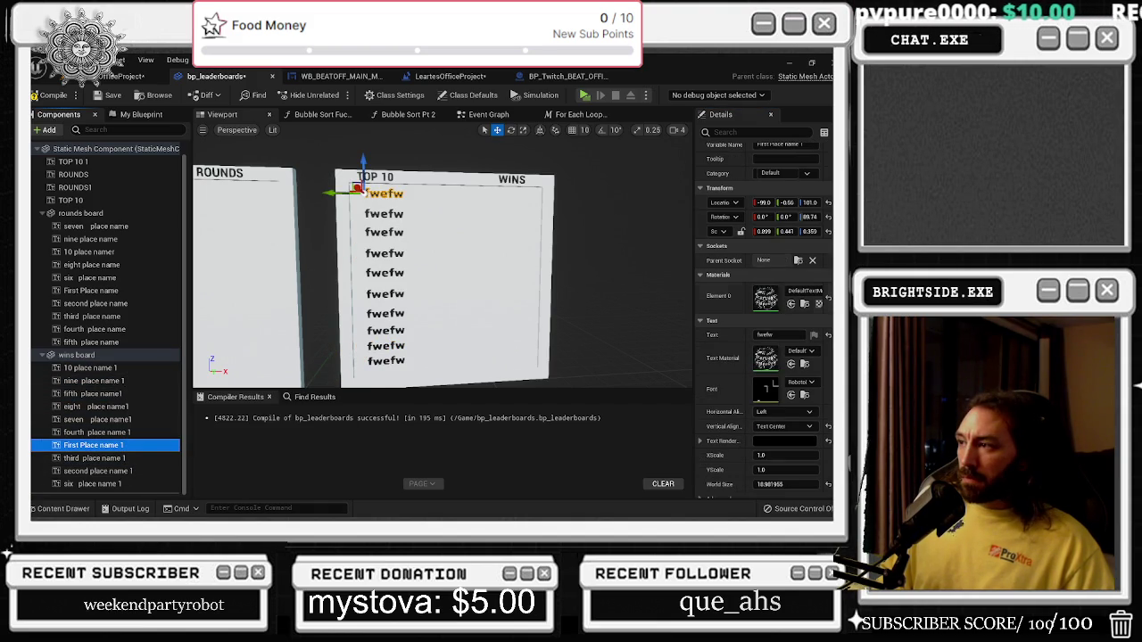
click(767, 335)
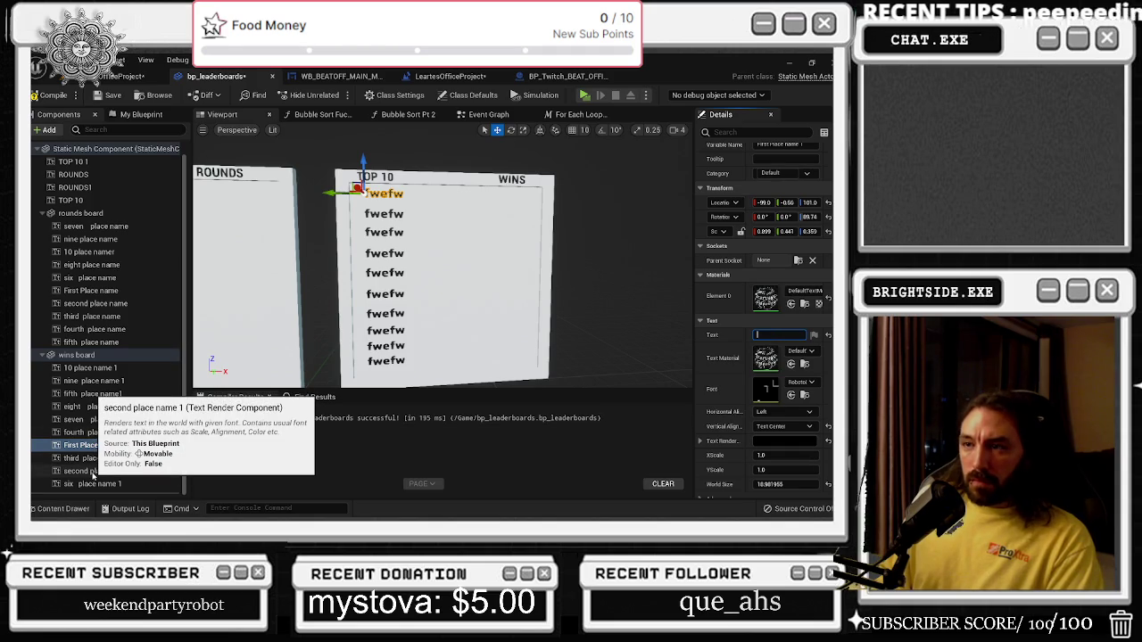
click(91, 471)
click(767, 335)
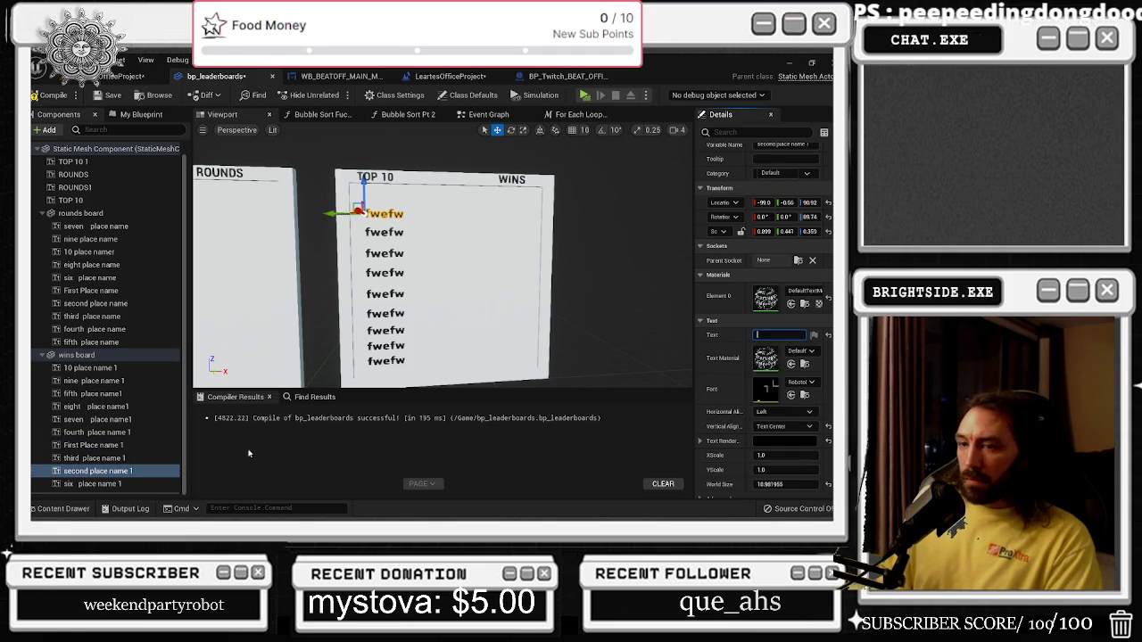
click(136, 459)
click(781, 334)
click(134, 432)
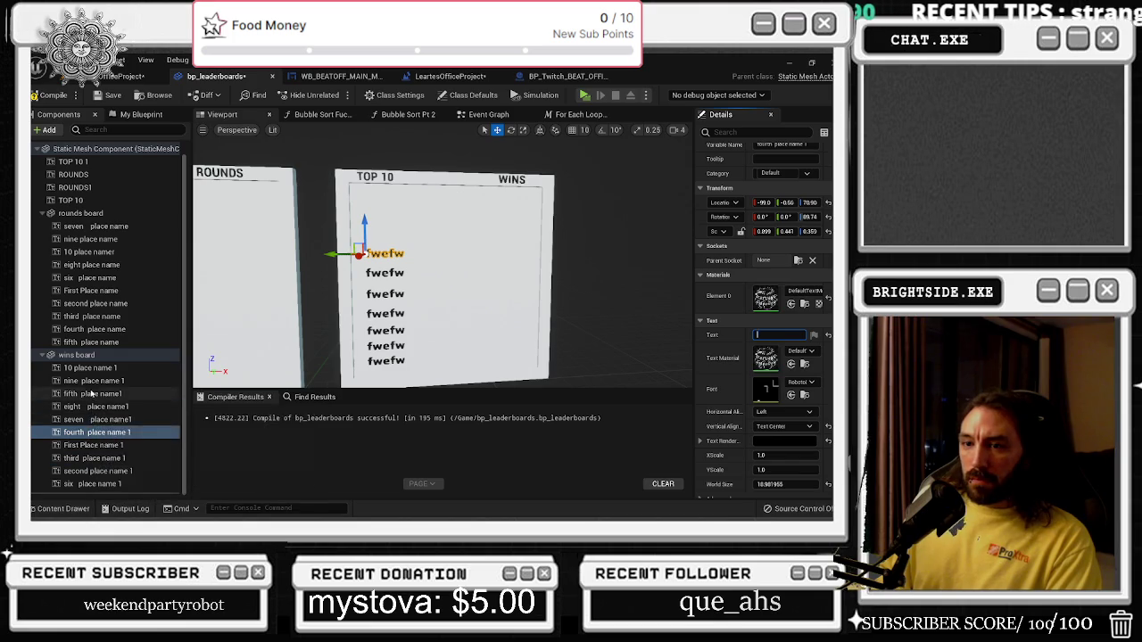
Clear the 'fwefw' text from the fifth, six and seven place name components.
click(125, 394)
click(134, 432)
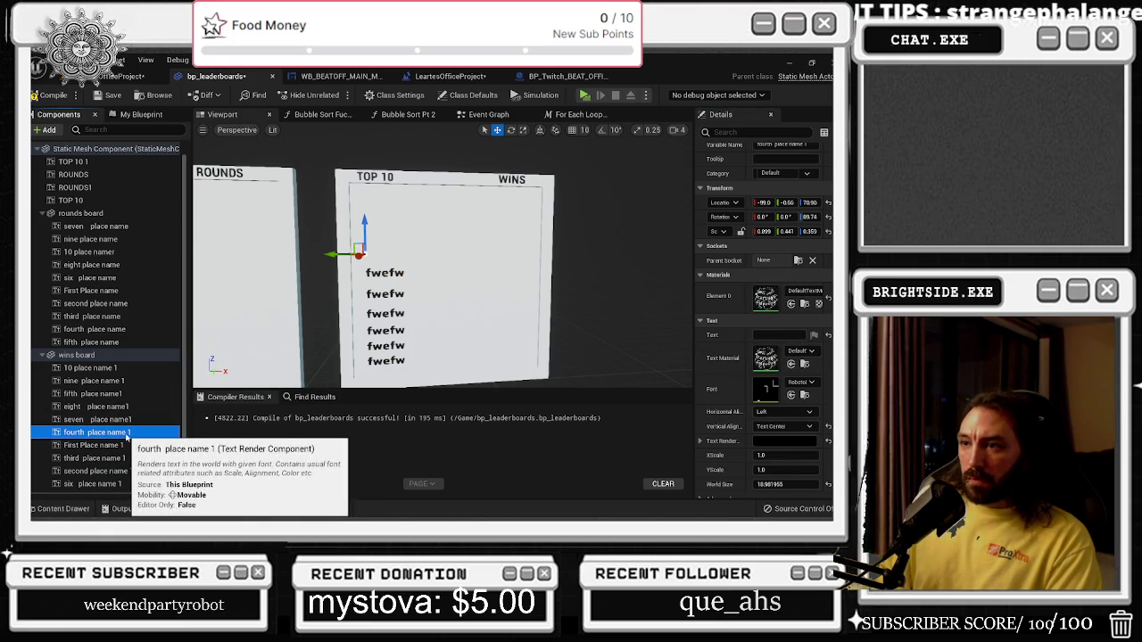
click(778, 334)
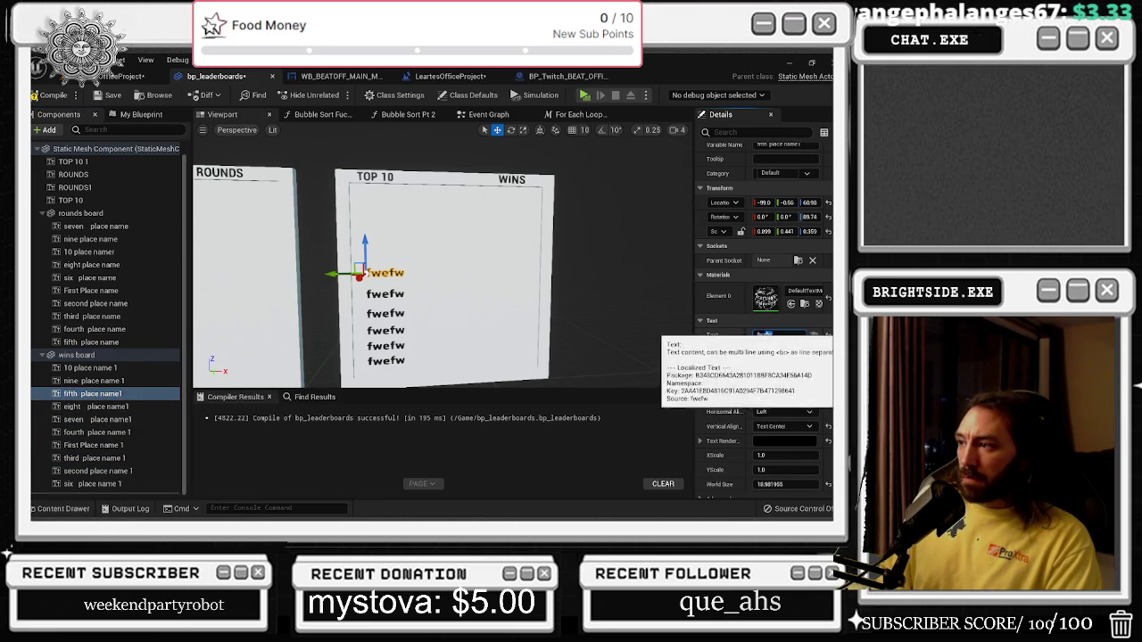
click(100, 394)
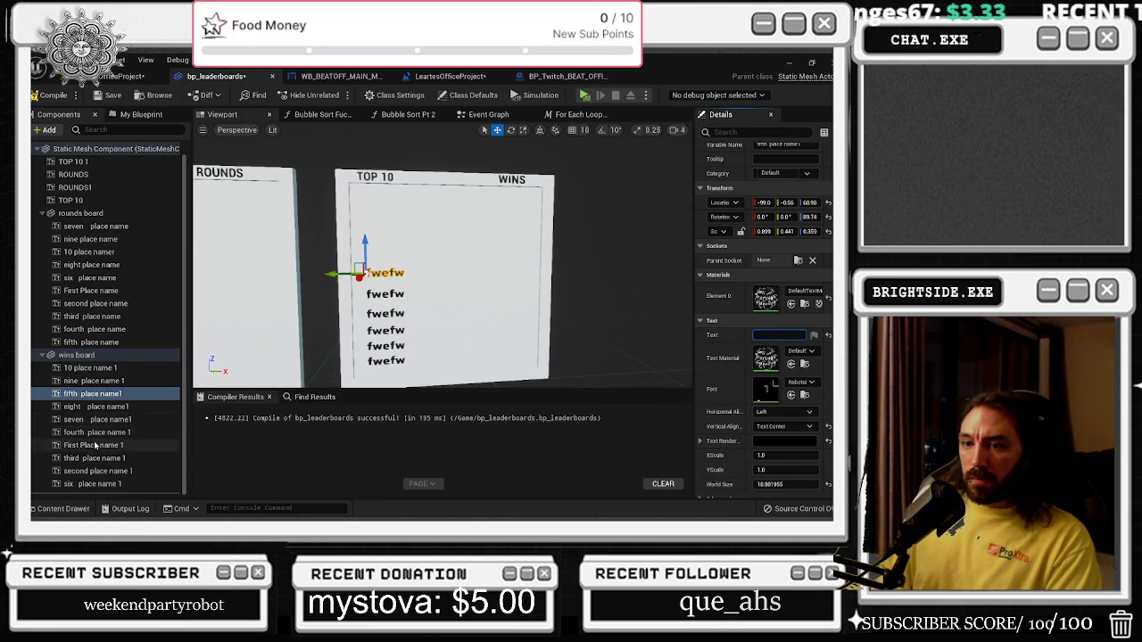
click(96, 485)
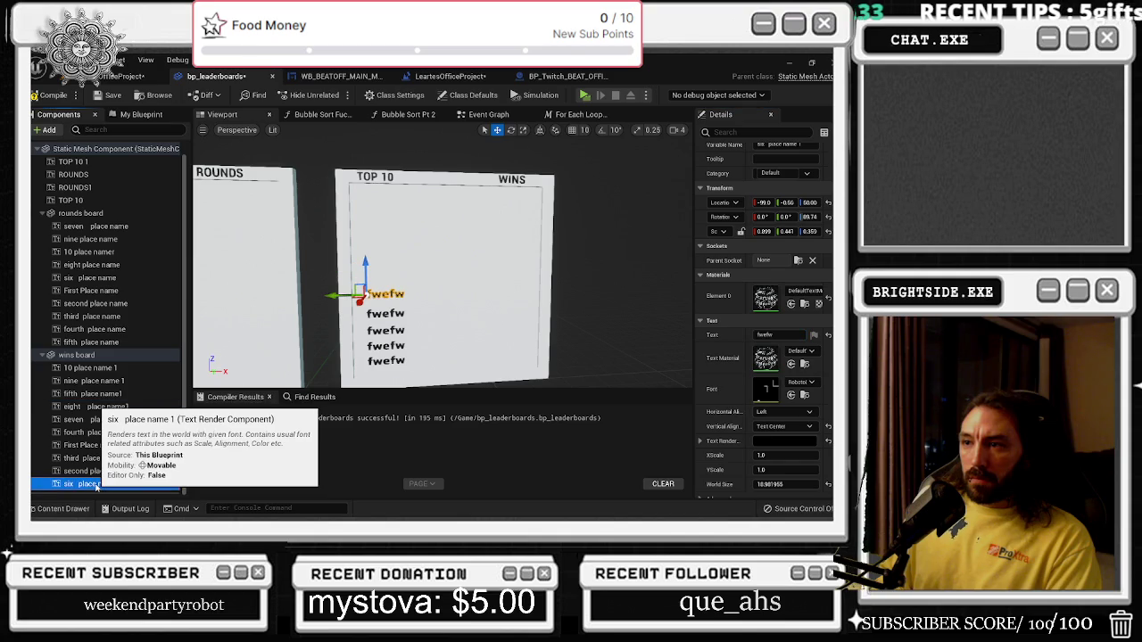
click(779, 335)
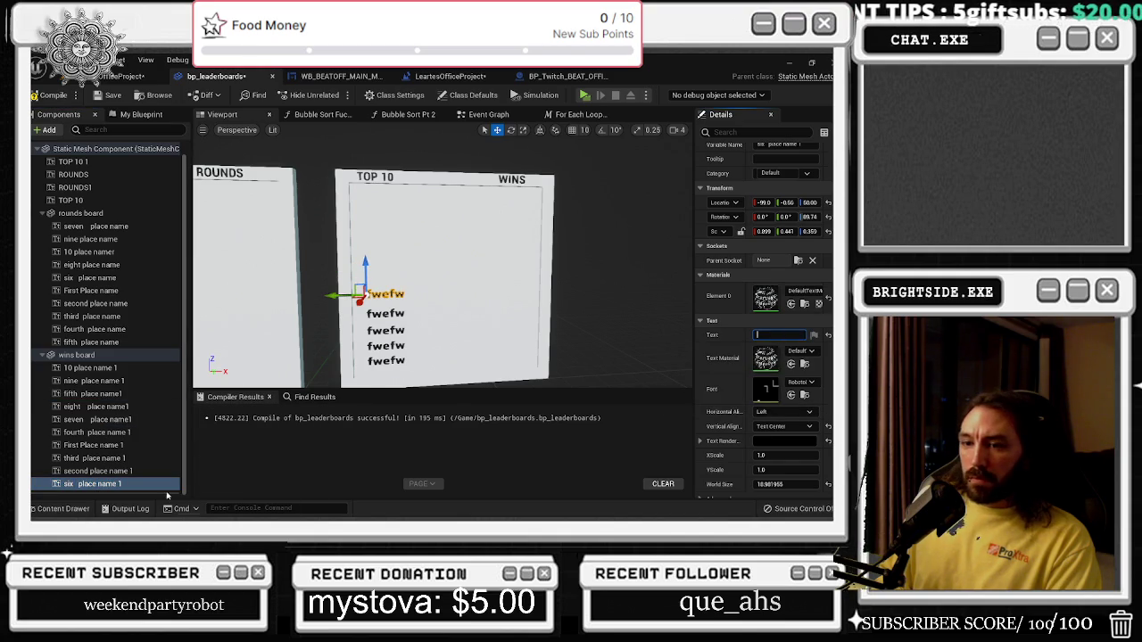
click(97, 419)
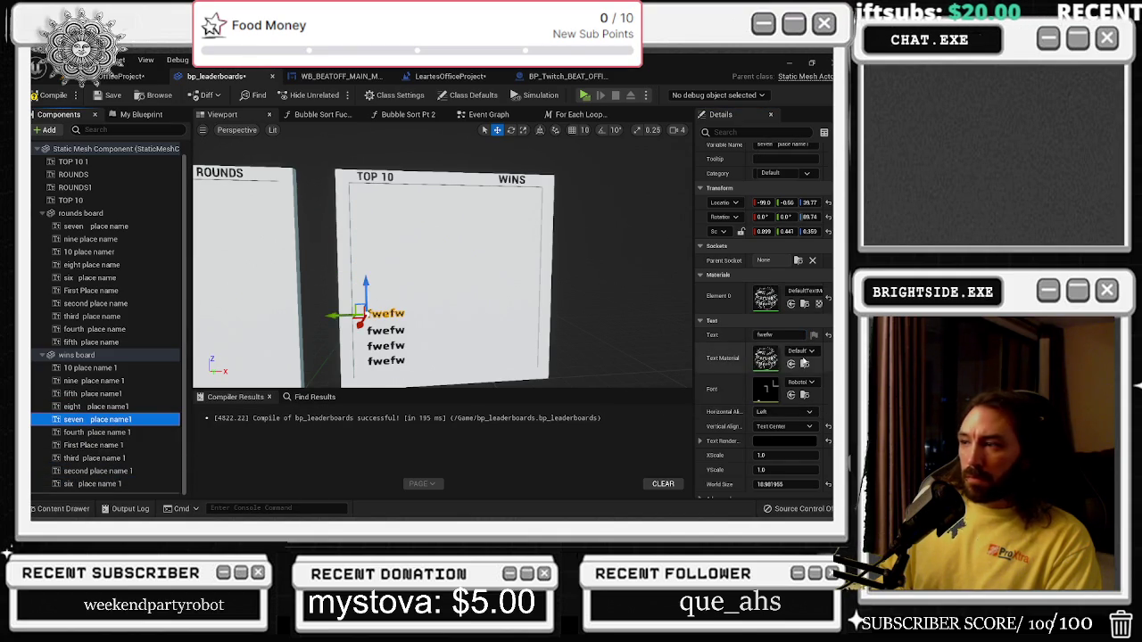
click(778, 334)
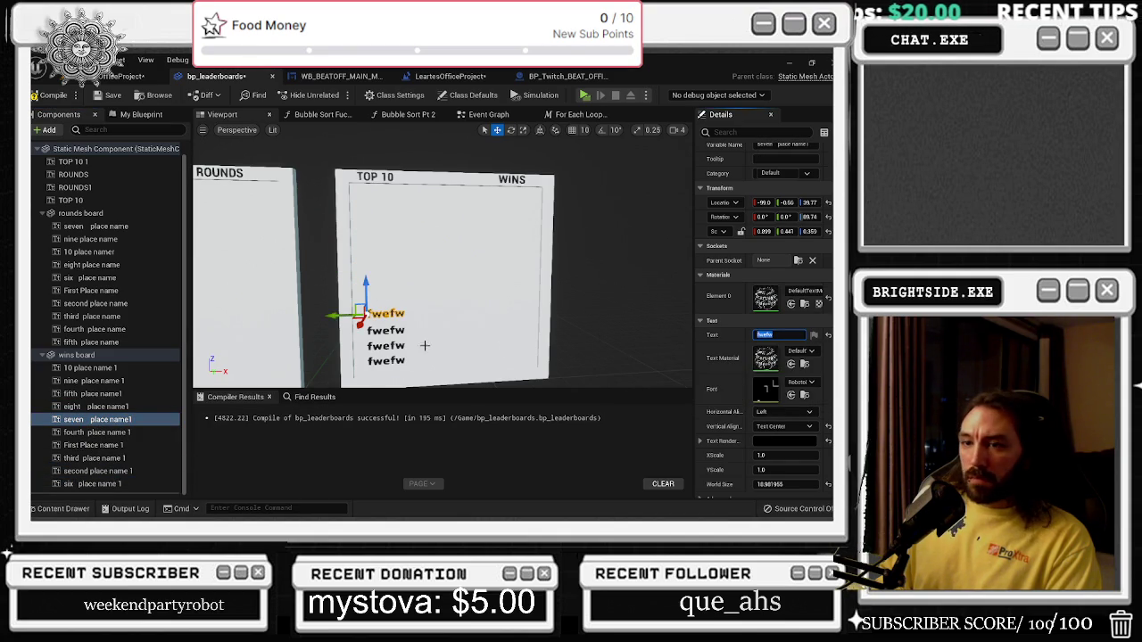
click(92, 406)
Select eight place name1 and begin renaming it to 'nine place name'.
click(109, 420)
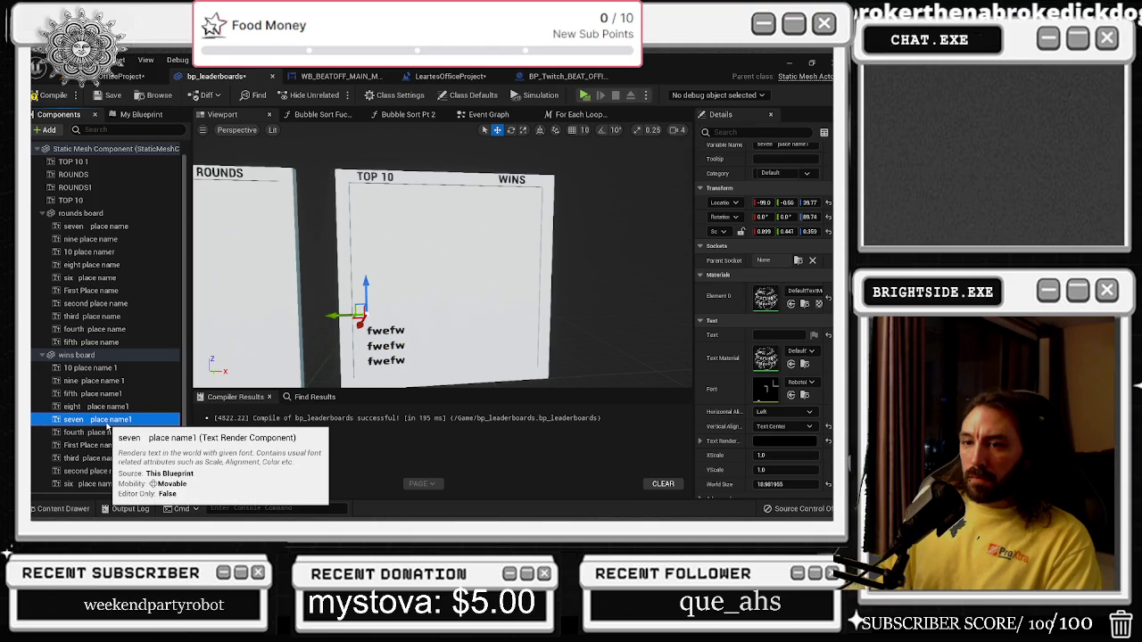
click(102, 406)
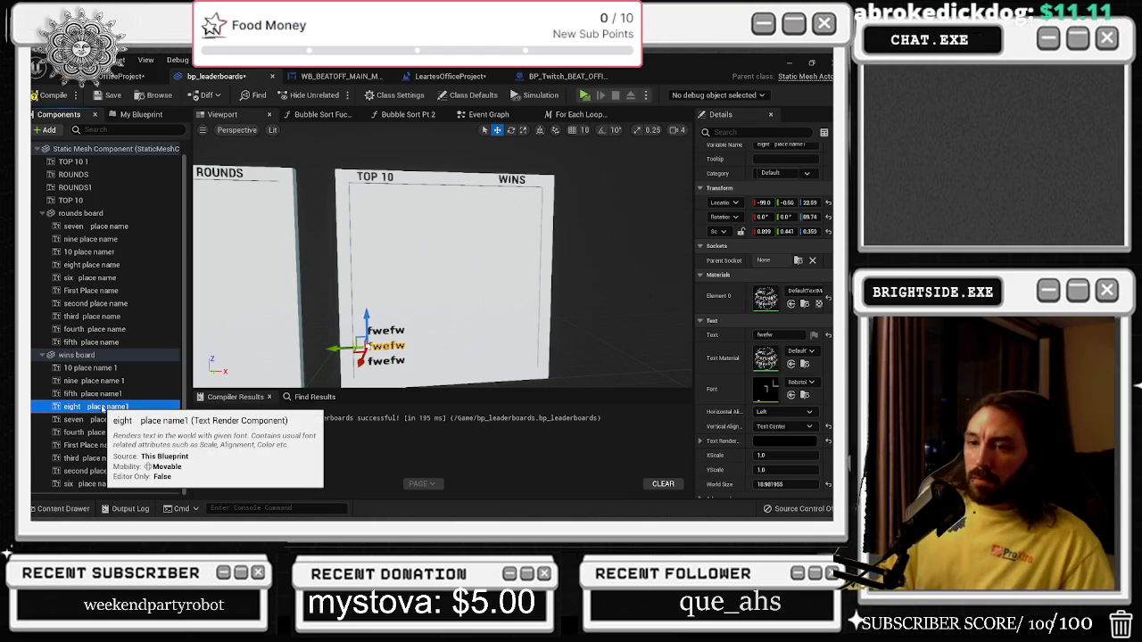
text(in)
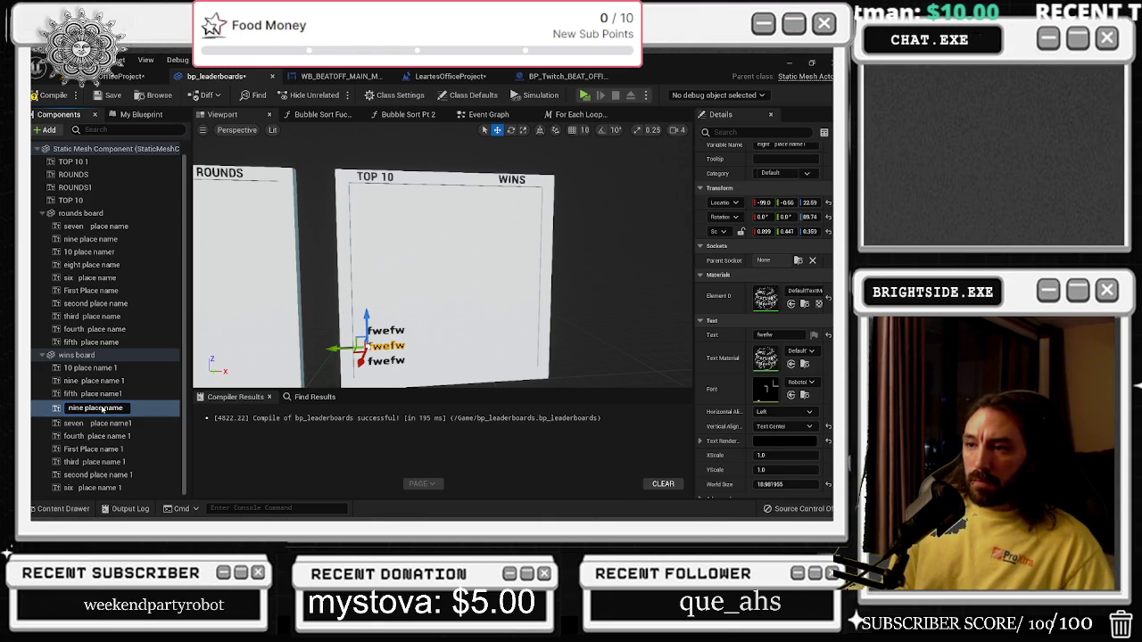
Commit the new name 'nine place name' for the wins-board component.
key(Return)
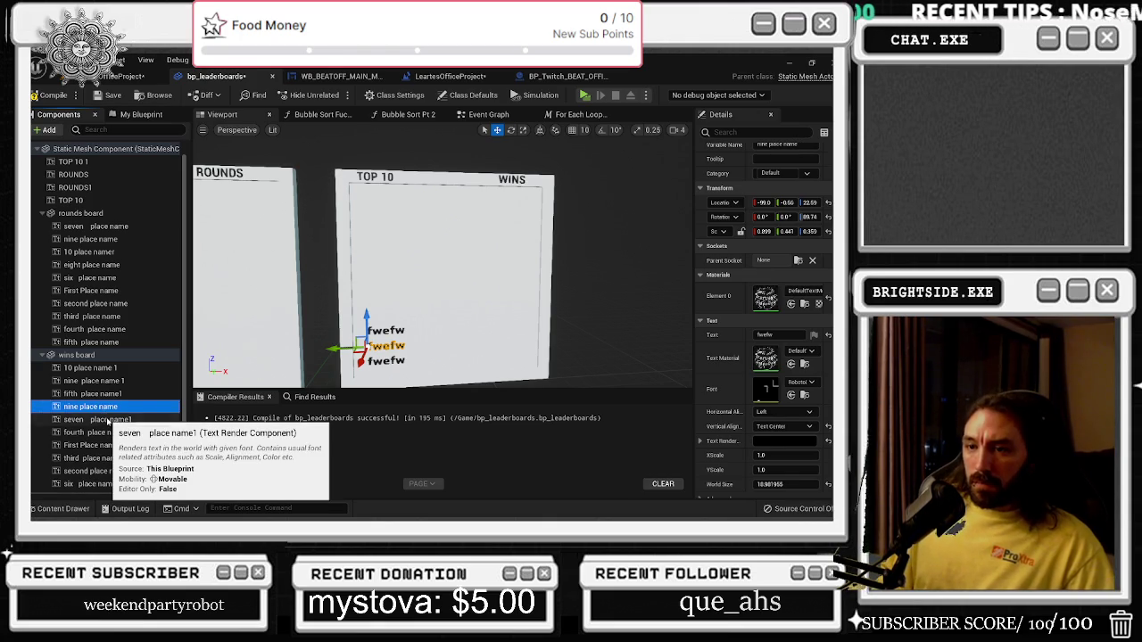
key(Down)
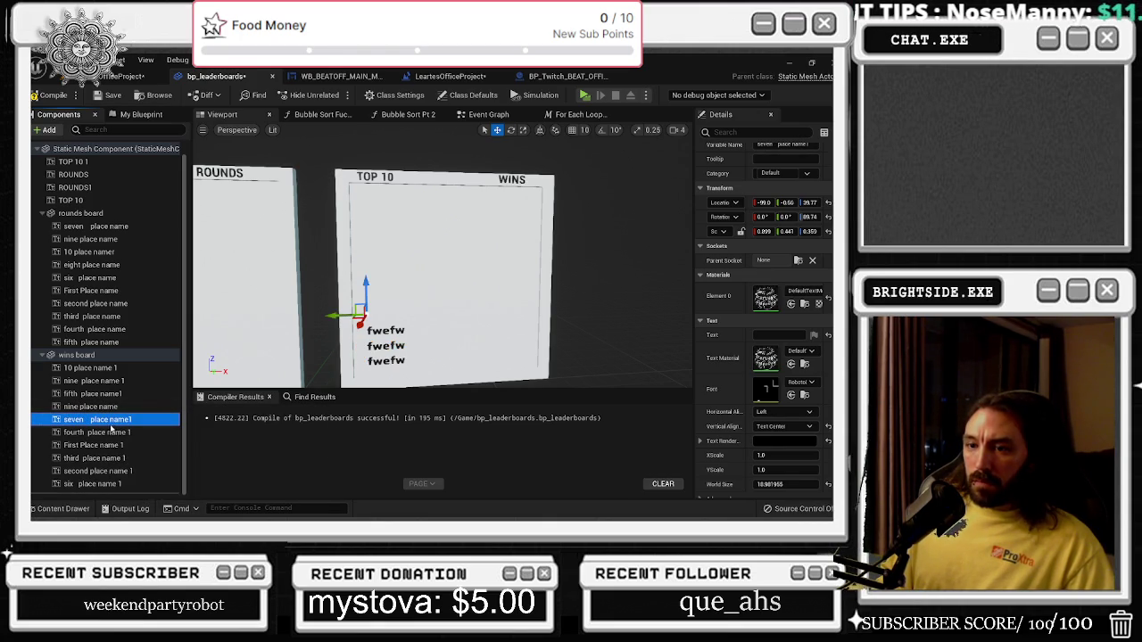
click(112, 408)
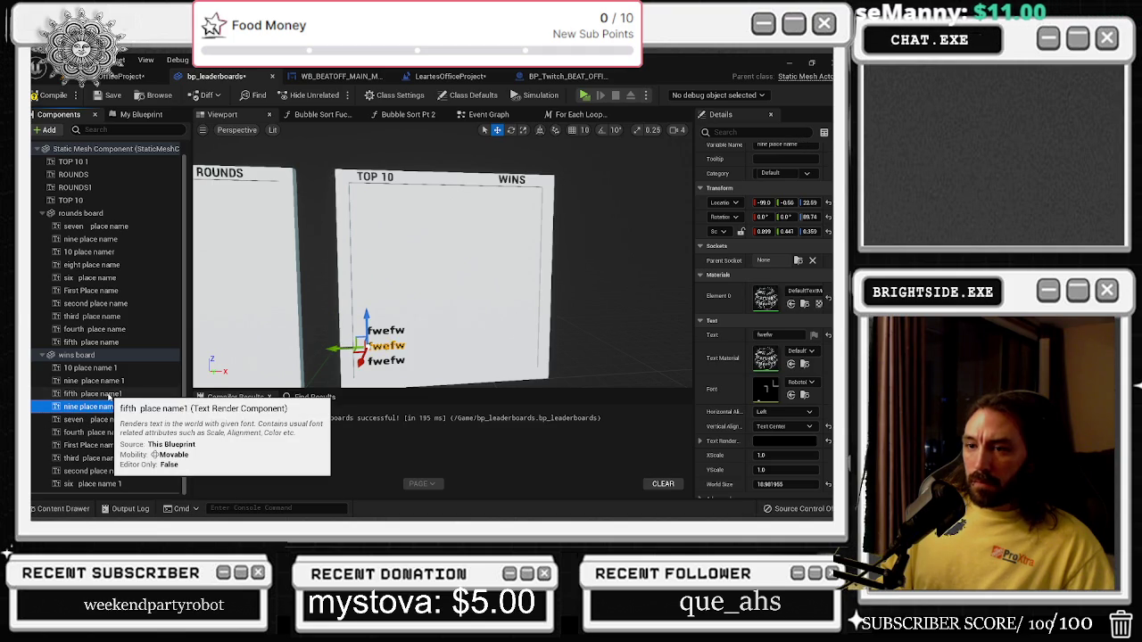
Rename '10 place name 1' to 'eight place name 1' and empty its Text field.
click(102, 368)
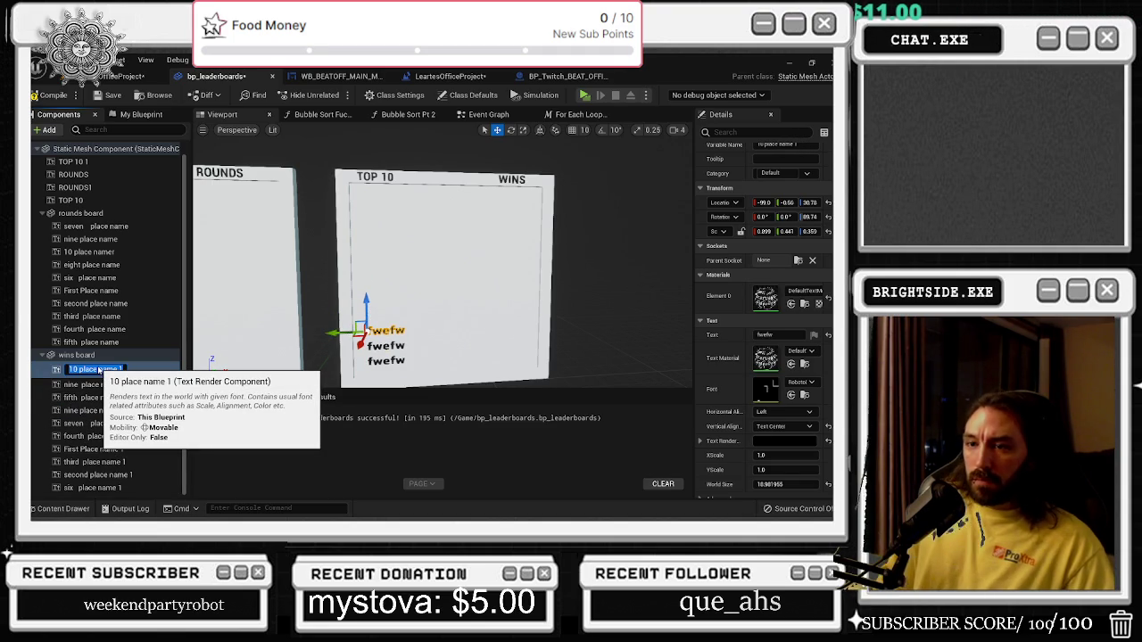
key(F2)
text(8)
key(BackSpace)
key(BackSpace)
key(BackSpace)
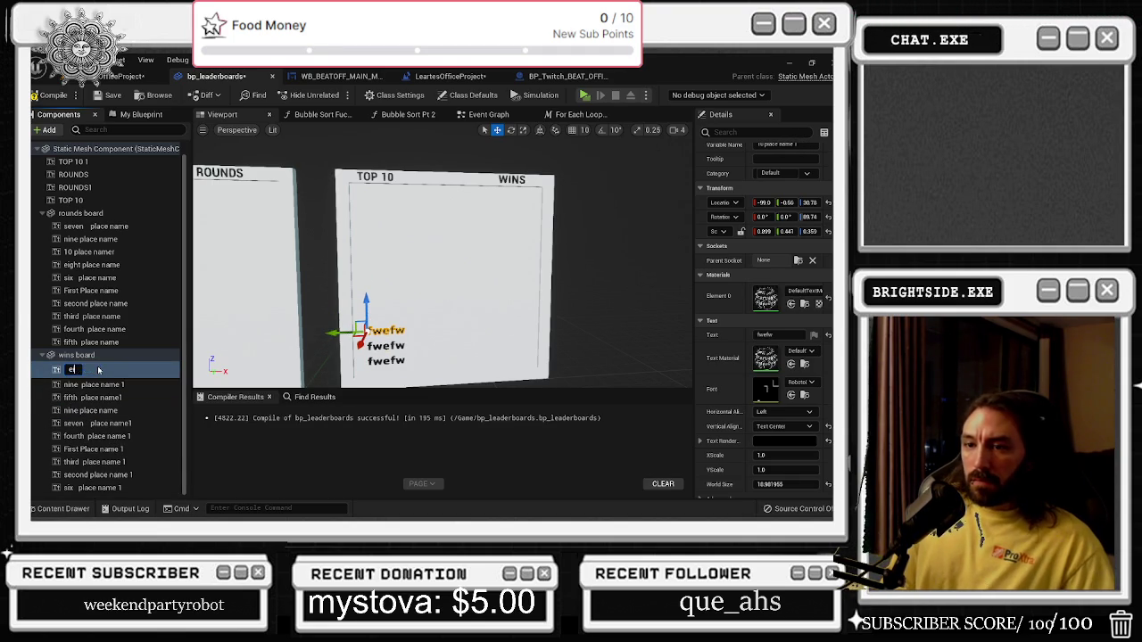
text(name)
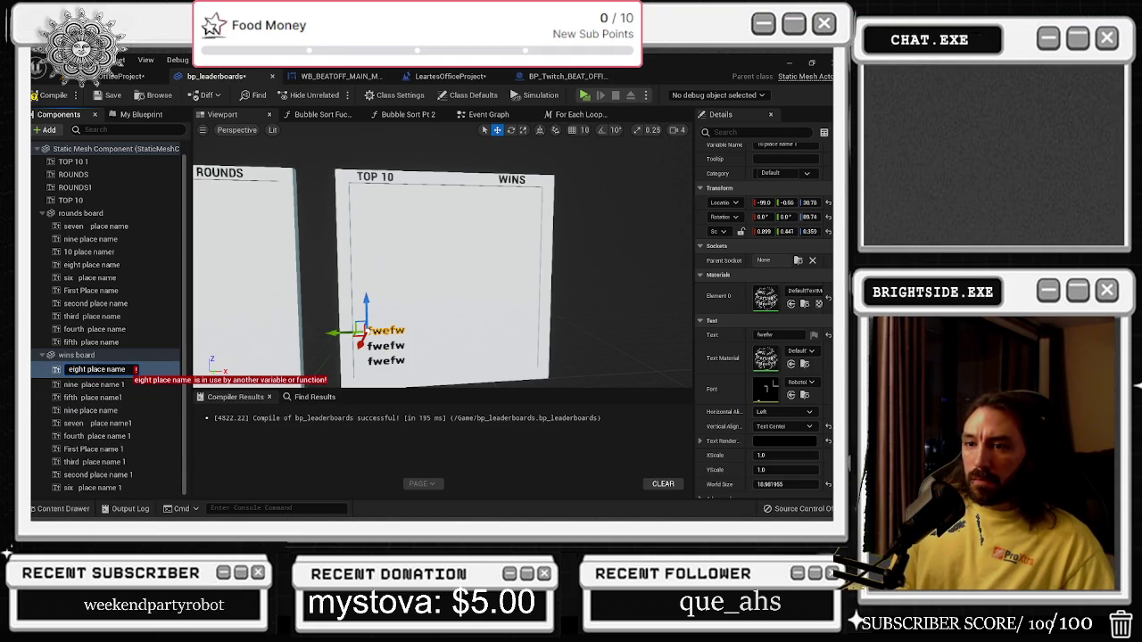
text( 1)
key(Return)
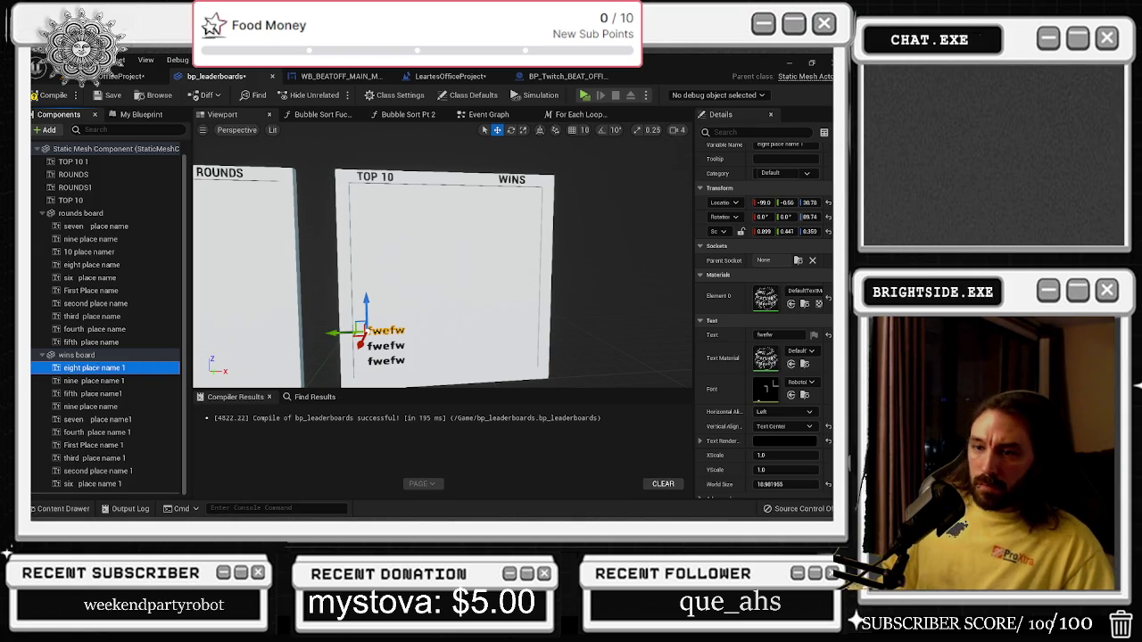
click(778, 335)
key(BackSpace)
Rename 'nine place name 1' to '10th place name'.
click(120, 380)
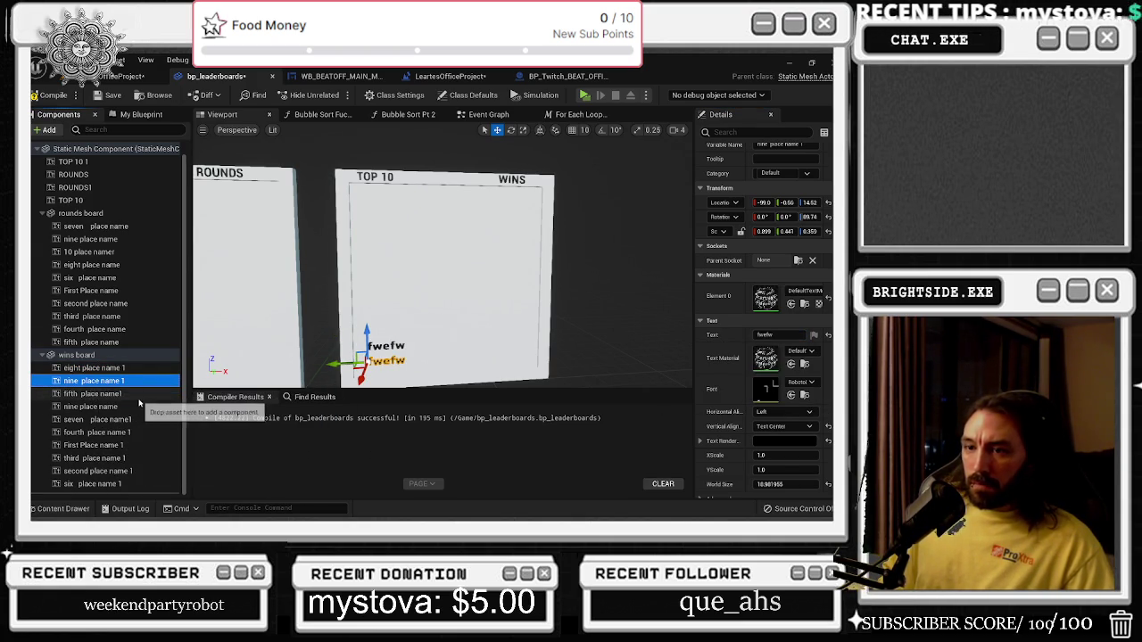
key(F2)
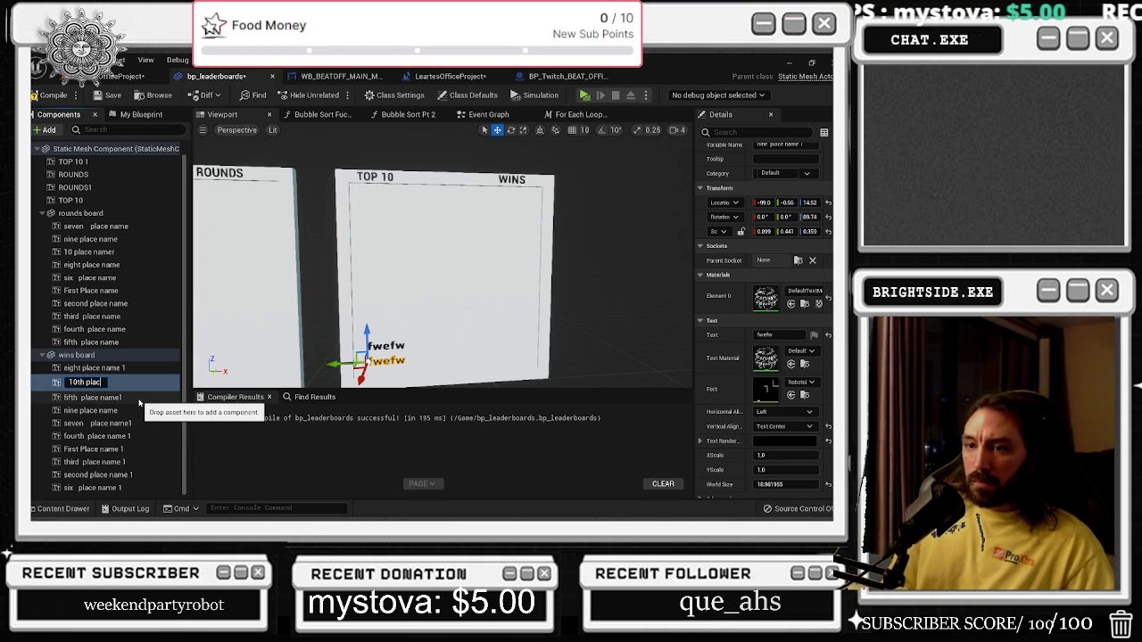
text(e nam)
key(Return)
Clear the leftover test text from the nine and 10th place name components.
click(128, 407)
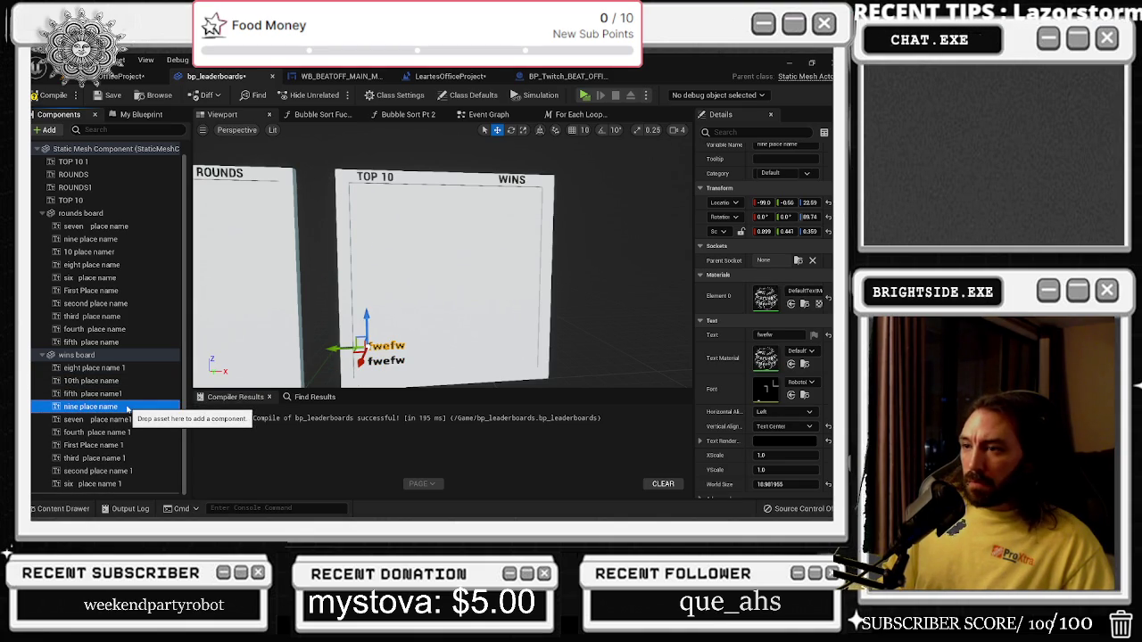
click(766, 335)
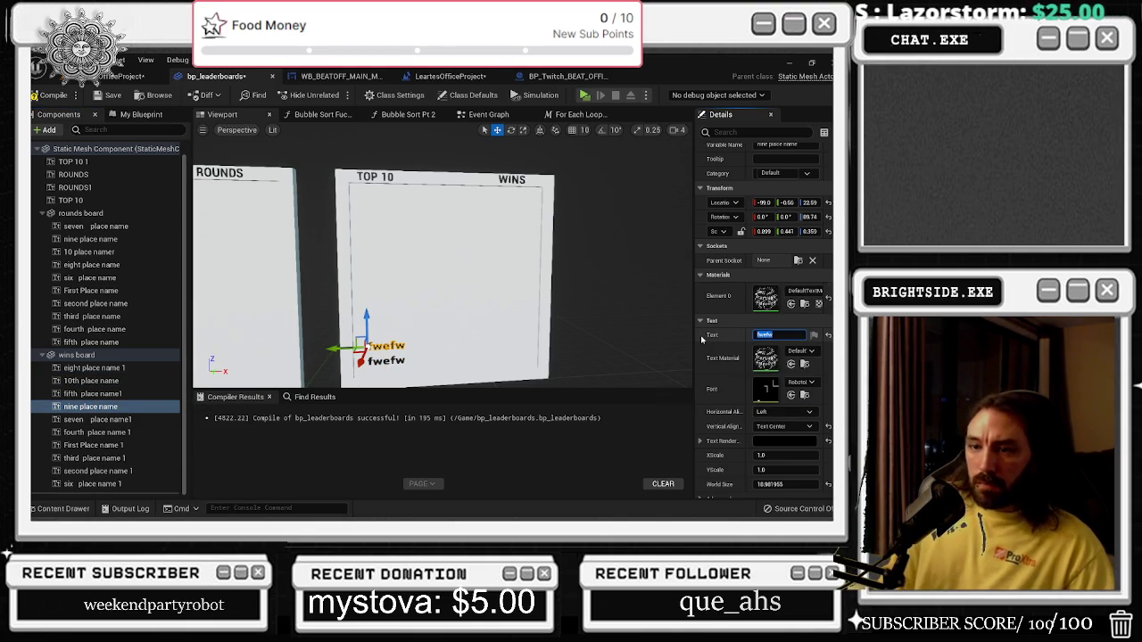
click(102, 380)
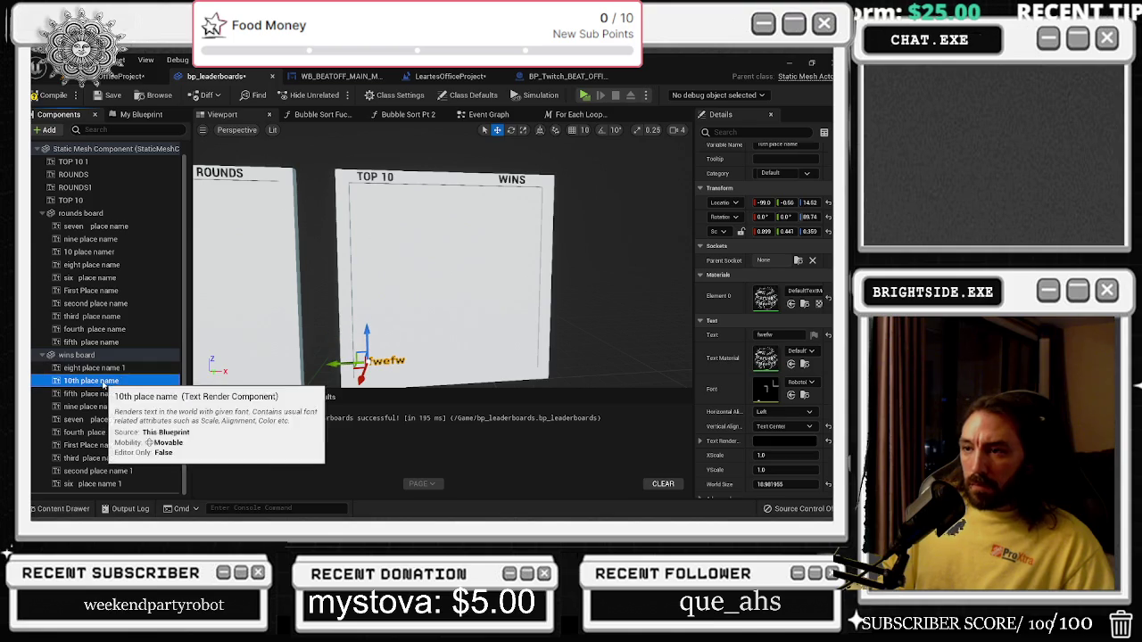
click(709, 337)
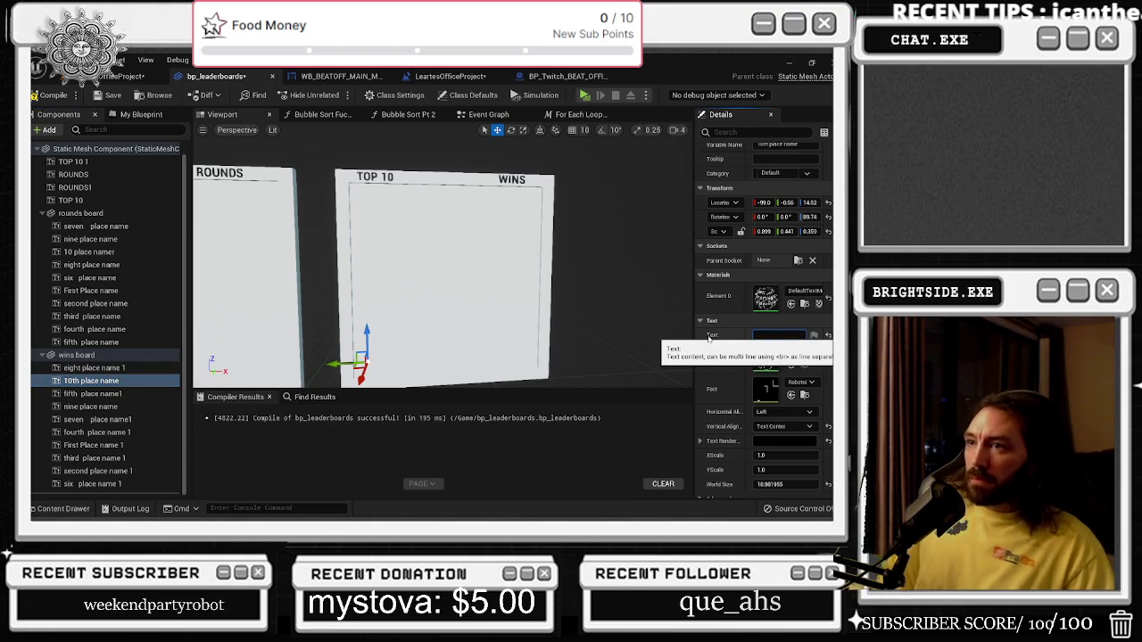
click(474, 116)
scroll(316, 206, down, 7)
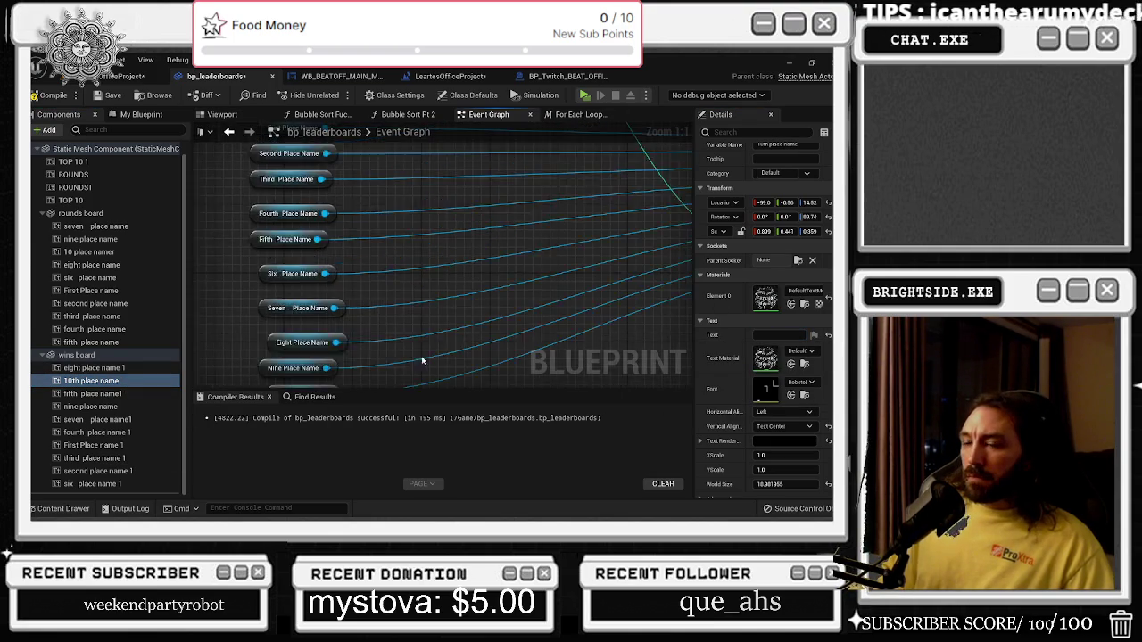
Move 10th Place Name below Nine and Eight Place Name up after Seven.
scroll(316, 206, up, 8)
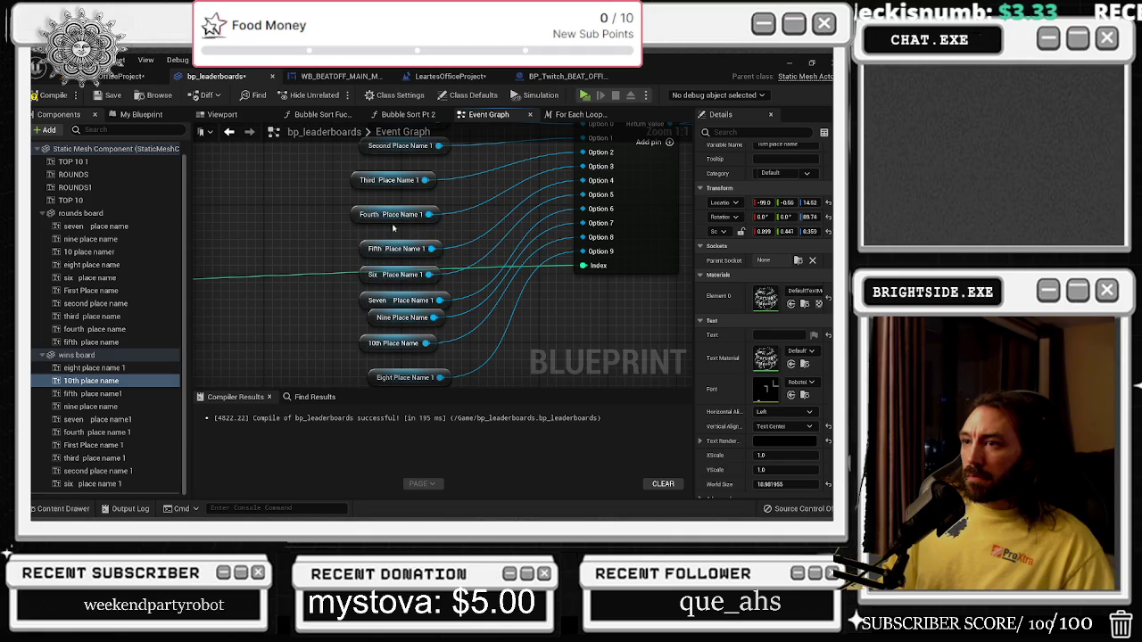
mouse_move(423, 314)
mouse_down()
mouse_move(369, 296)
mouse_move(397, 333)
mouse_up()
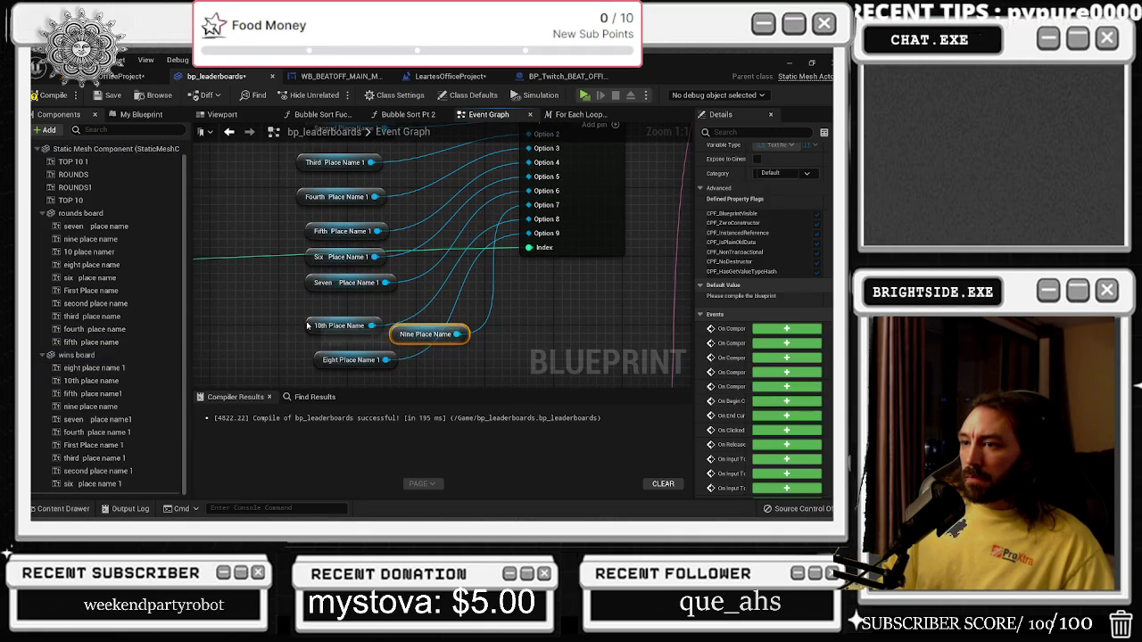
drag(314, 325, 409, 360)
click(320, 359)
drag(320, 359, 315, 309)
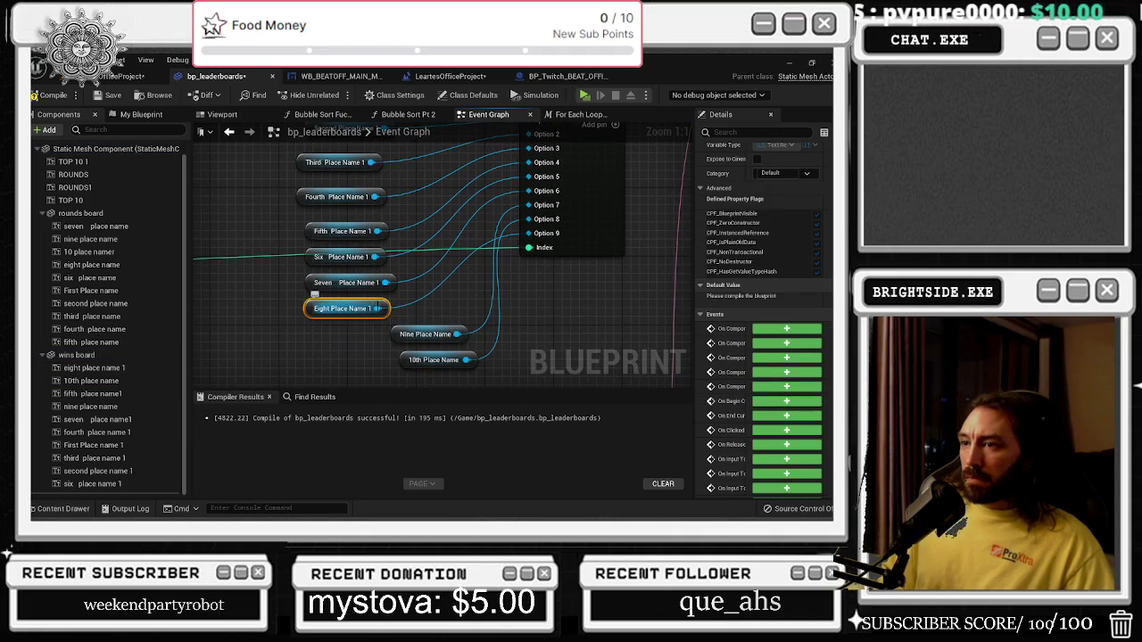
Wire Eight, Nine and 10th Place Name into the Select node's Option pins and align them.
alt+click(377, 308)
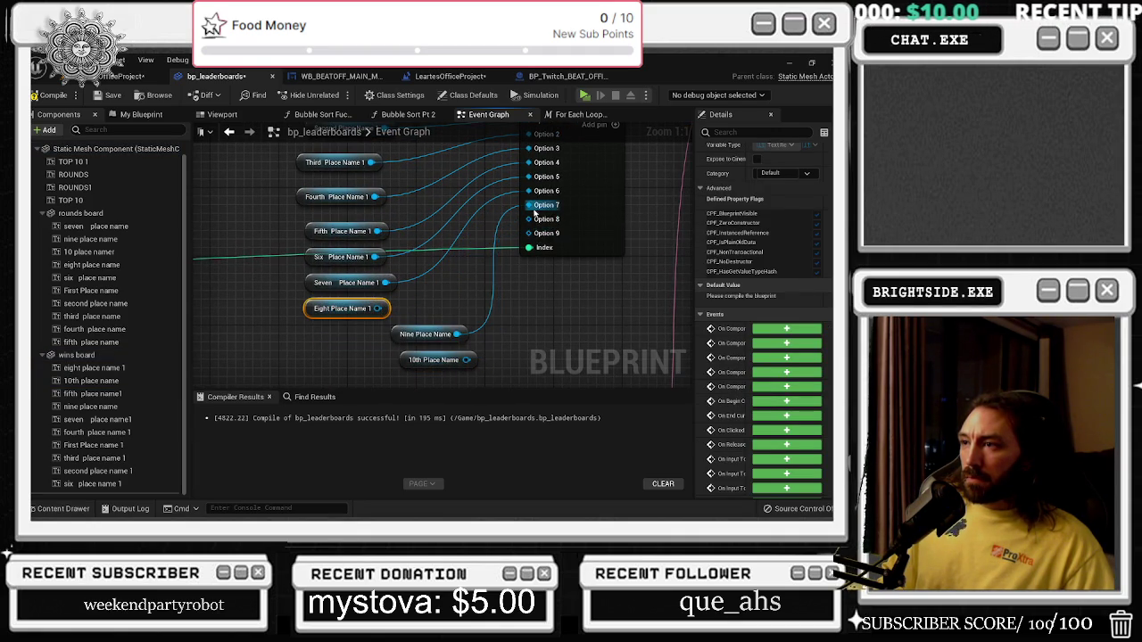
mouse_move(377, 307)
mouse_down()
mouse_move(425, 305)
mouse_move(535, 223)
mouse_up()
drag(458, 335, 529, 233)
drag(465, 360, 529, 233)
drag(444, 315, 481, 370)
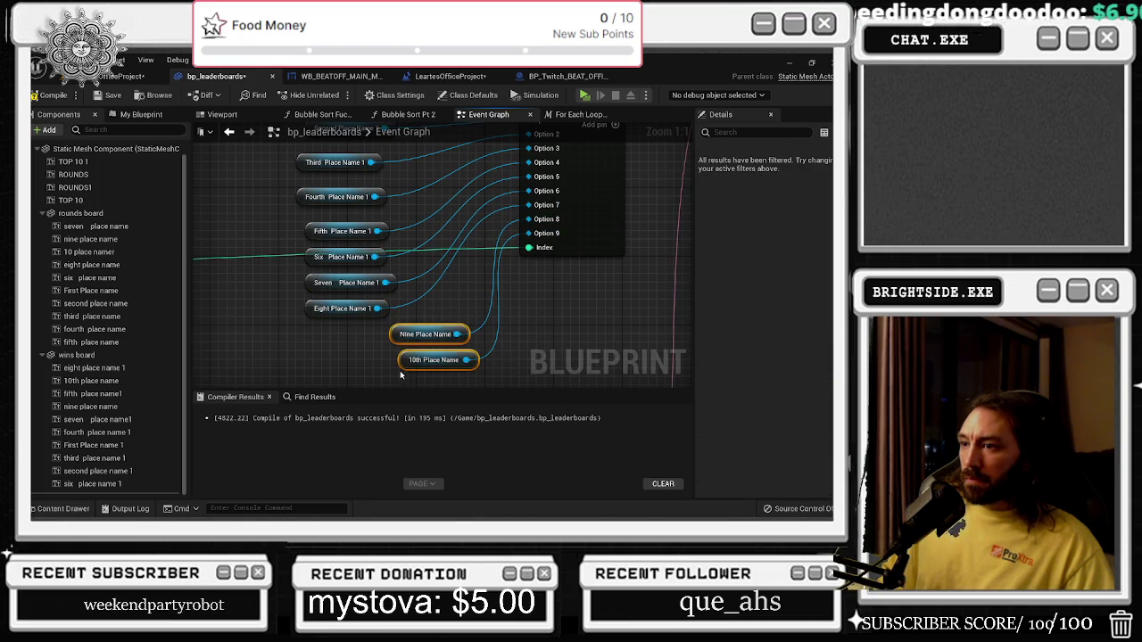
drag(424, 334, 373, 334)
click(429, 321)
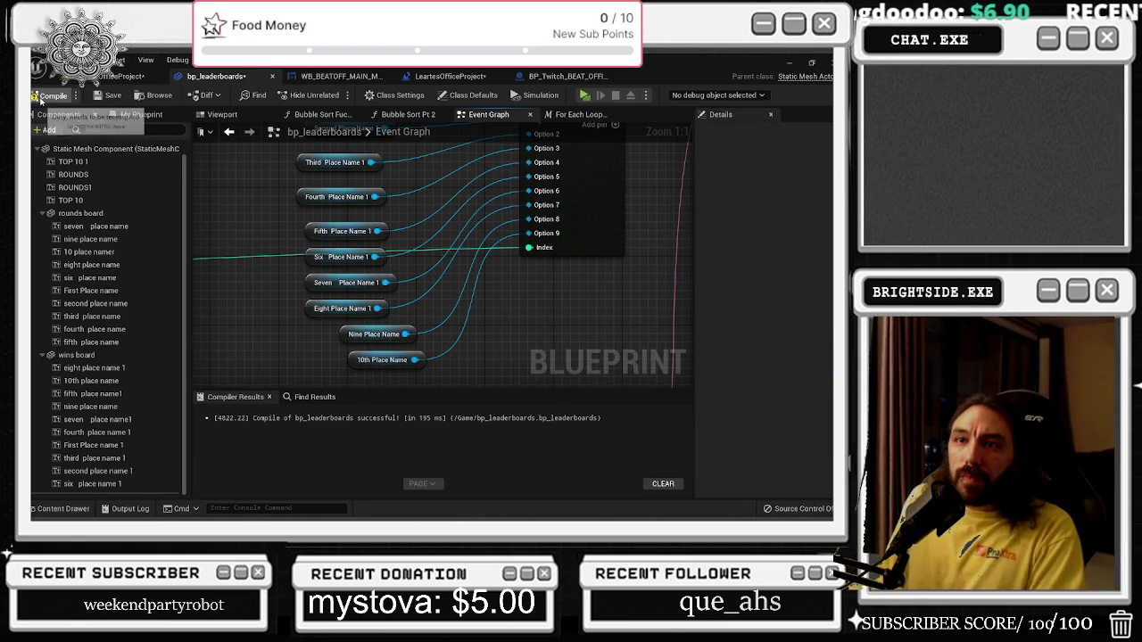
Save the LeartesOffice level, play it in the editor and show the leaderboards.
click(129, 76)
key(ctrl+s)
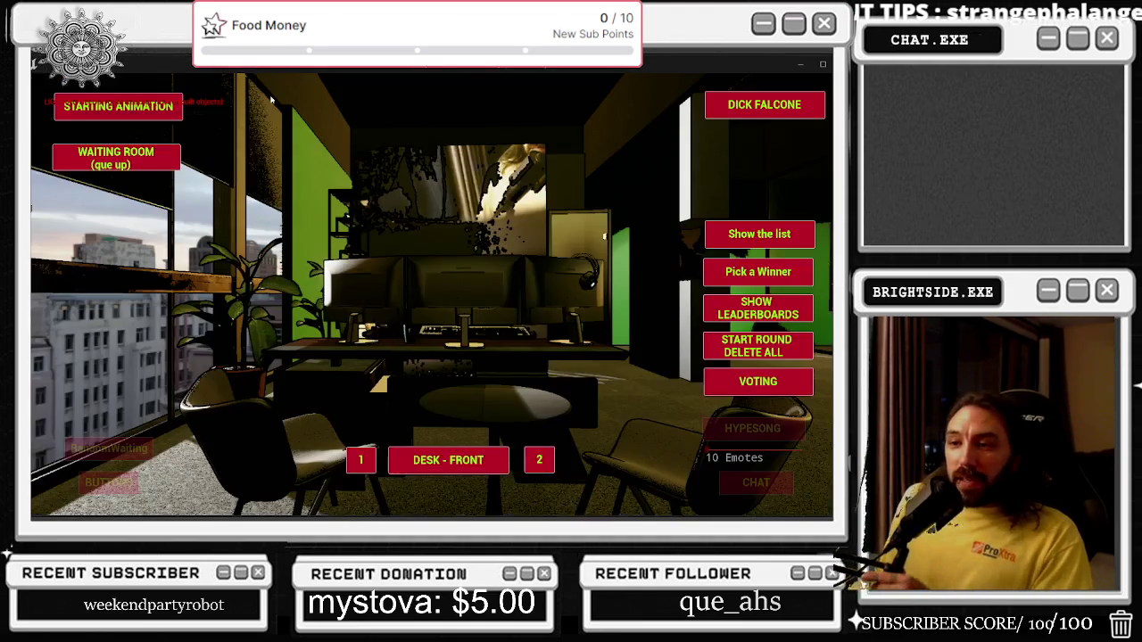
click(254, 95)
click(752, 231)
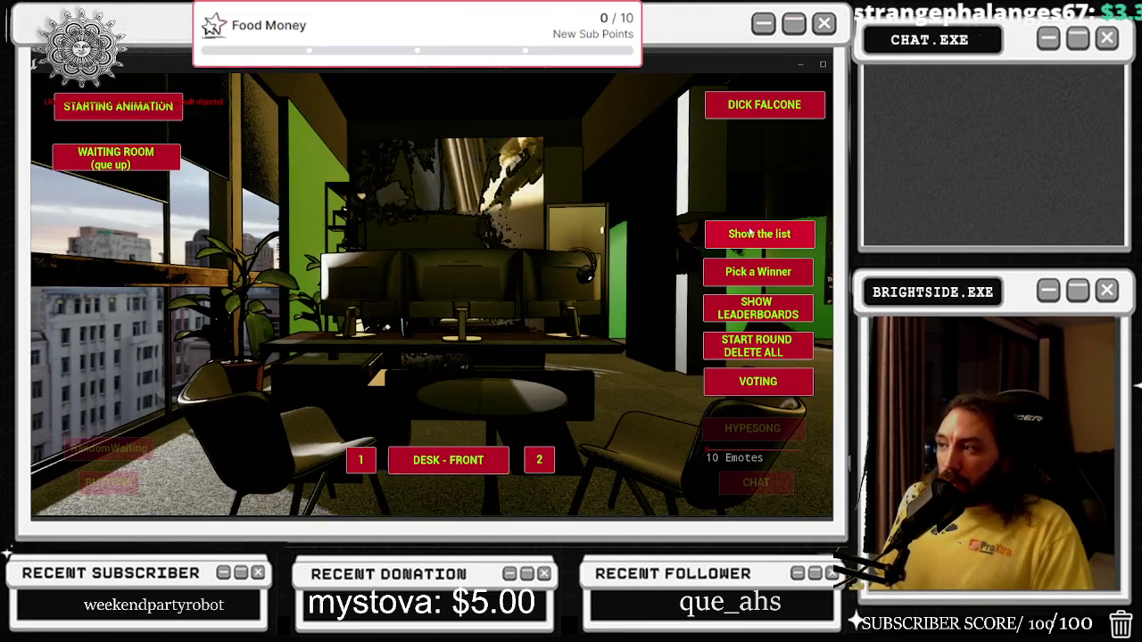
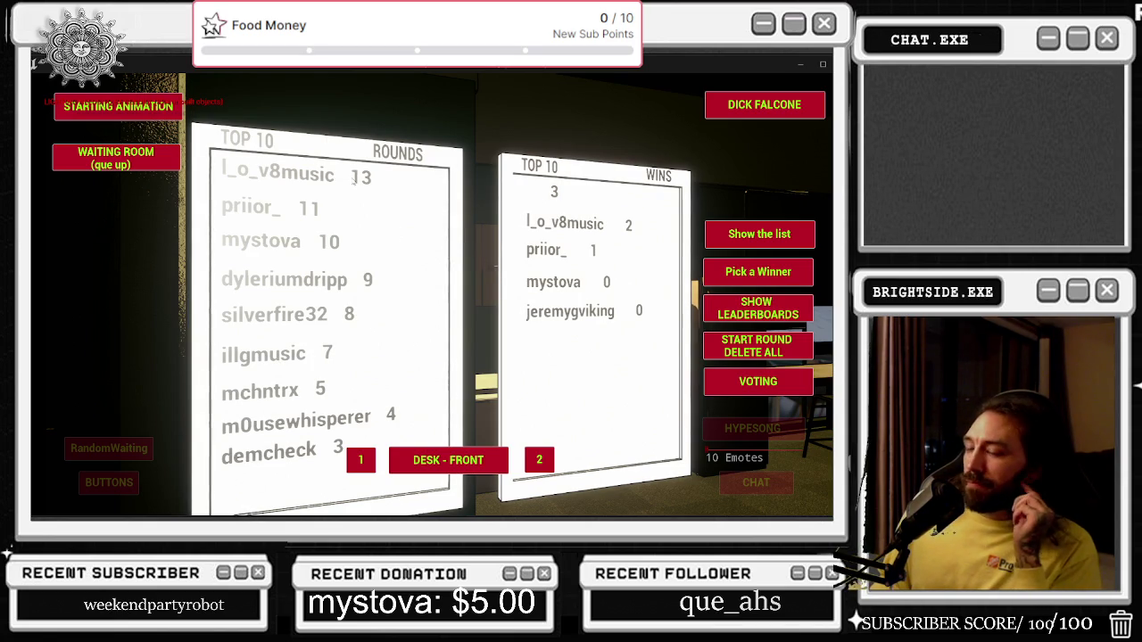
Stop the game preview and clear the hard-coded Key on the BP_Twitch_BEAT_OFFICES REMOVE node.
key(Escape)
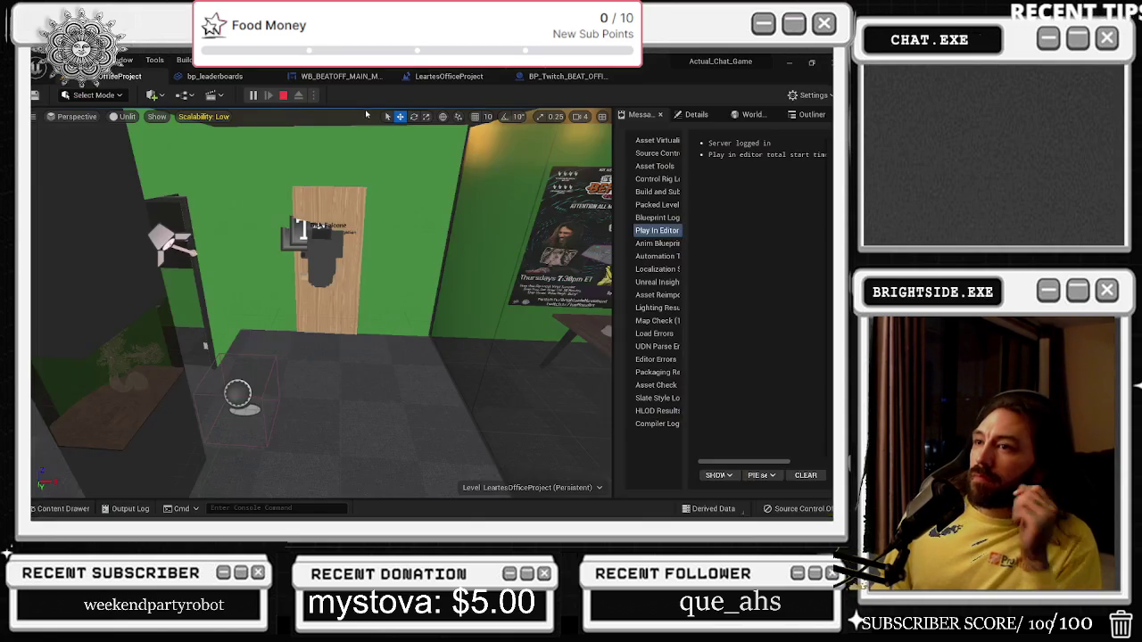
click(566, 76)
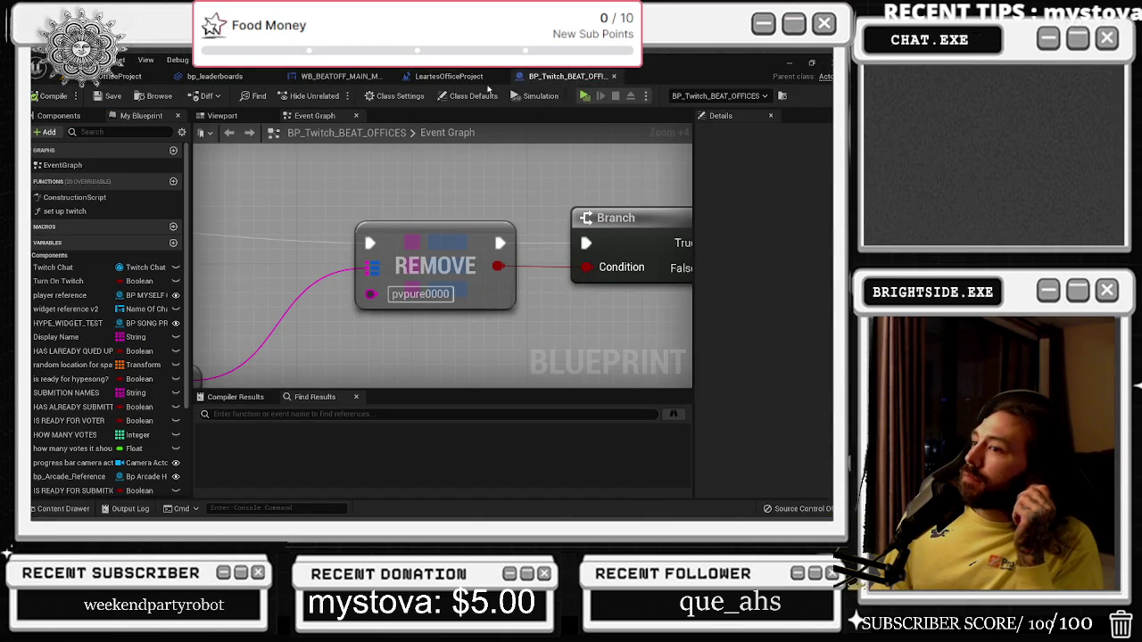
click(449, 76)
scroll(449, 175, down, 5)
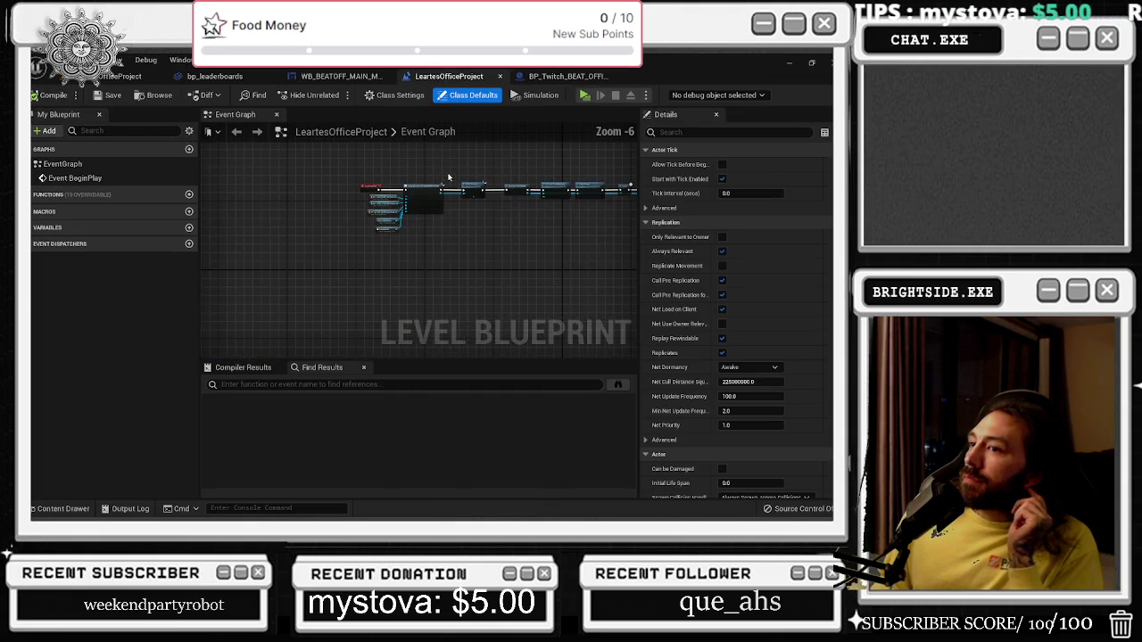
click(562, 76)
key(BackSpace)
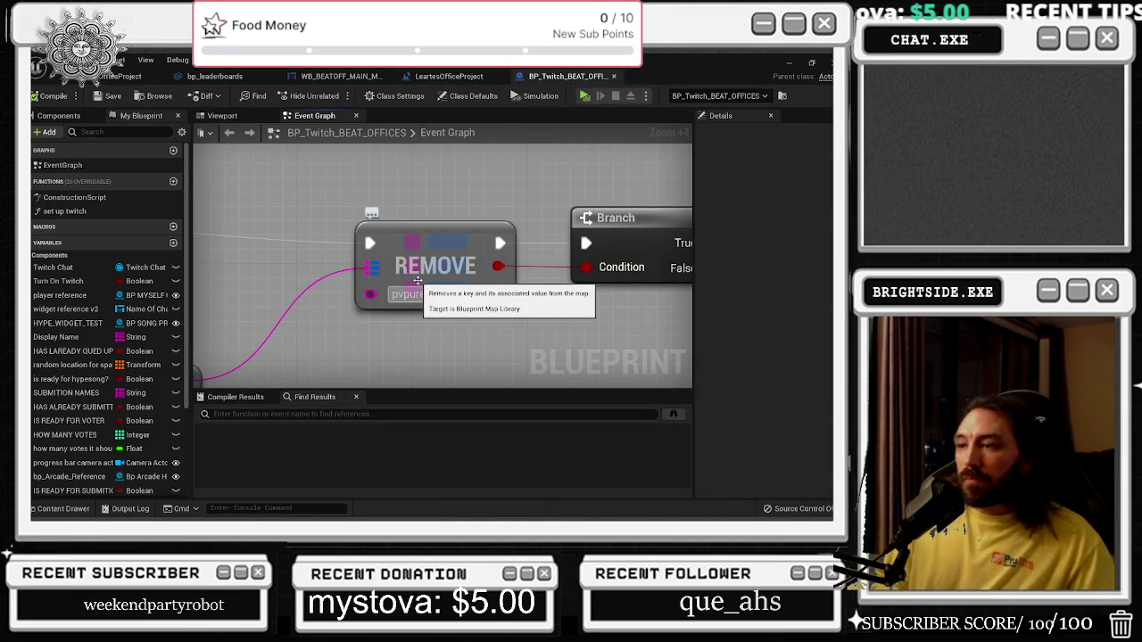
Save all modified assets and bring up the WB_BEATOFF_MAIN_MENU Event Graph.
scroll(526, 268, down, 9)
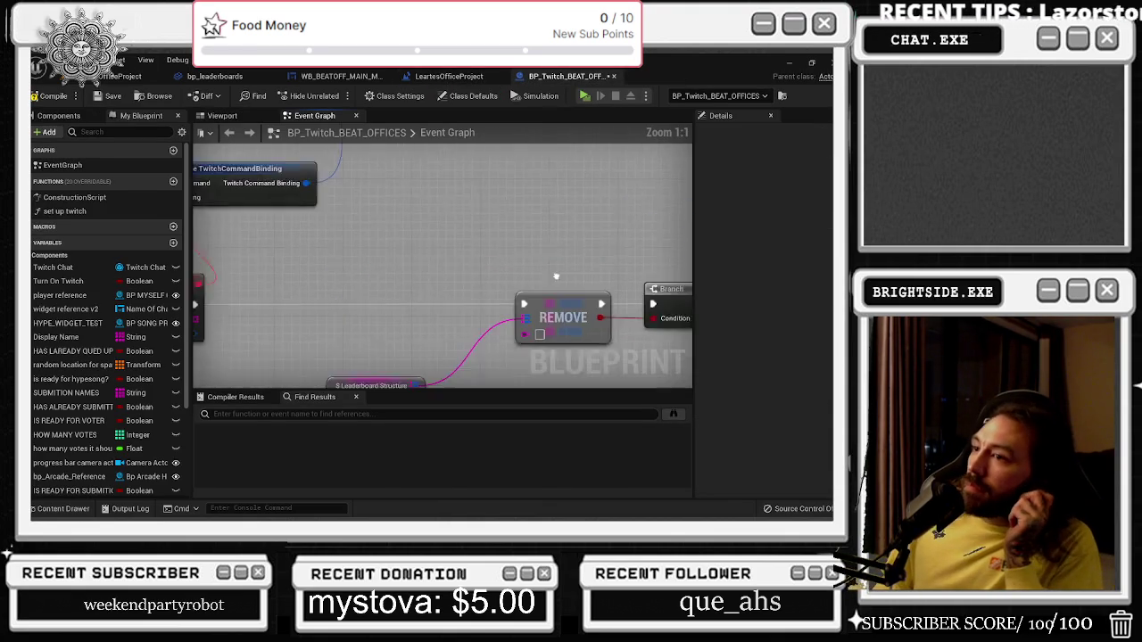
scroll(422, 254, up, 3)
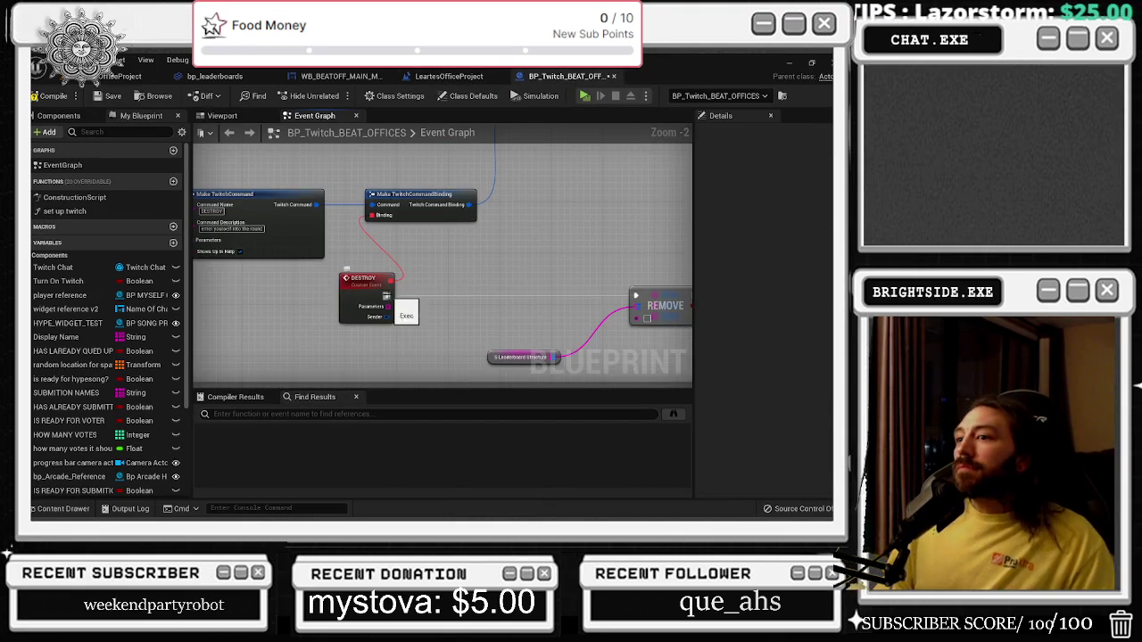
click(109, 96)
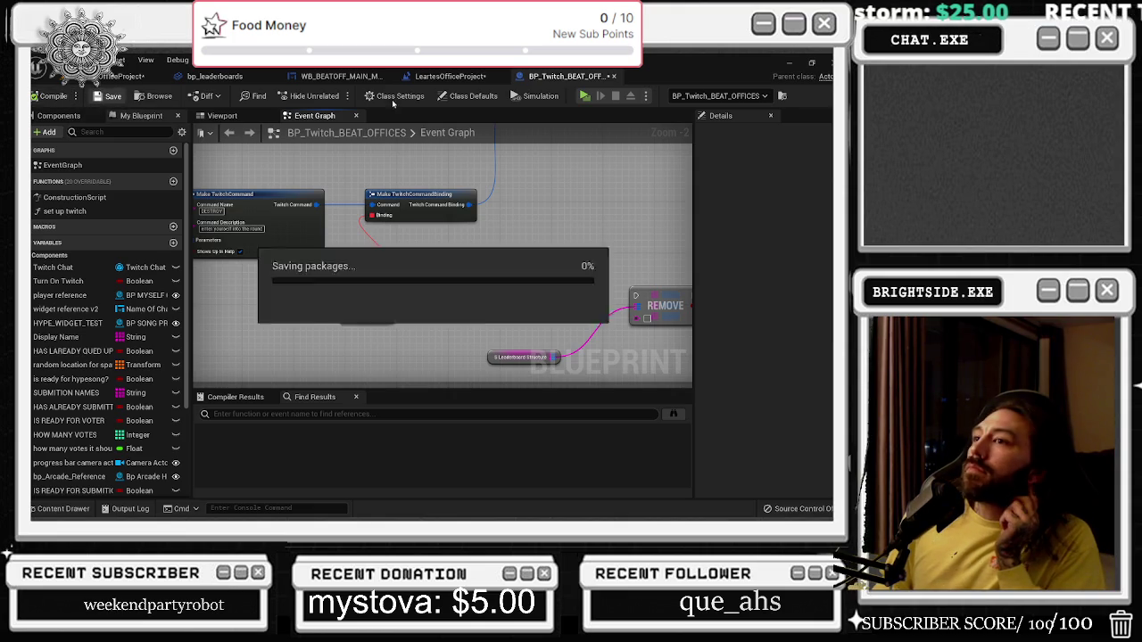
click(449, 76)
click(339, 75)
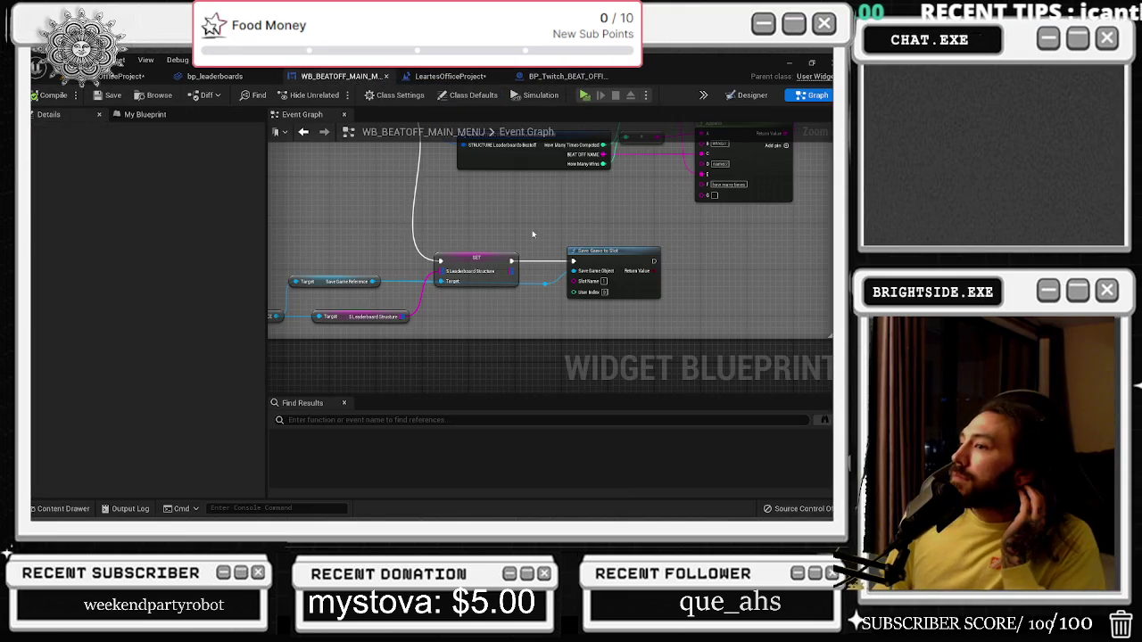
Enter 10 as the bp_leaderboards For Loop's Last Index, then go back to the LeartesOfficeProject level.
click(214, 76)
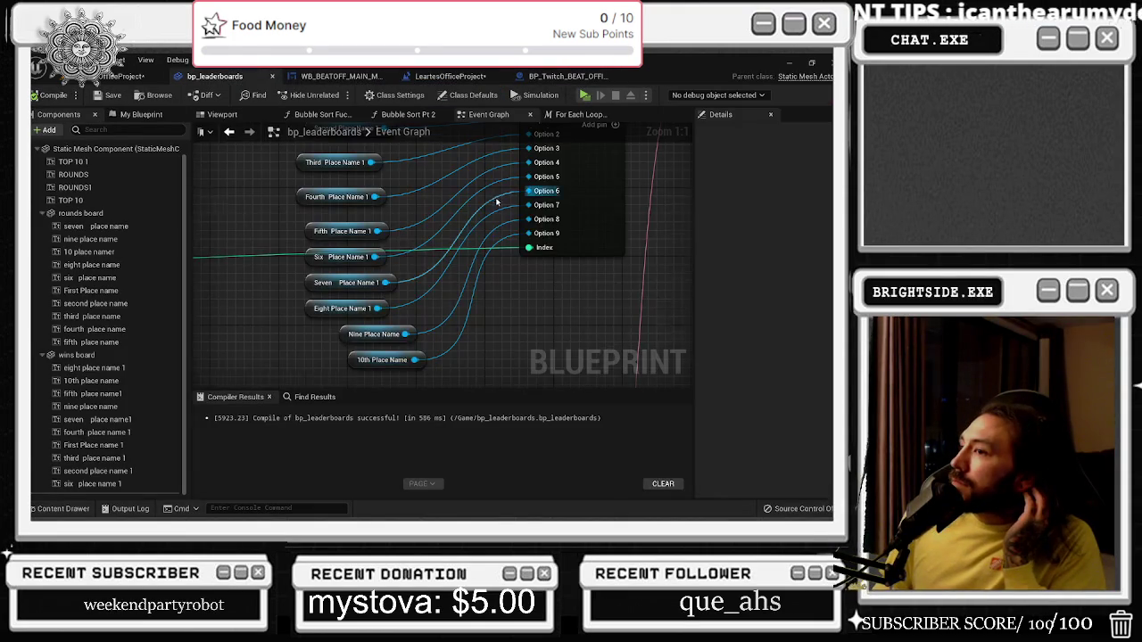
scroll(455, 279, down, 3)
scroll(456, 278, up, 3)
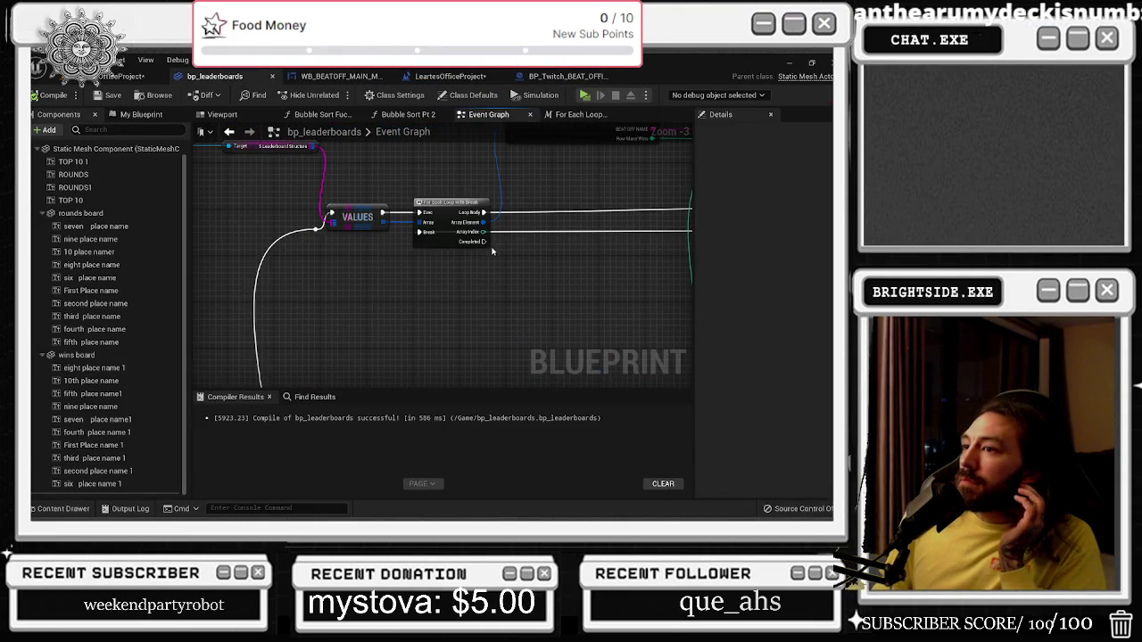
scroll(466, 275, down, 3)
scroll(467, 292, up, 2)
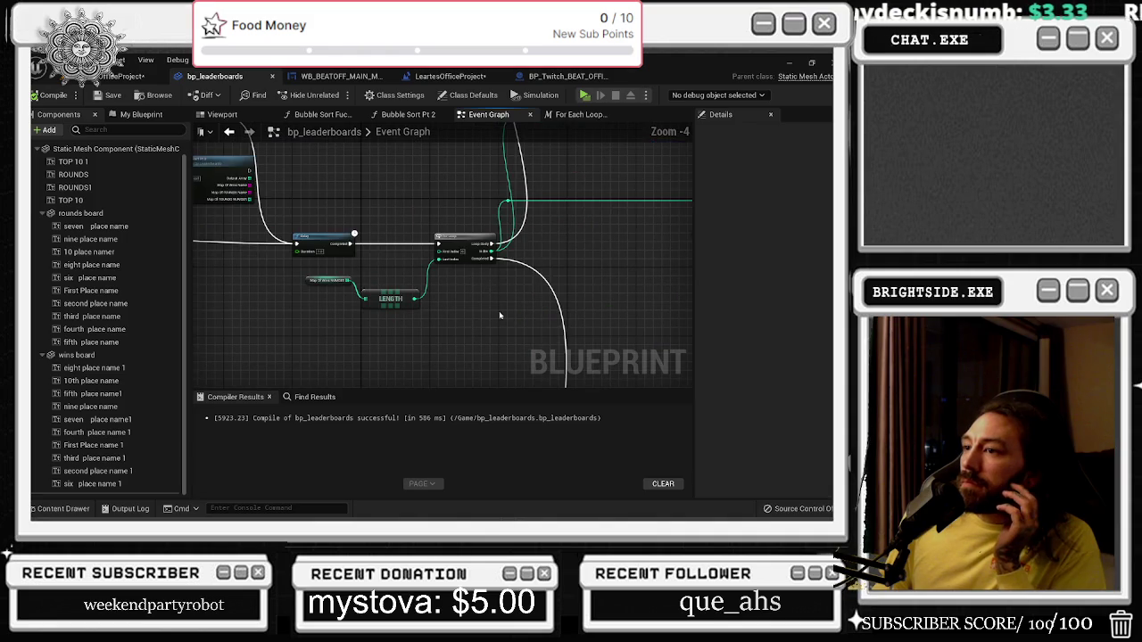
drag(441, 298, 427, 206)
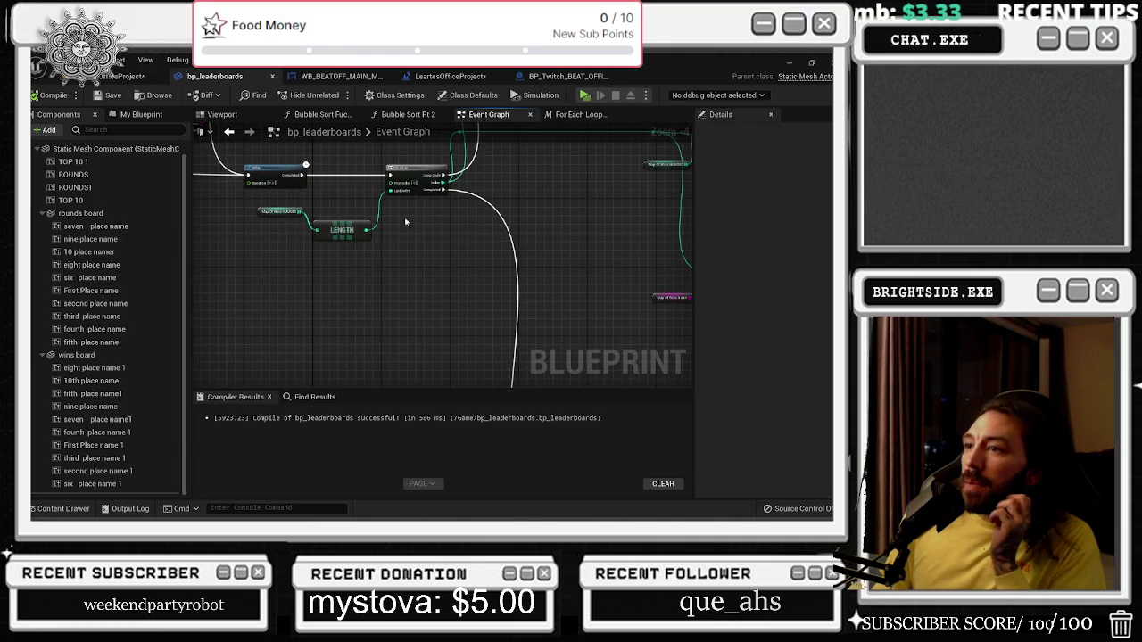
scroll(459, 230, down, 2)
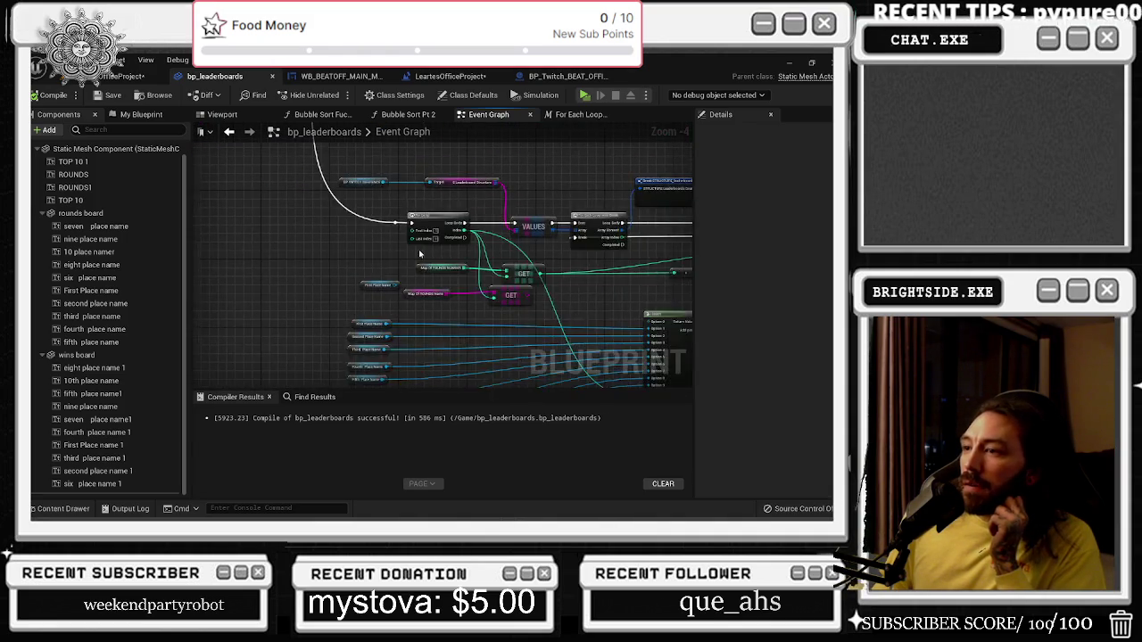
scroll(448, 234, up, 4)
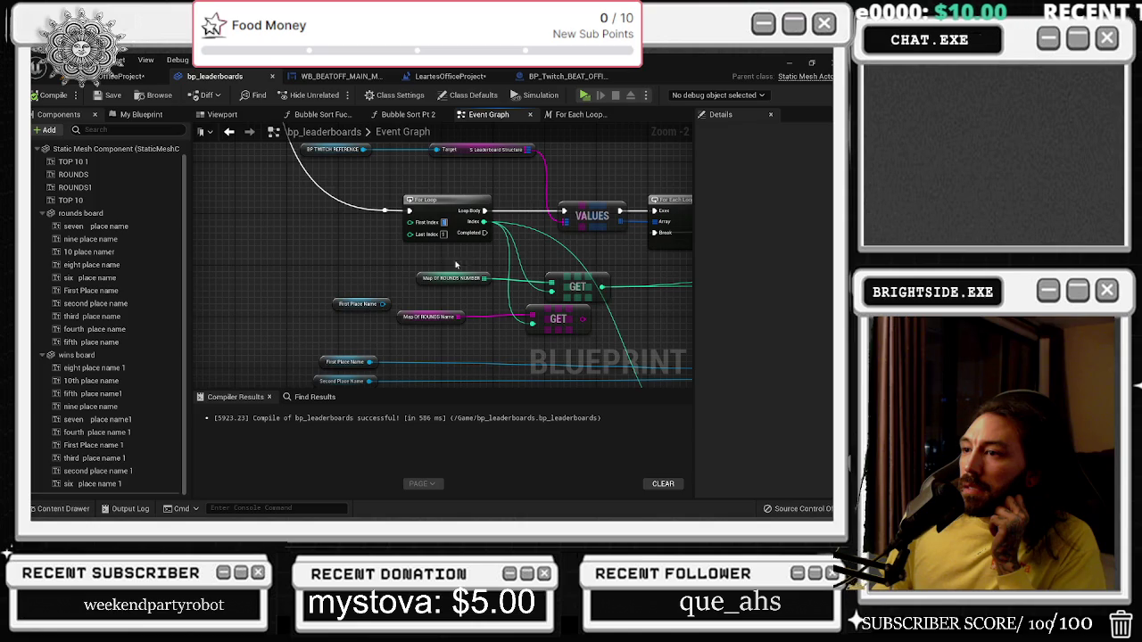
scroll(461, 265, up, 3)
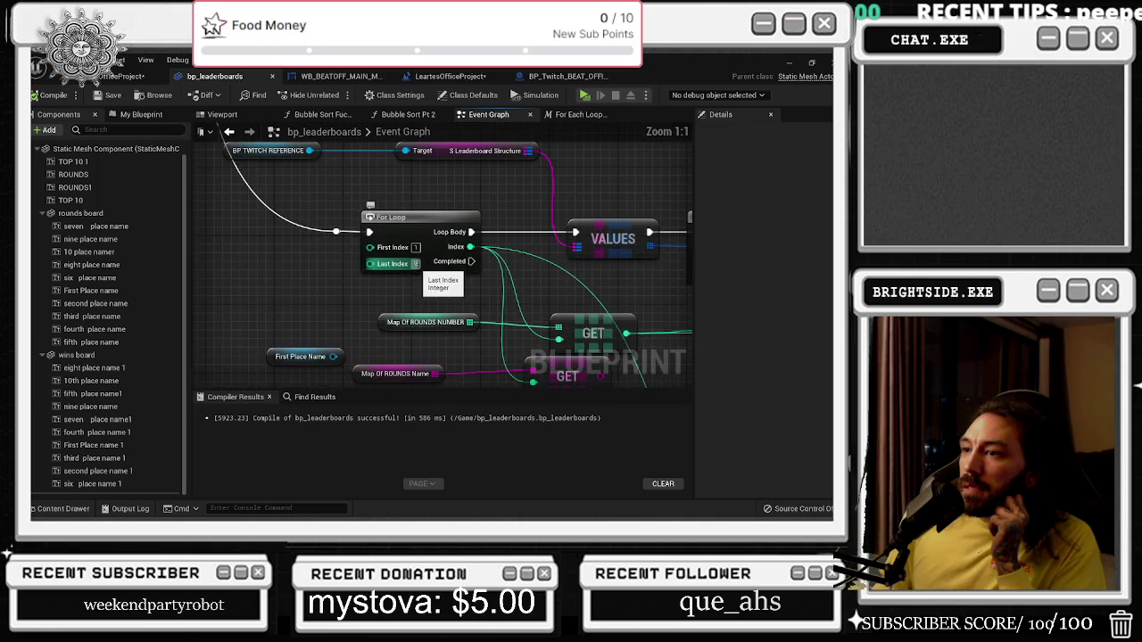
text(10)
key(Return)
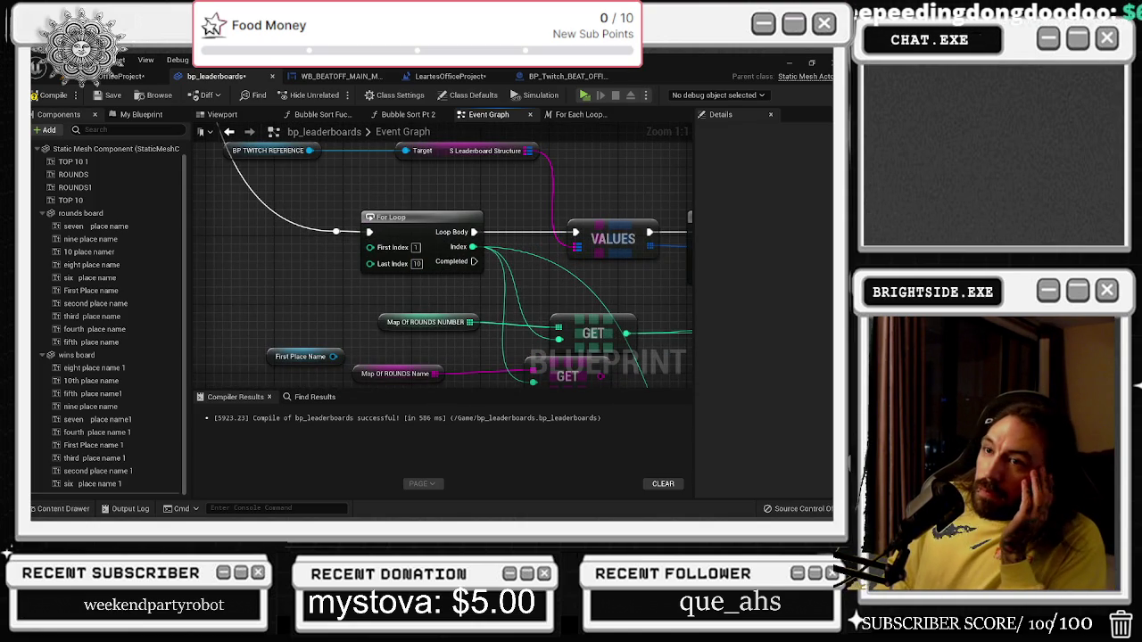
click(121, 75)
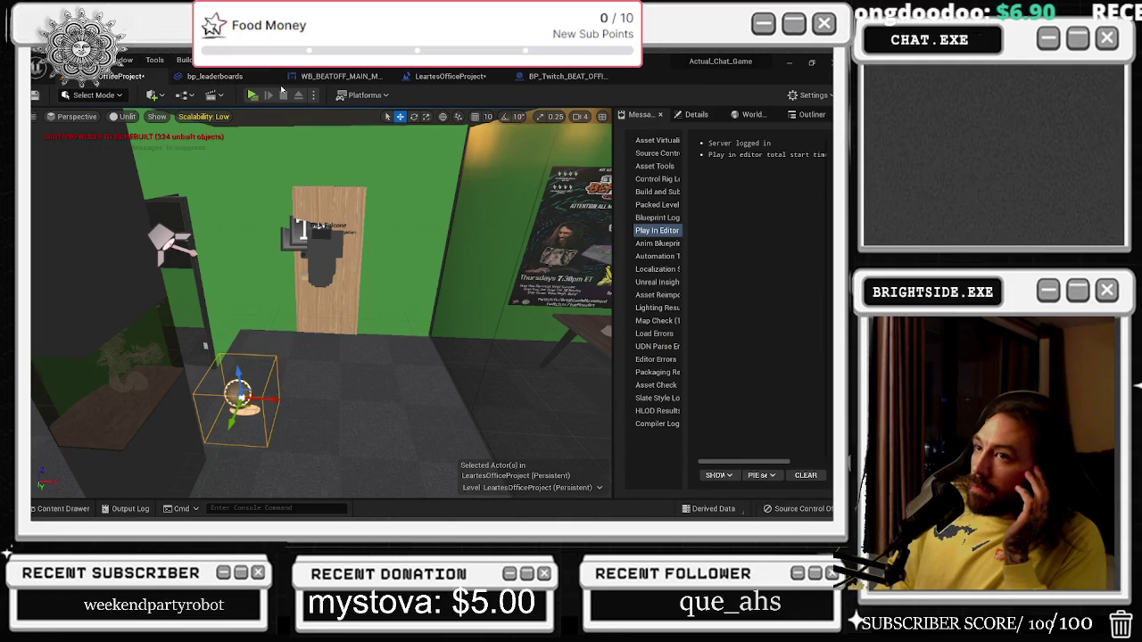
click(252, 94)
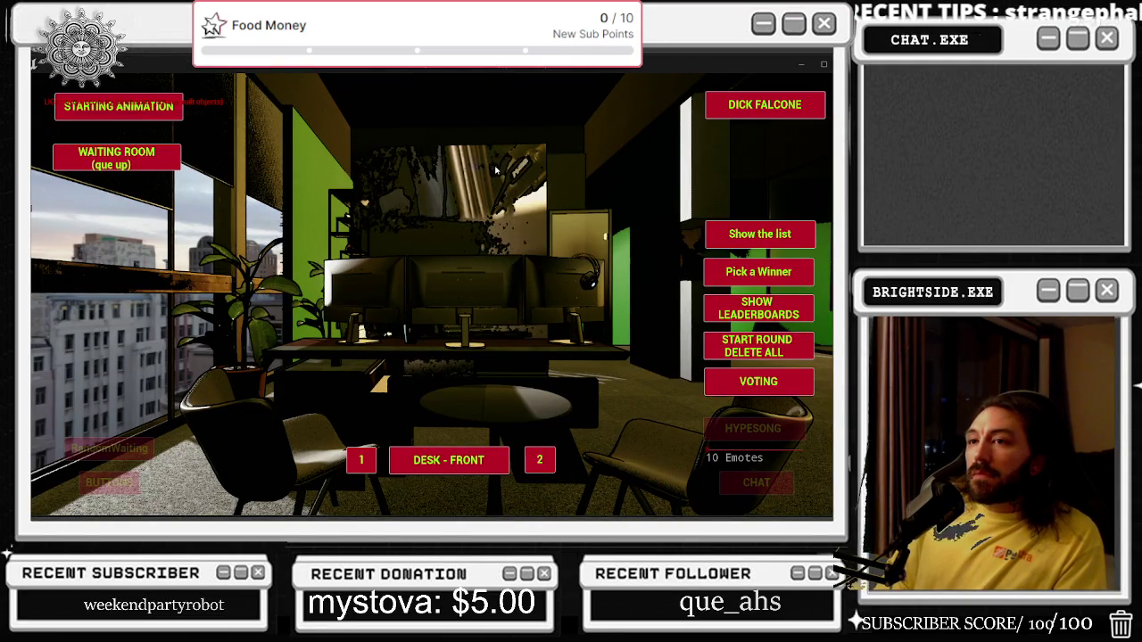
click(721, 234)
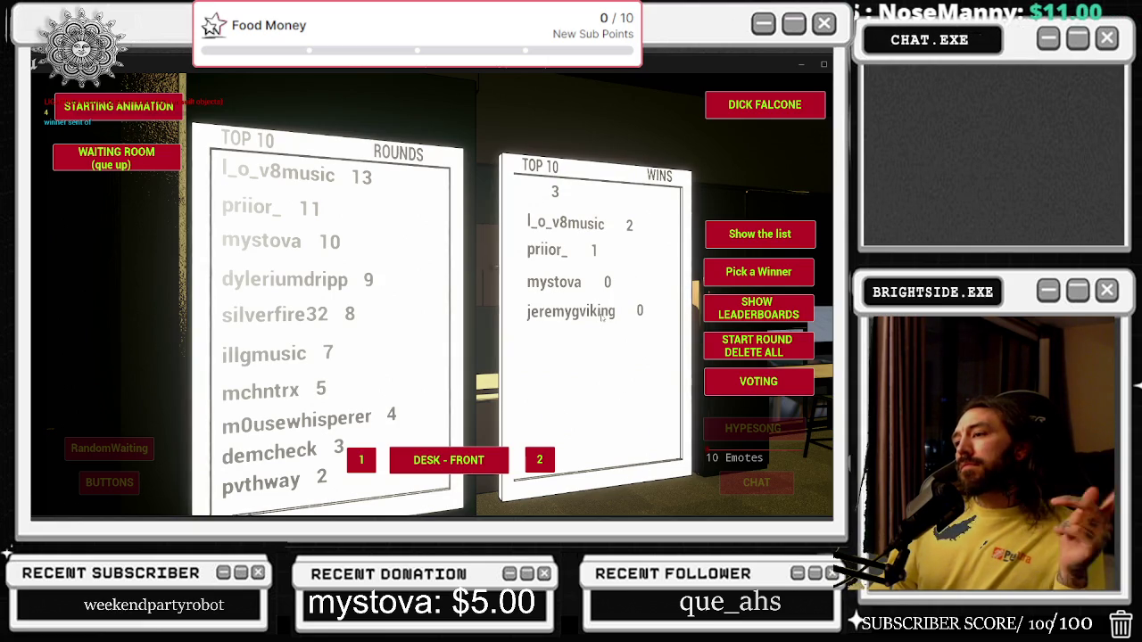
key(Escape)
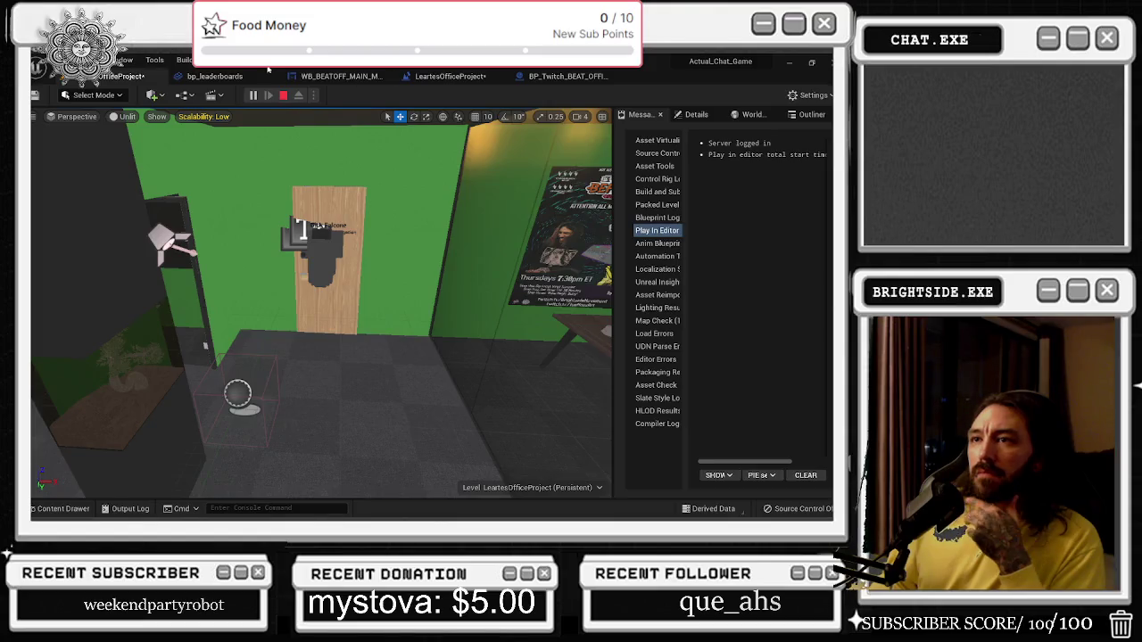
In the bp_leaderboards Event Graph, inspect the Break, ==, Branch and For Each Loop nodes.
click(214, 75)
scroll(423, 233, down, 4)
scroll(318, 293, up, 2)
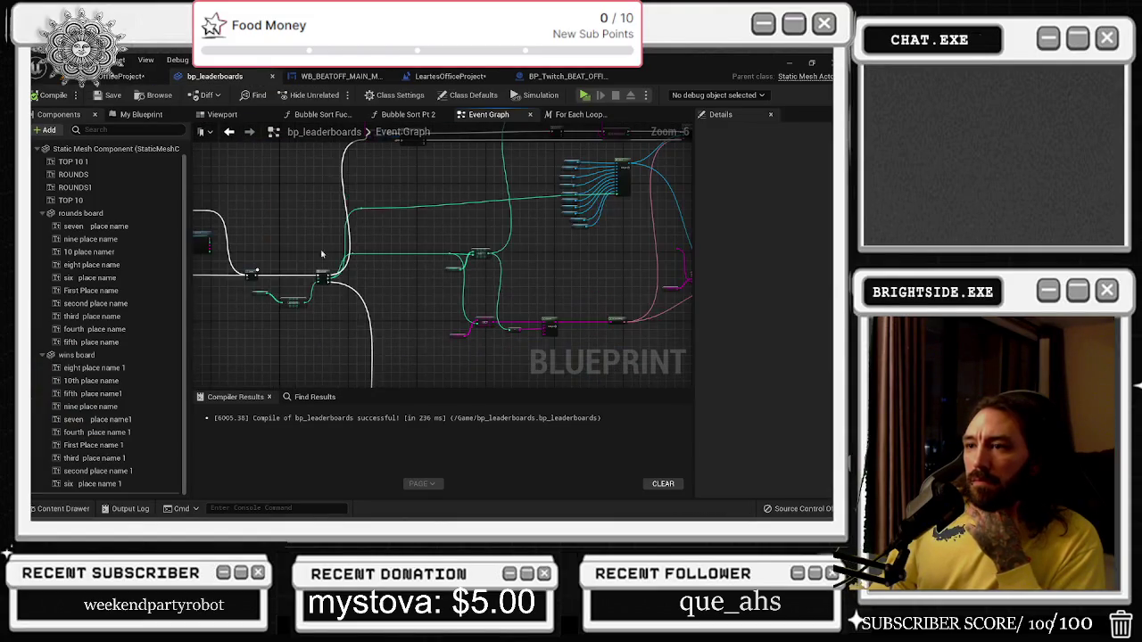
scroll(318, 294, up, 2)
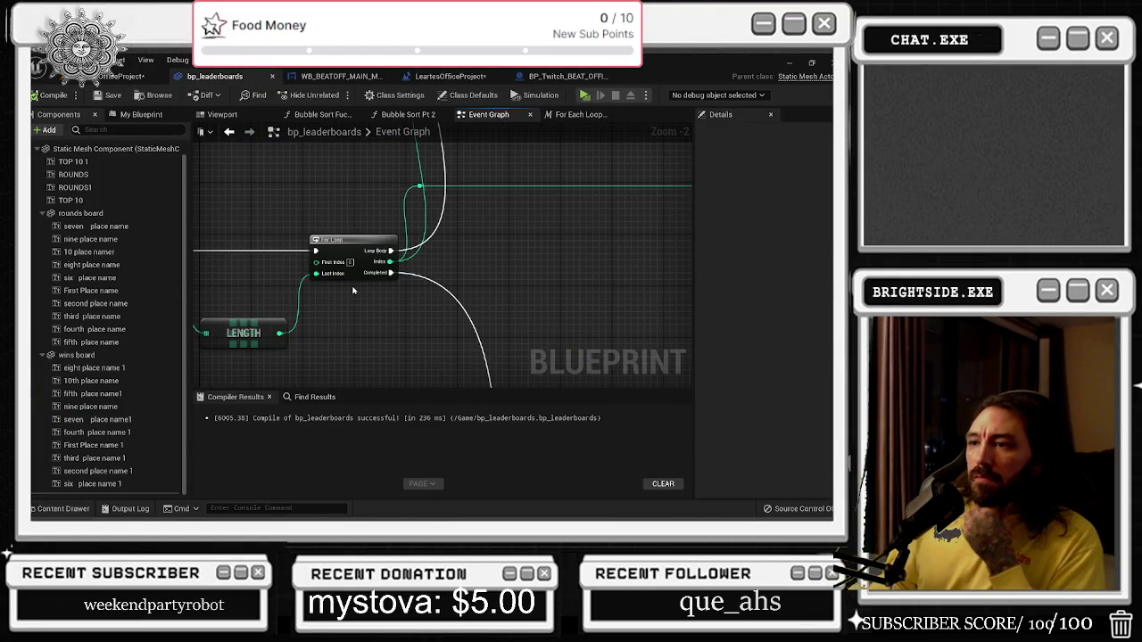
scroll(515, 243, down, 2)
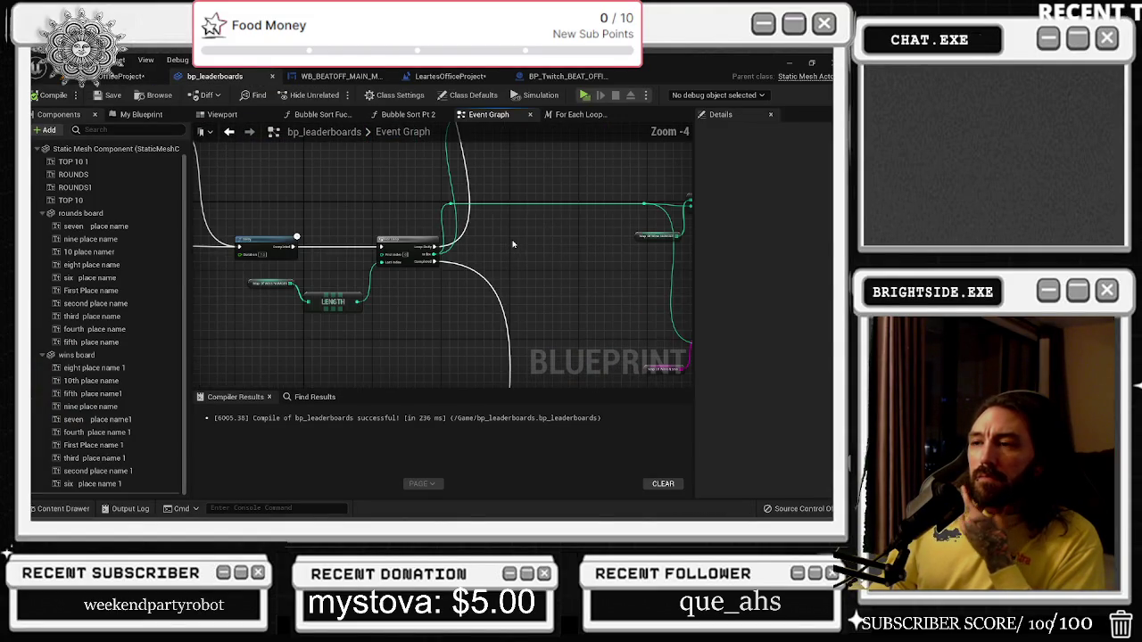
scroll(345, 284, up, 2)
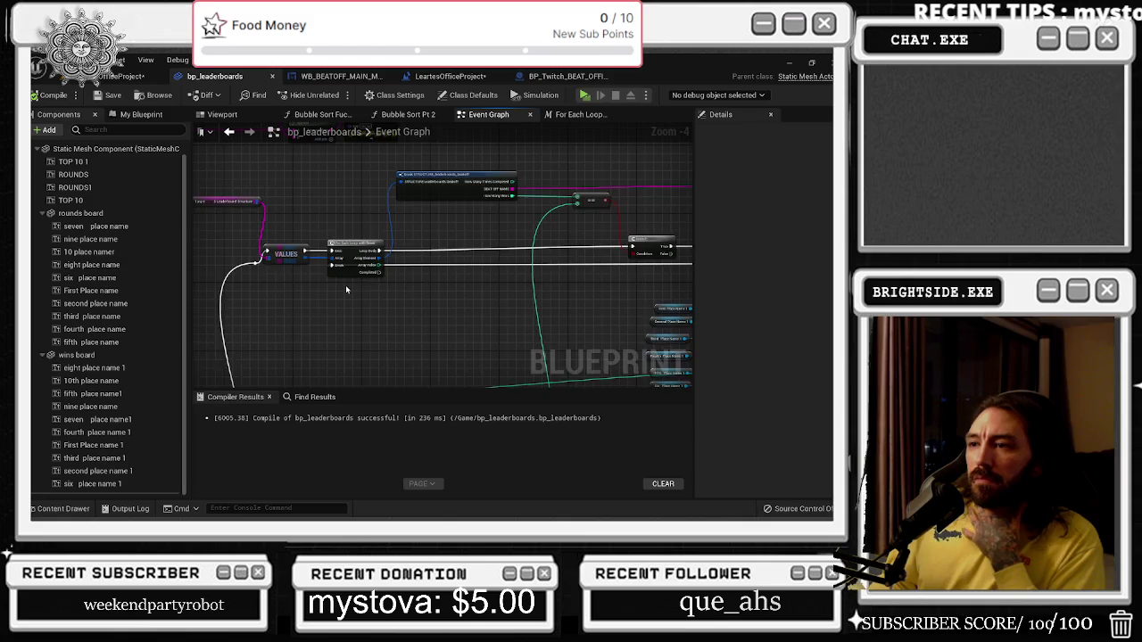
mouse_move(346, 289)
mouse_down()
mouse_move(286, 325)
mouse_move(220, 340)
mouse_up()
scroll(303, 261, down, 2)
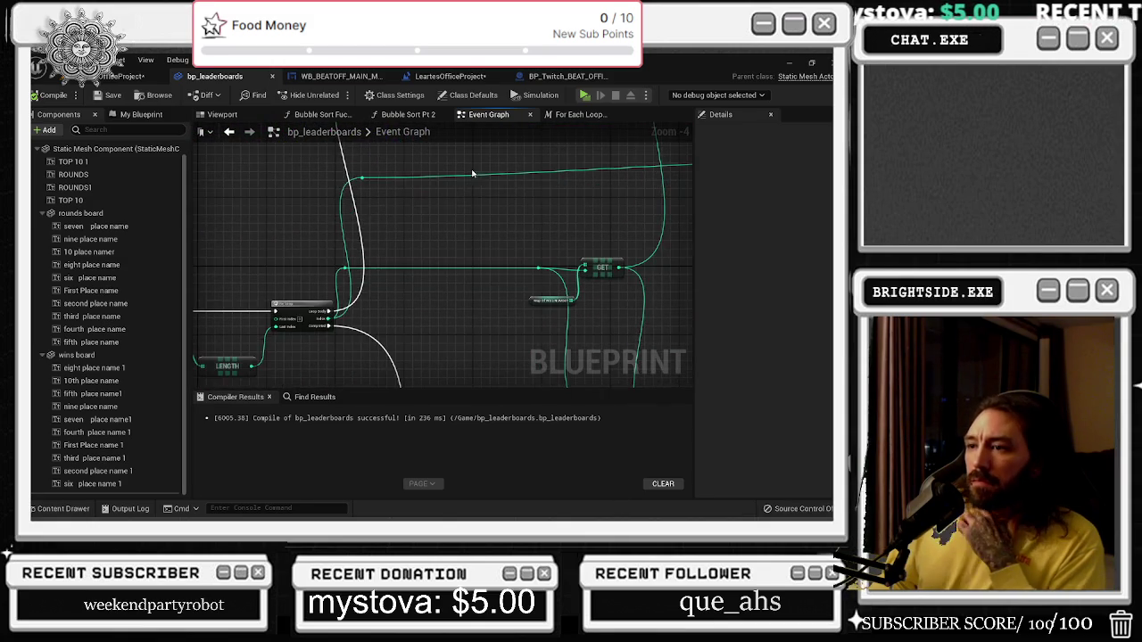
drag(431, 201, 276, 384)
mouse_move(486, 169)
mouse_down()
mouse_move(456, 217)
mouse_move(469, 229)
mouse_move(344, 134)
mouse_move(328, 87)
mouse_up()
drag(302, 226, 391, 244)
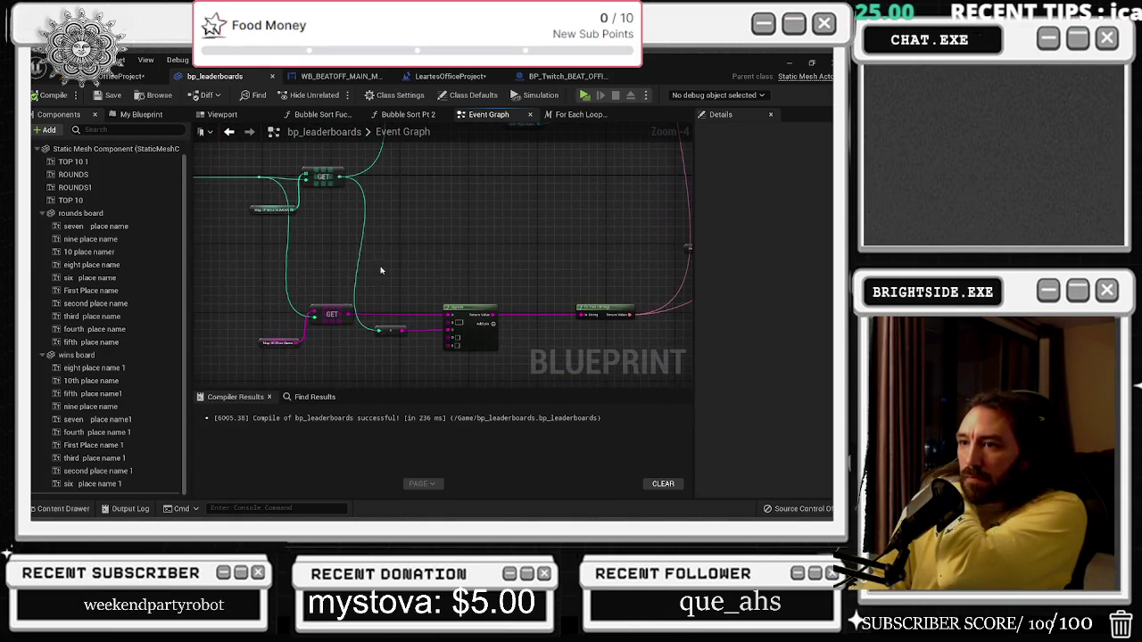
drag(290, 334, 284, 313)
scroll(386, 290, down, 1)
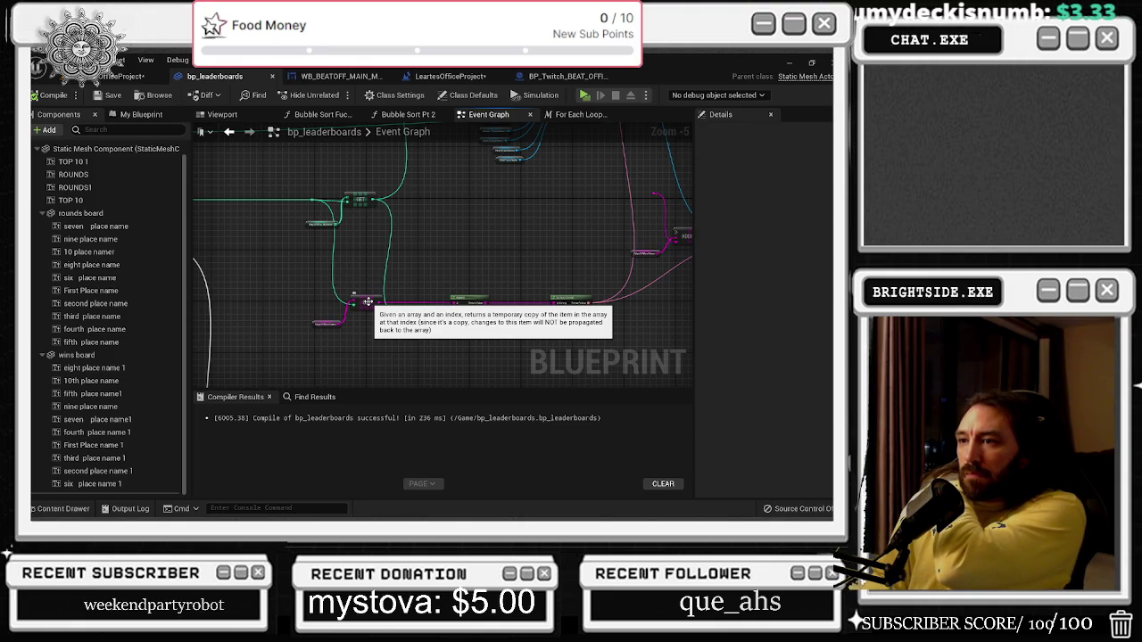
Box-select the AddUnique node together with its two neighbouring nodes.
drag(368, 301, 269, 392)
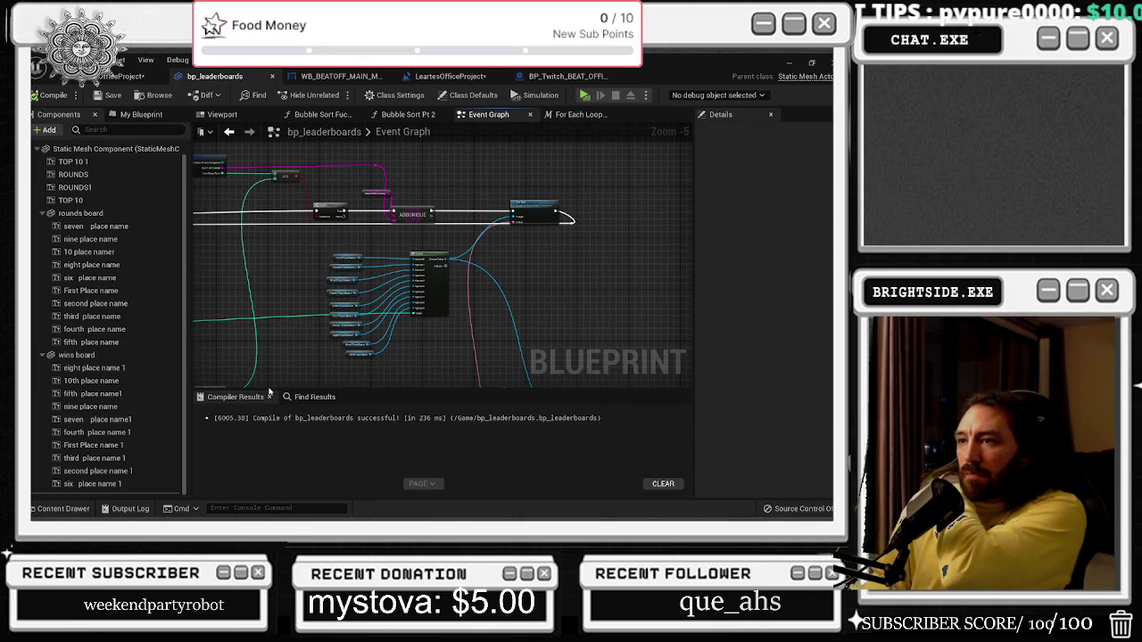
drag(269, 391, 576, 240)
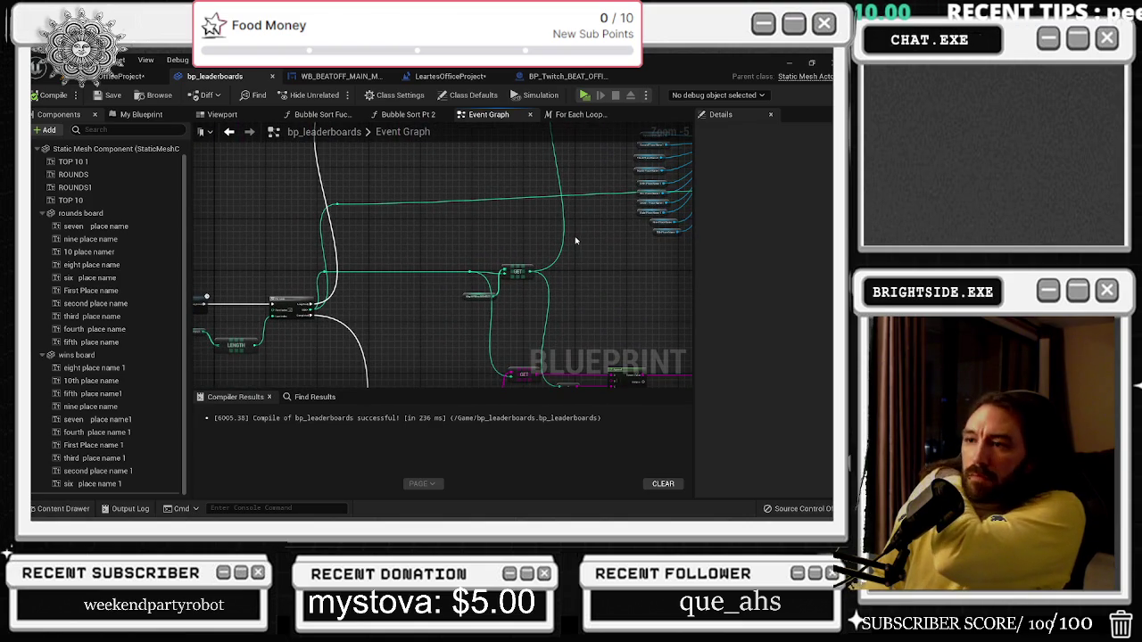
mouse_move(428, 319)
mouse_down()
mouse_move(182, 292)
mouse_move(201, 300)
mouse_up()
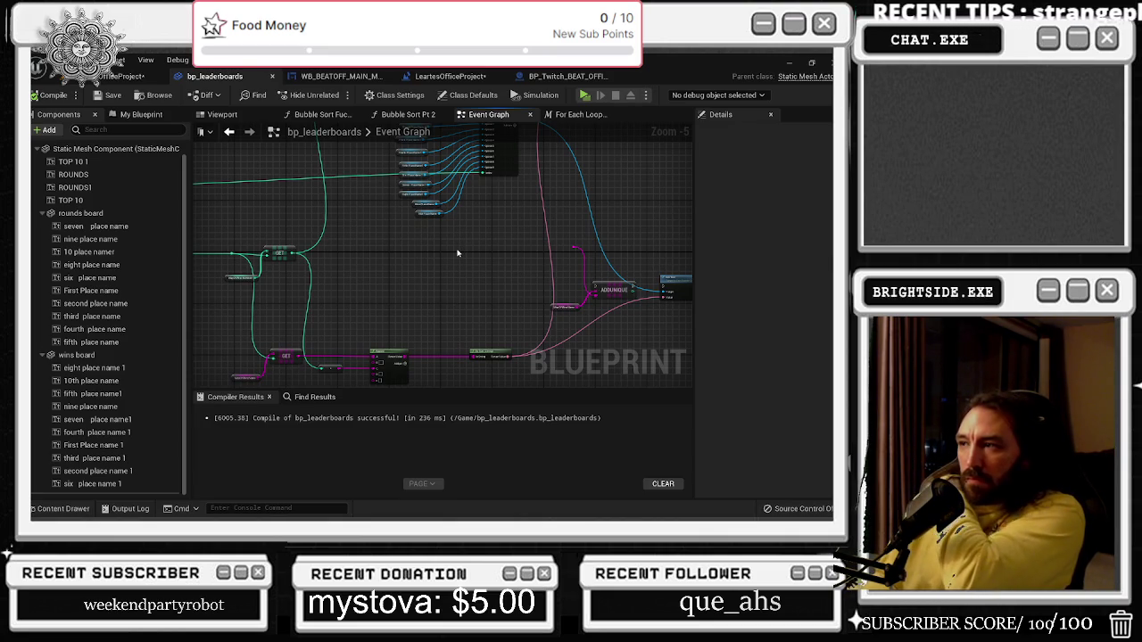
mouse_move(453, 253)
mouse_down()
mouse_move(369, 259)
mouse_move(441, 286)
mouse_move(396, 273)
mouse_up()
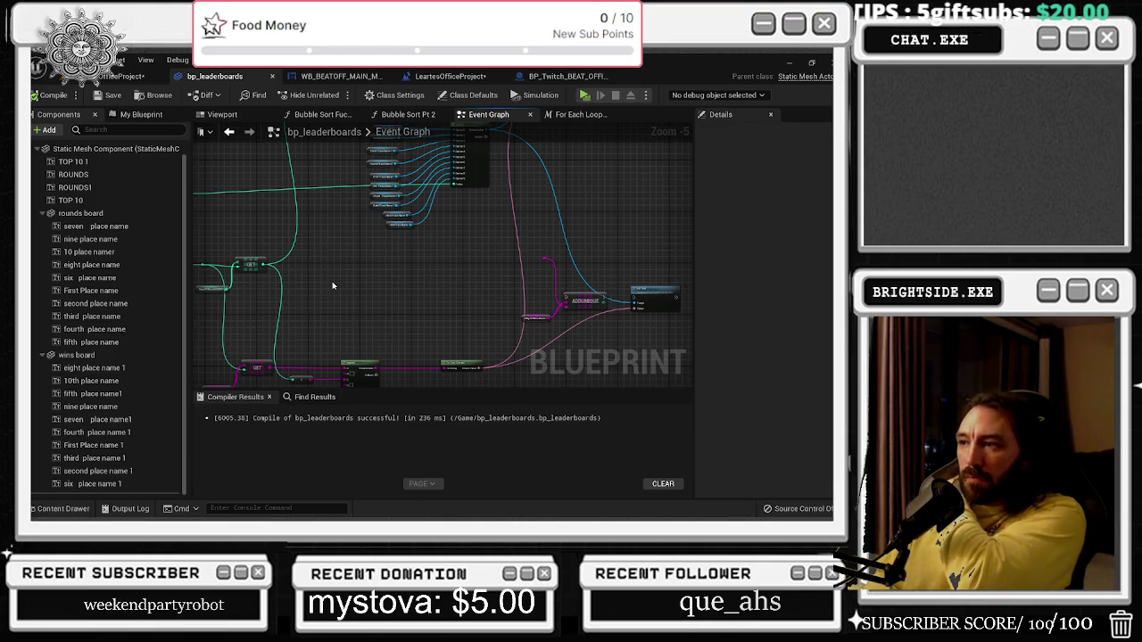
drag(528, 259, 572, 320)
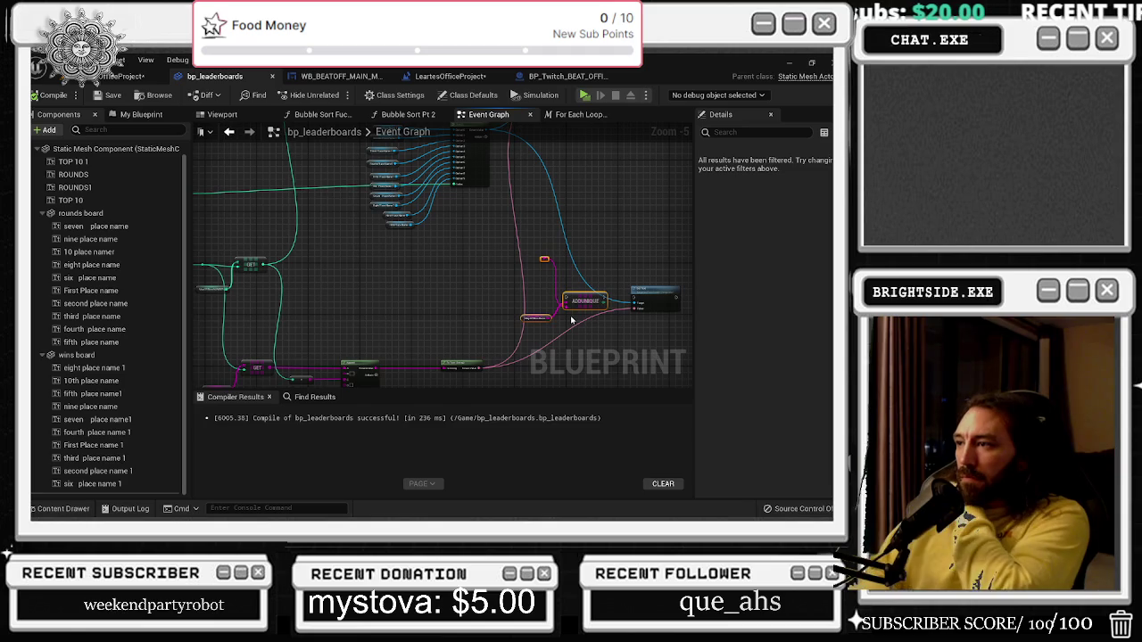
Delete and restore the three AddUnique nodes, then move the GET node up and right.
key(Delete)
key(ctrl+z)
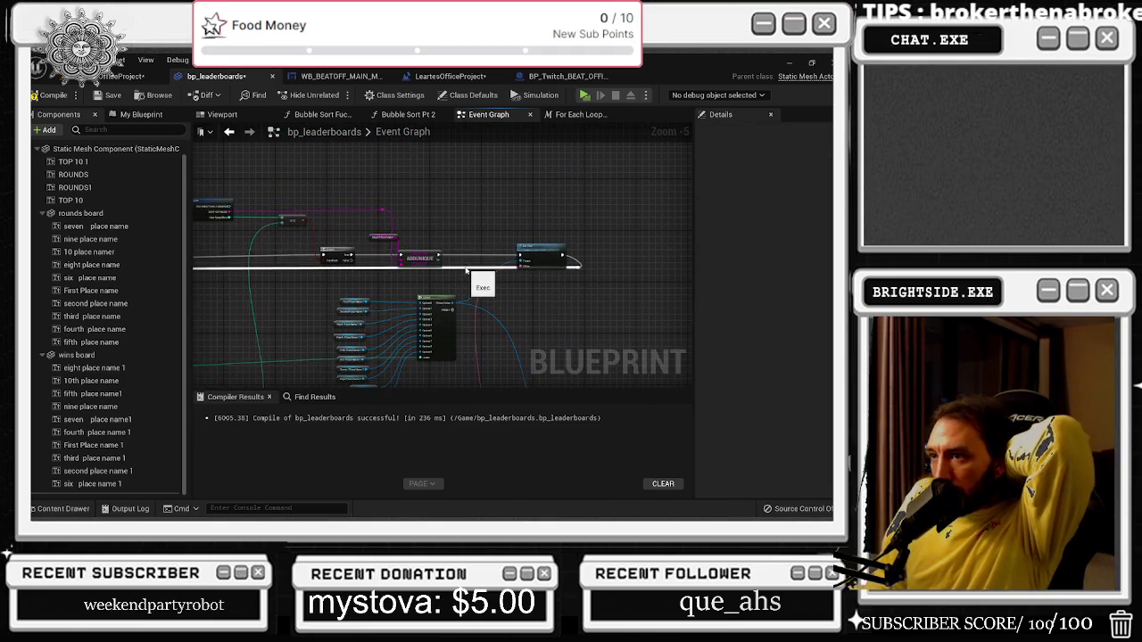
drag(542, 242, 622, 228)
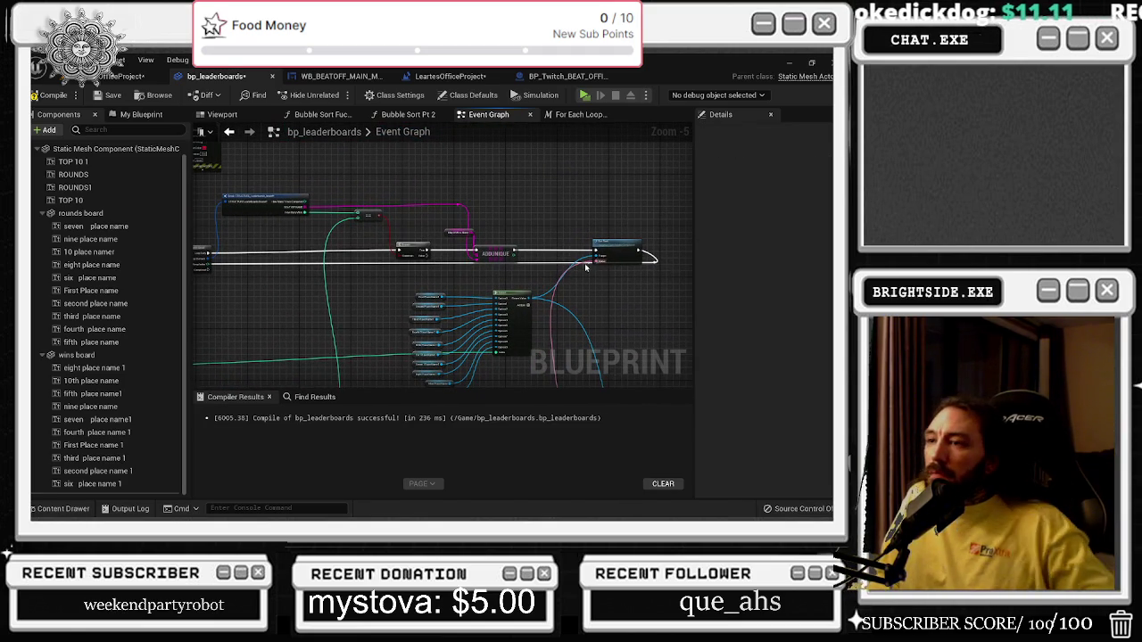
scroll(529, 278, up, 1)
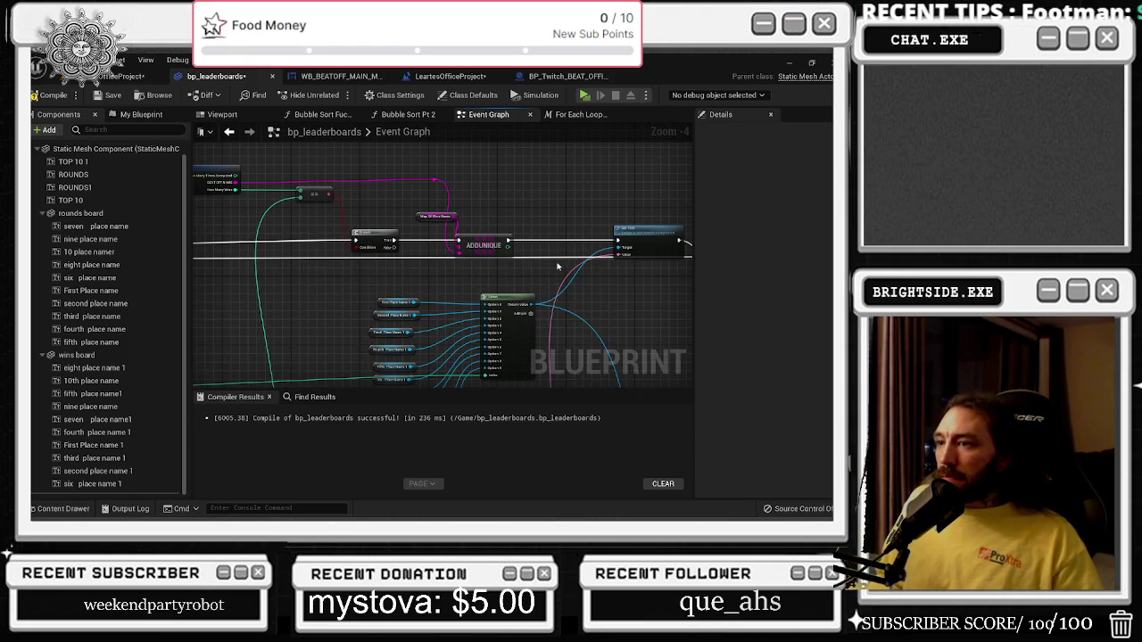
scroll(551, 241, down, 3)
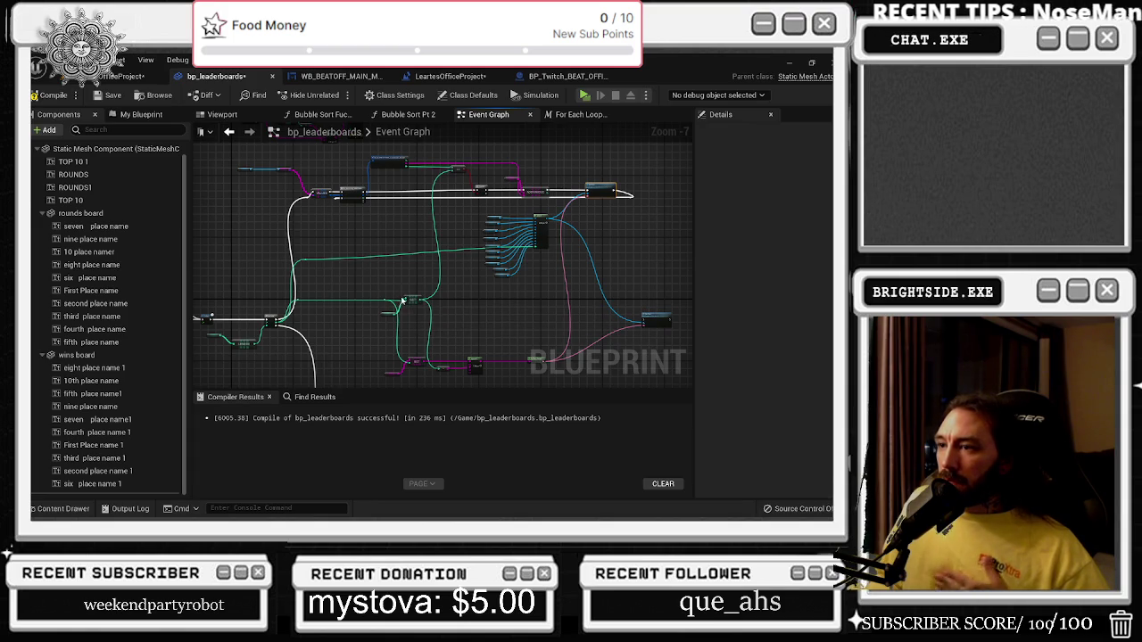
click(408, 303)
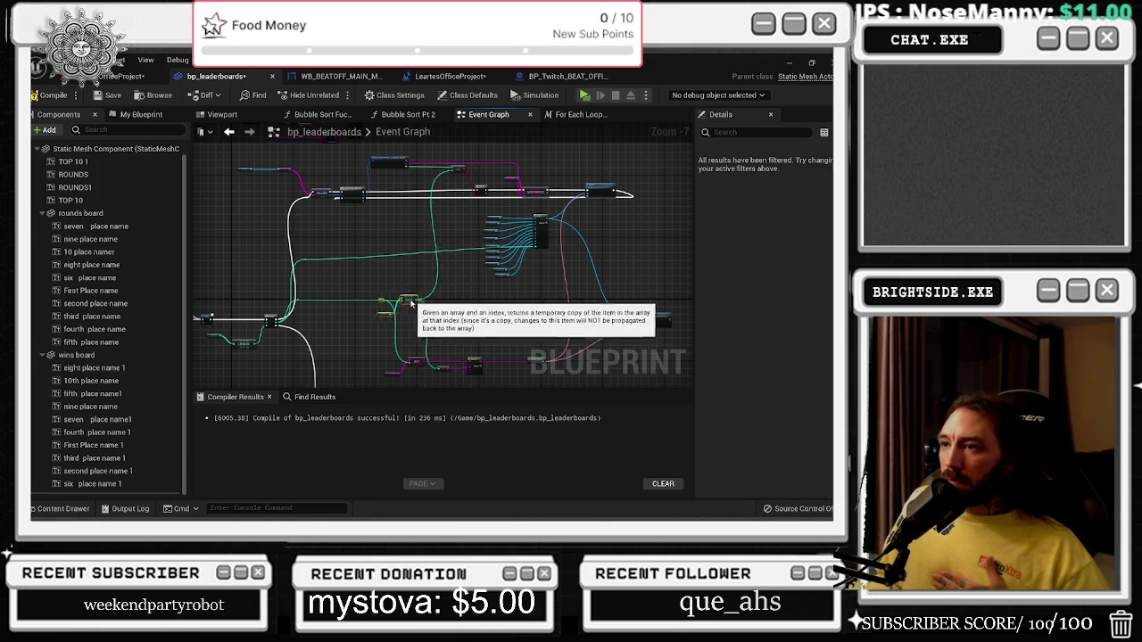
mouse_move(407, 304)
mouse_down()
mouse_move(418, 302)
mouse_move(432, 179)
mouse_move(444, 181)
mouse_up()
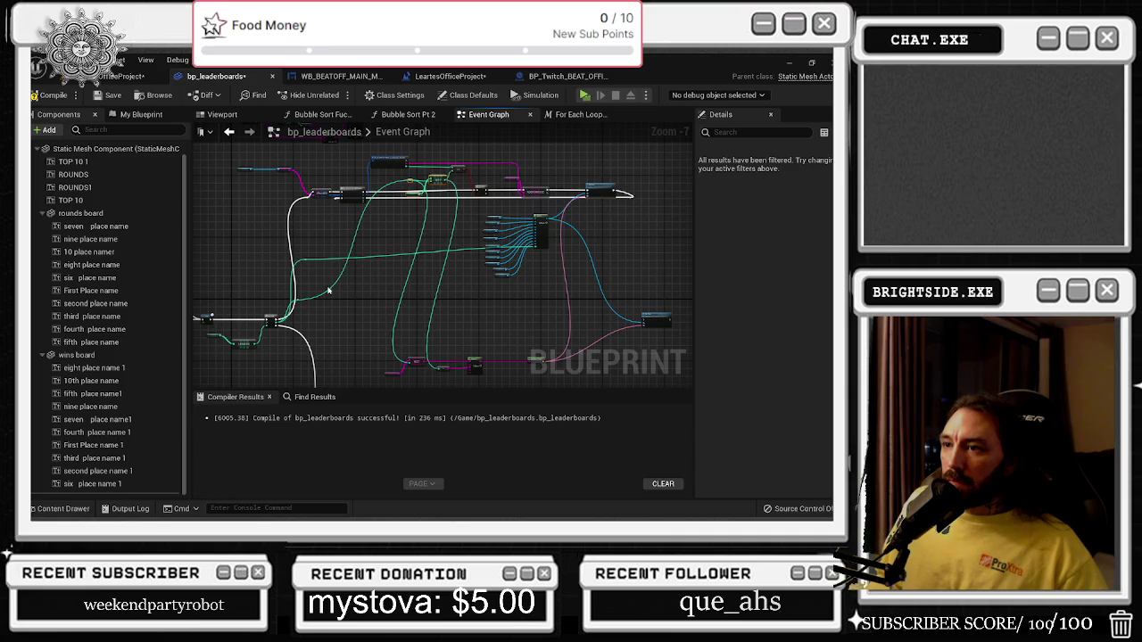
Reconnect the GET node's green index wires and drag a new wire from the loop's Completed pin.
drag(299, 301, 301, 188)
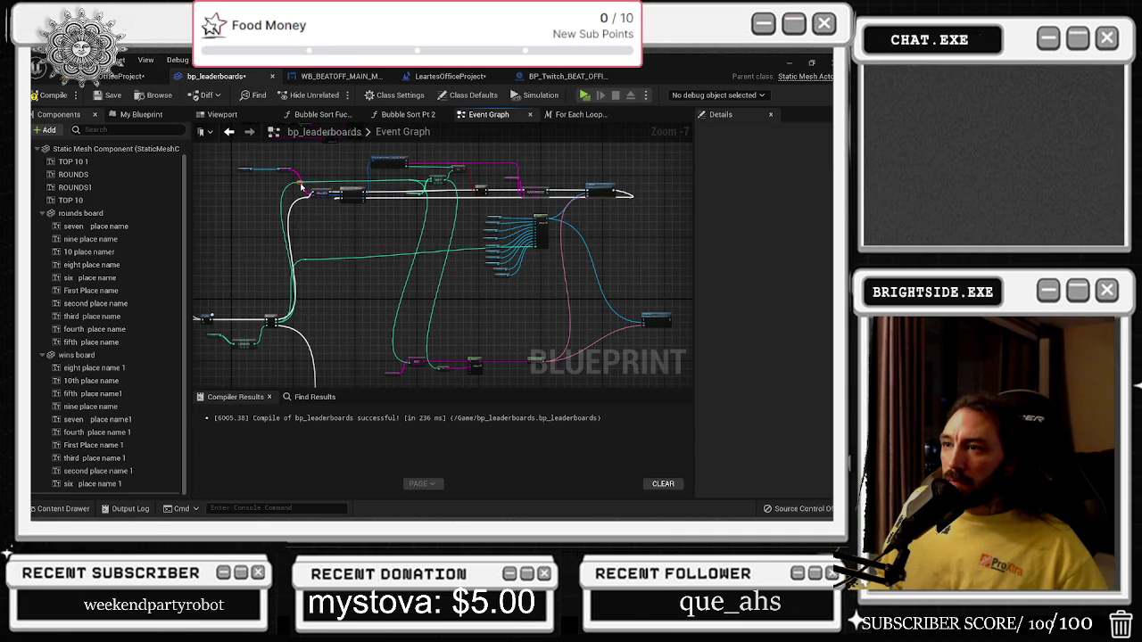
mouse_move(303, 261)
mouse_down()
mouse_move(291, 256)
mouse_move(323, 251)
mouse_up()
drag(249, 273, 310, 326)
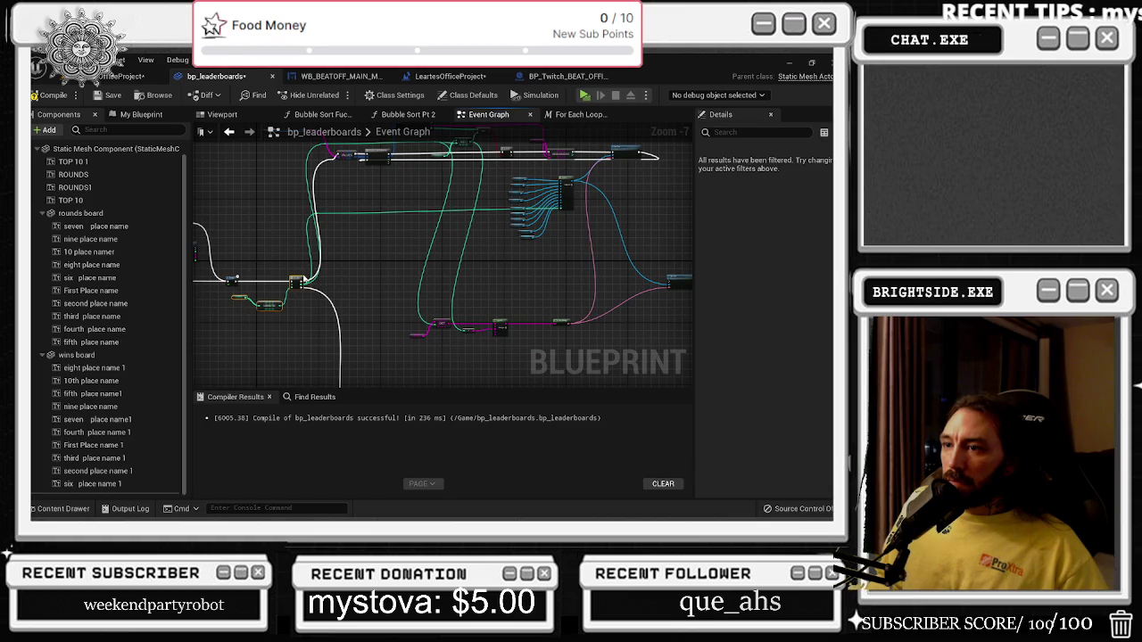
drag(299, 282, 290, 284)
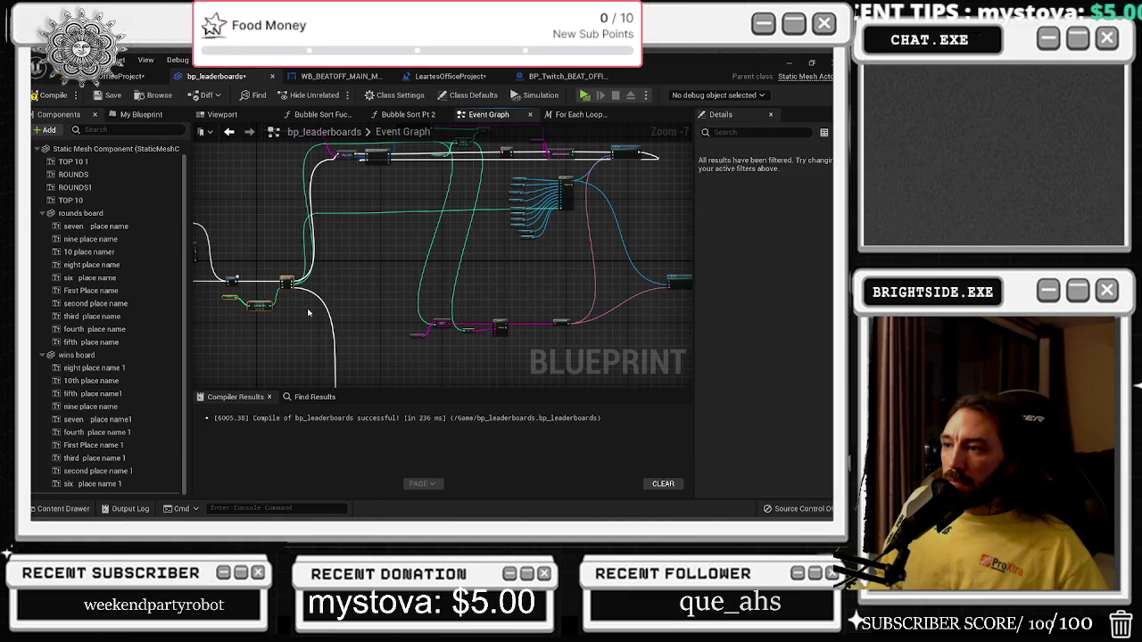
scroll(462, 323, up, 3)
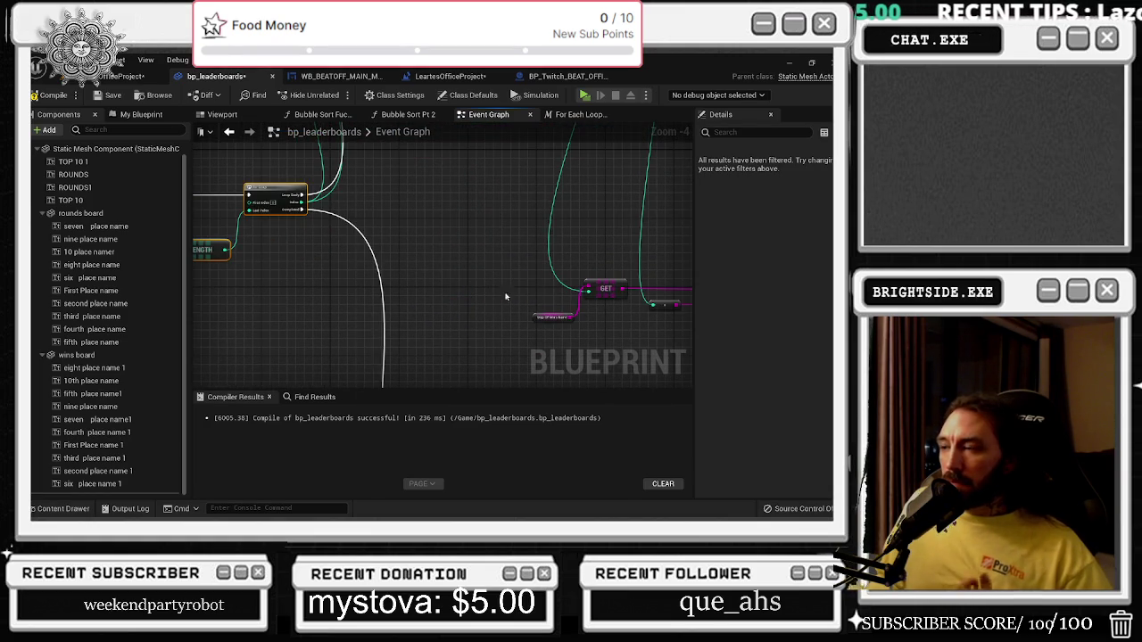
mouse_move(553, 300)
mouse_down()
mouse_move(339, 309)
mouse_move(464, 321)
mouse_move(452, 248)
mouse_up()
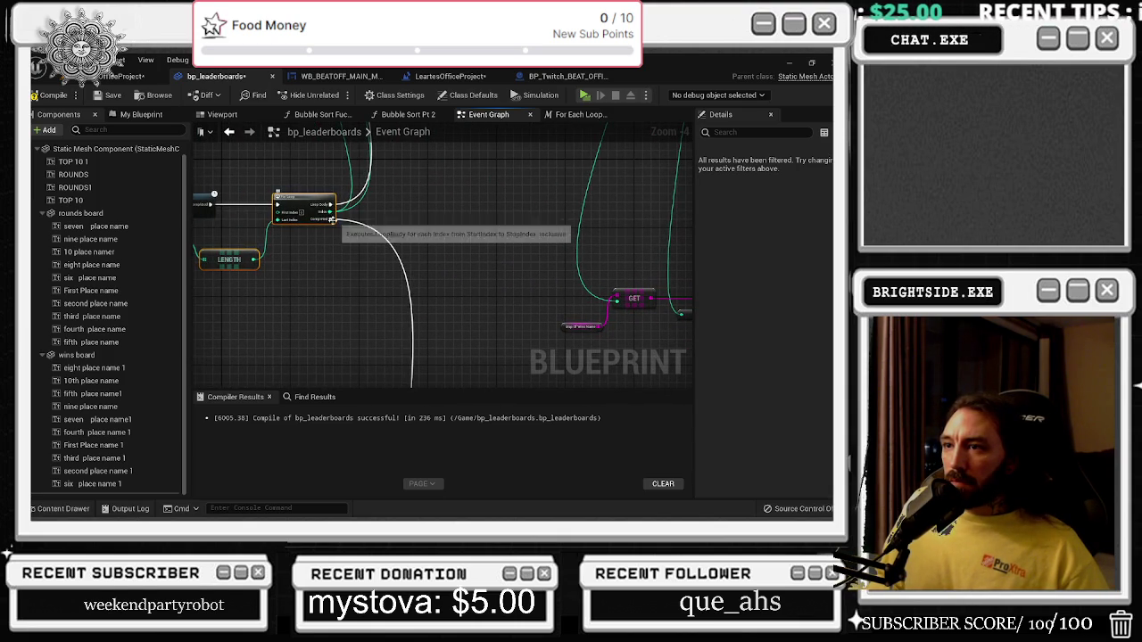
mouse_move(332, 218)
mouse_down()
mouse_move(358, 285)
mouse_move(349, 278)
mouse_up()
Add a For Loop node on the first loop's Completed wire via a 'for loop' search.
text(for loop)
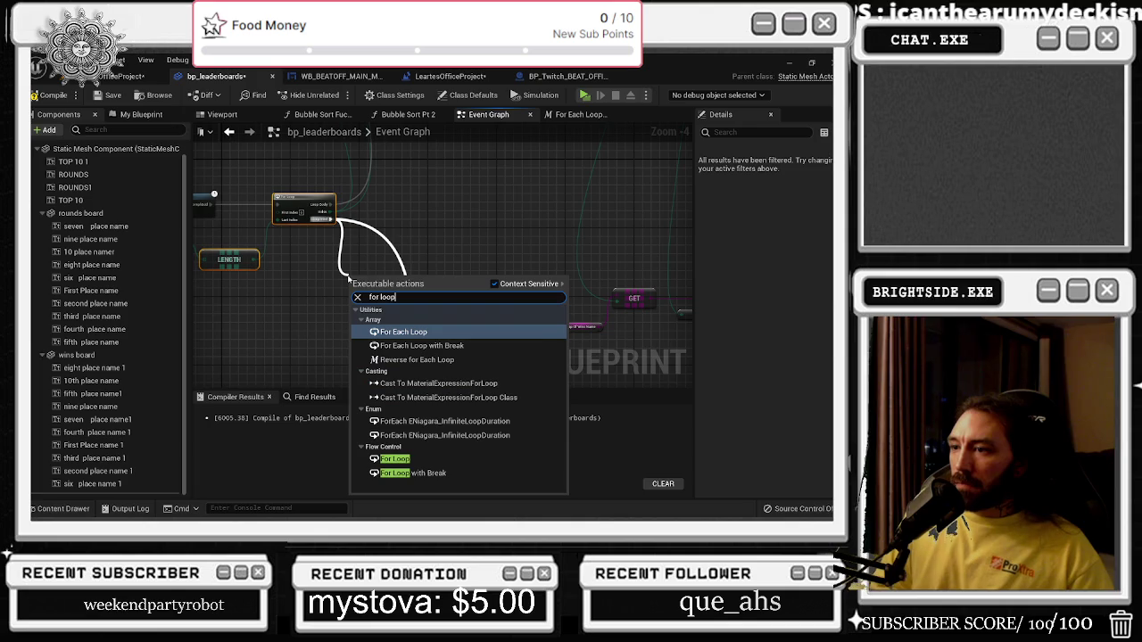
key(Down)
key(Down)
key(Down)
key(Up)
key(Return)
scroll(420, 285, up, 1)
drag(402, 306, 406, 309)
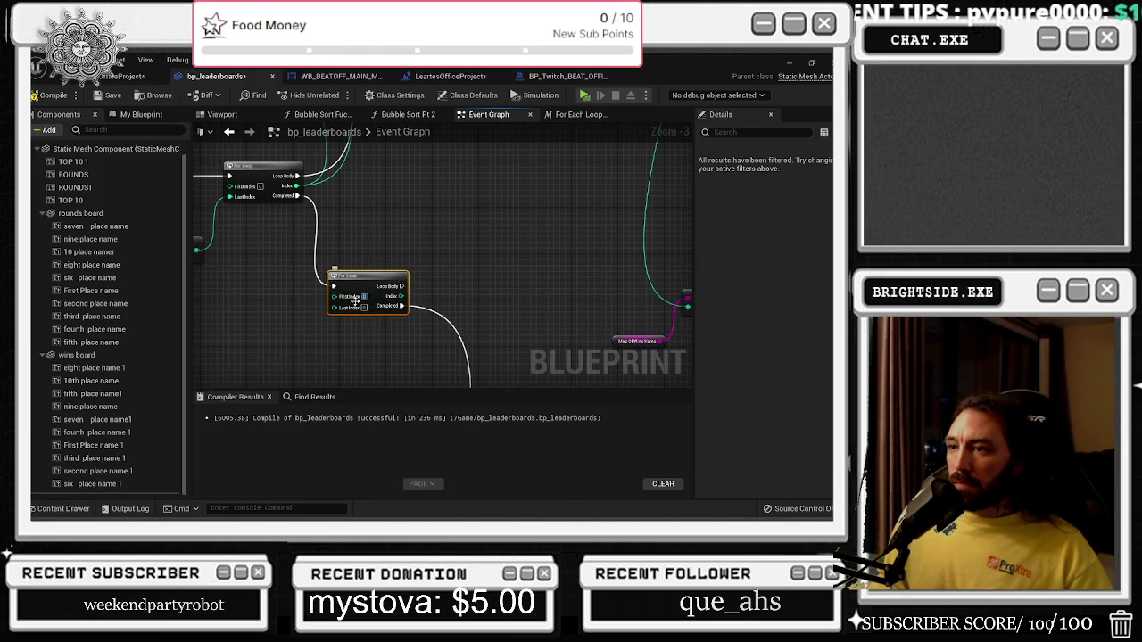
Copy the Map of Wins NUMBER and LENGTH nodes and paste them beside the new For Loop.
mouse_move(385, 284)
mouse_down()
mouse_move(574, 305)
mouse_move(361, 354)
mouse_up()
key(ctrl+c)
key(ctrl+v)
mouse_move(504, 355)
mouse_down()
mouse_move(437, 353)
mouse_move(470, 295)
mouse_up()
drag(389, 353, 364, 357)
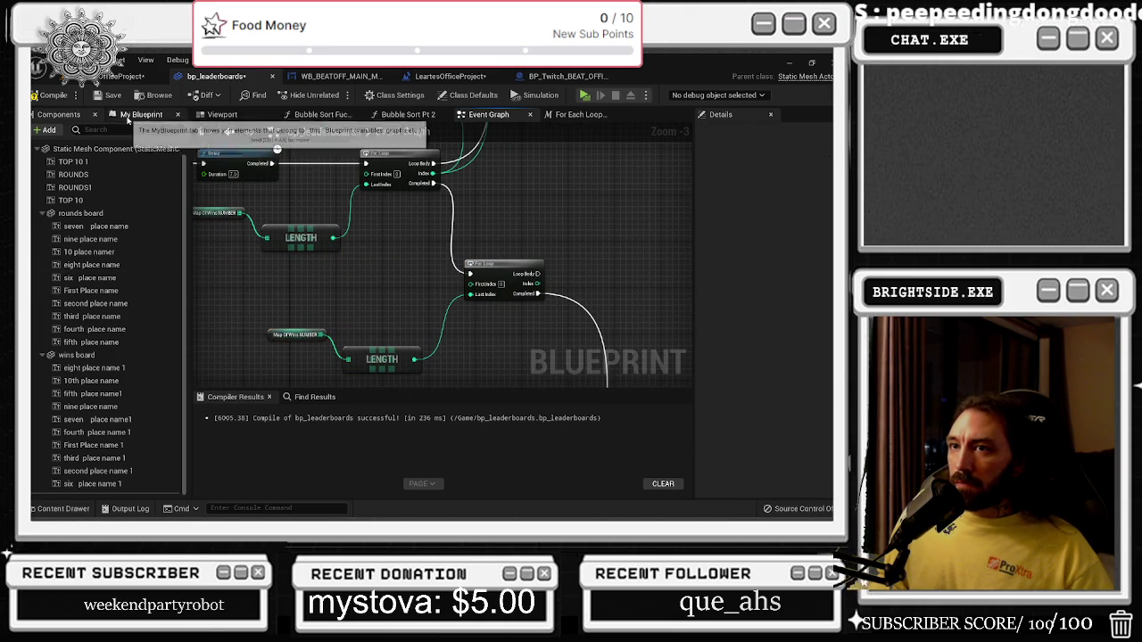
Add a map of wins_name getter with its own LENGTH node from the variables list.
click(129, 115)
click(64, 405)
mouse_move(270, 308)
mouse_down()
mouse_move(367, 353)
mouse_move(348, 316)
mouse_up()
text(length)
key(Return)
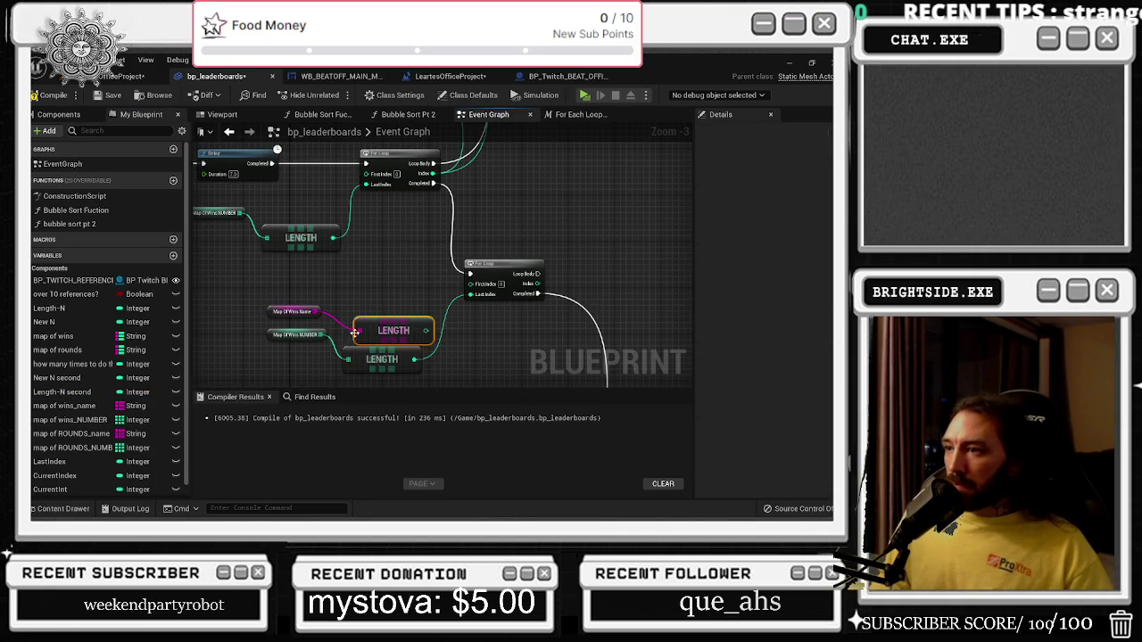
scroll(478, 291, down, 1)
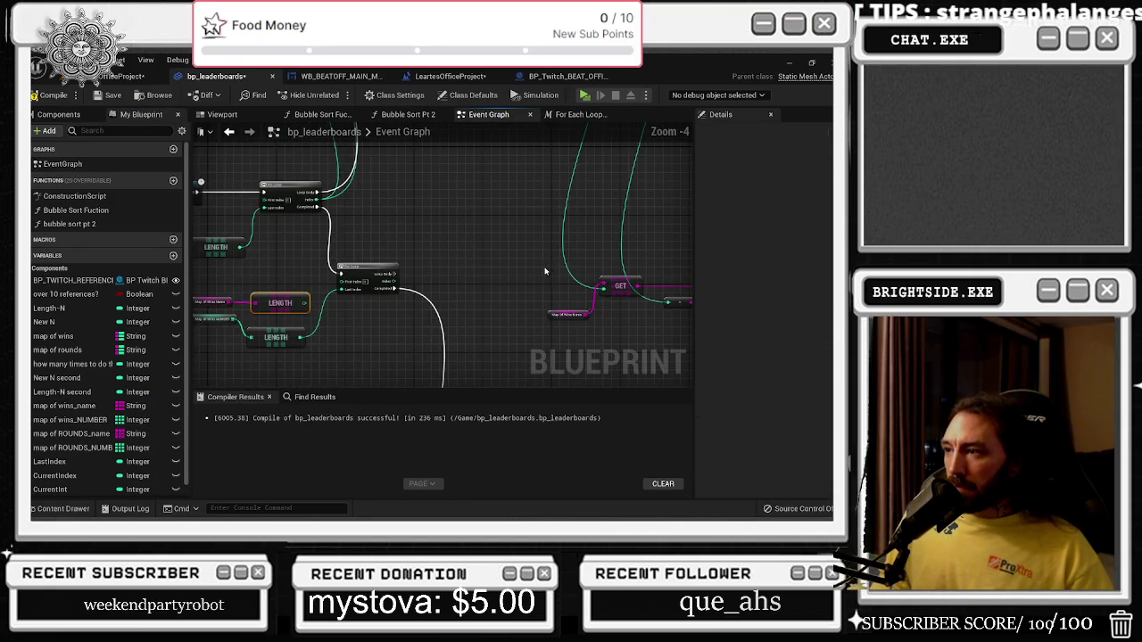
scroll(546, 271, up, 1)
Pull a wire from the For Loop's Loop Body and place a map of wins getter near Append.
mouse_move(323, 281)
mouse_down()
mouse_move(736, 285)
mouse_move(565, 279)
mouse_move(732, 276)
mouse_move(651, 286)
mouse_move(611, 170)
mouse_move(612, 191)
mouse_move(527, 252)
mouse_move(526, 275)
mouse_up()
scroll(526, 275, down, 1)
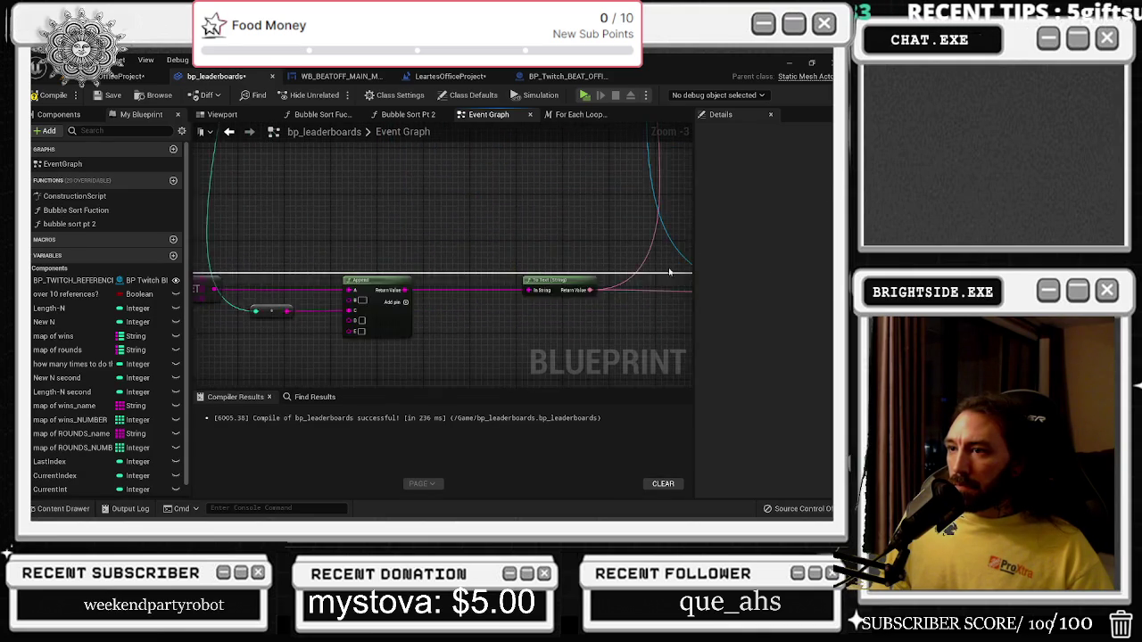
drag(380, 314, 362, 332)
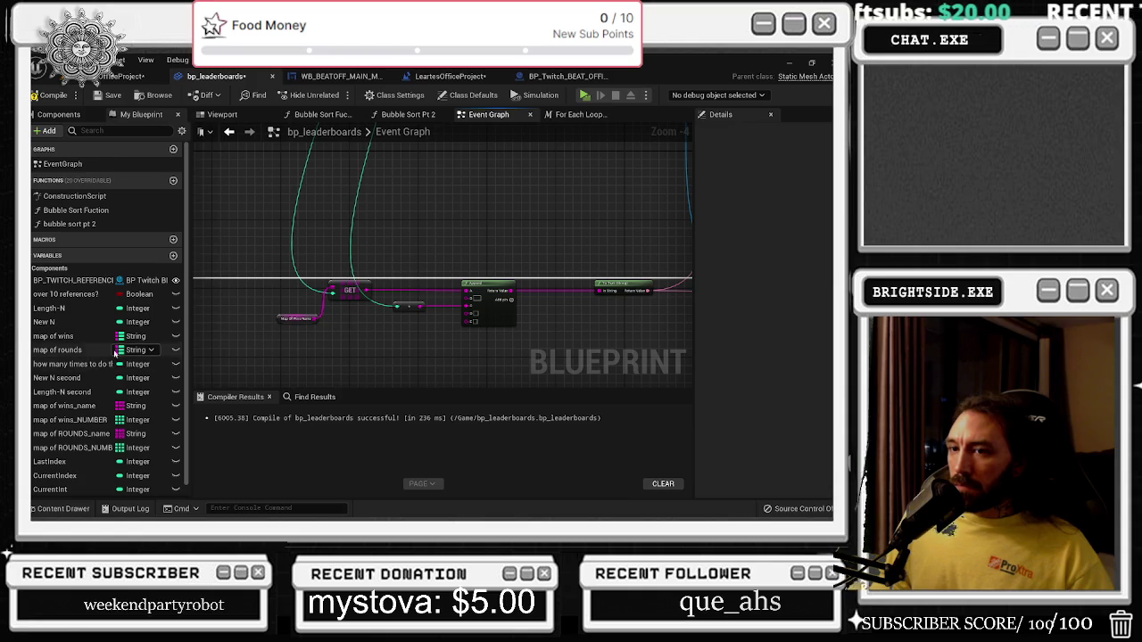
mouse_move(71, 336)
mouse_down()
mouse_move(341, 347)
mouse_move(342, 325)
mouse_up()
scroll(342, 323, up, 2)
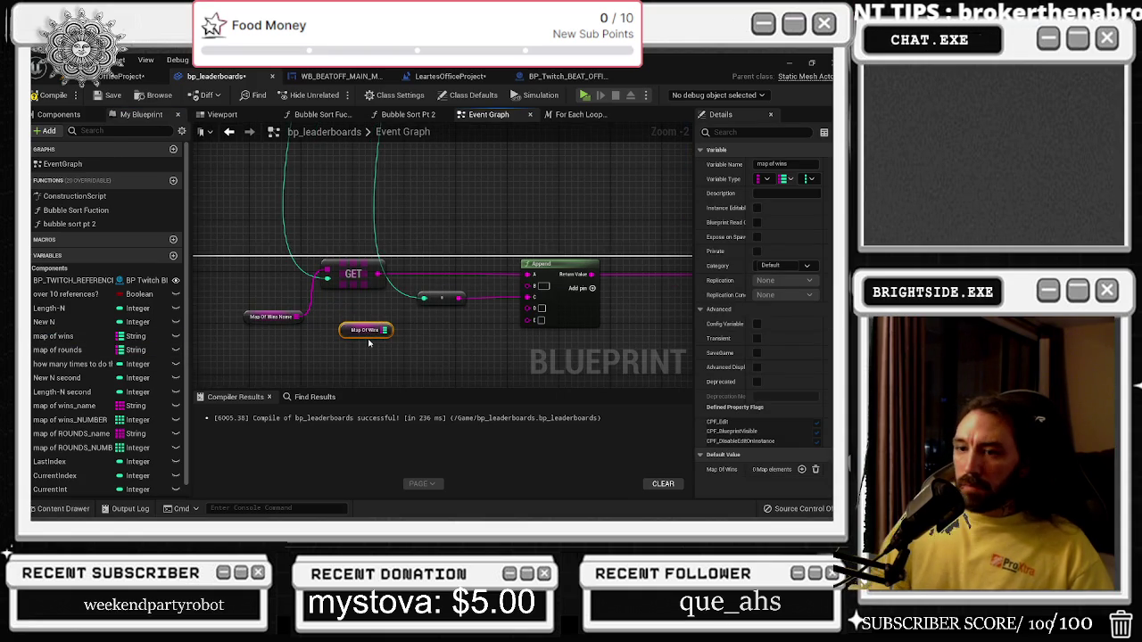
Replace the Map Of Wins getter with a map of wins_NUMBER GET wired into Append's D input.
key(Delete)
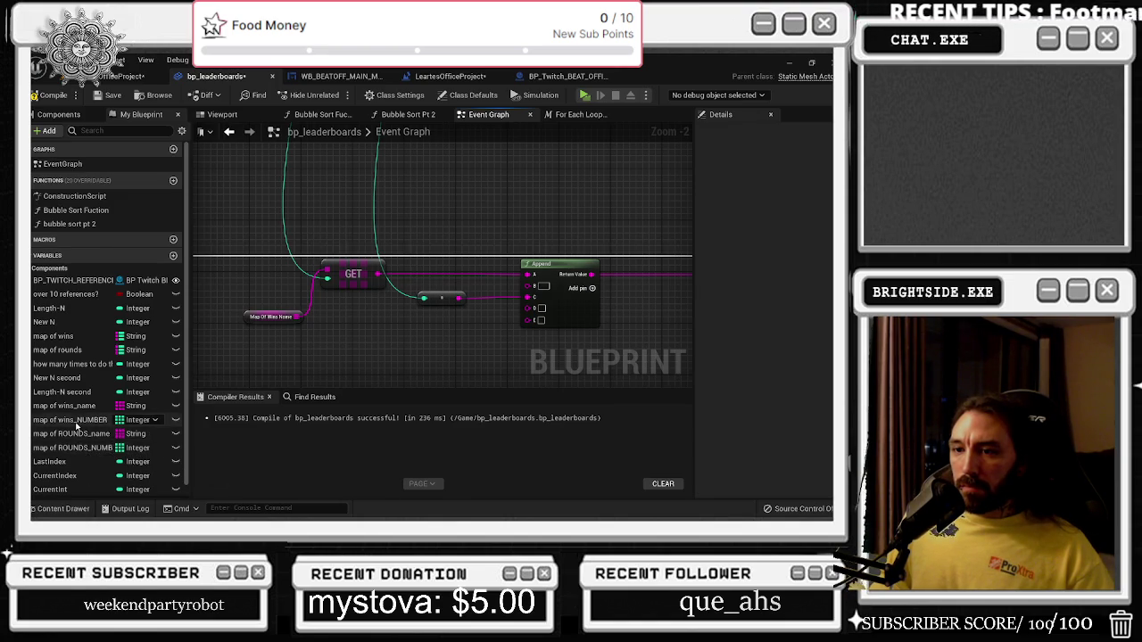
mouse_move(78, 419)
mouse_down()
mouse_move(250, 339)
mouse_move(321, 329)
mouse_move(380, 300)
mouse_up()
text(get)
key(Return)
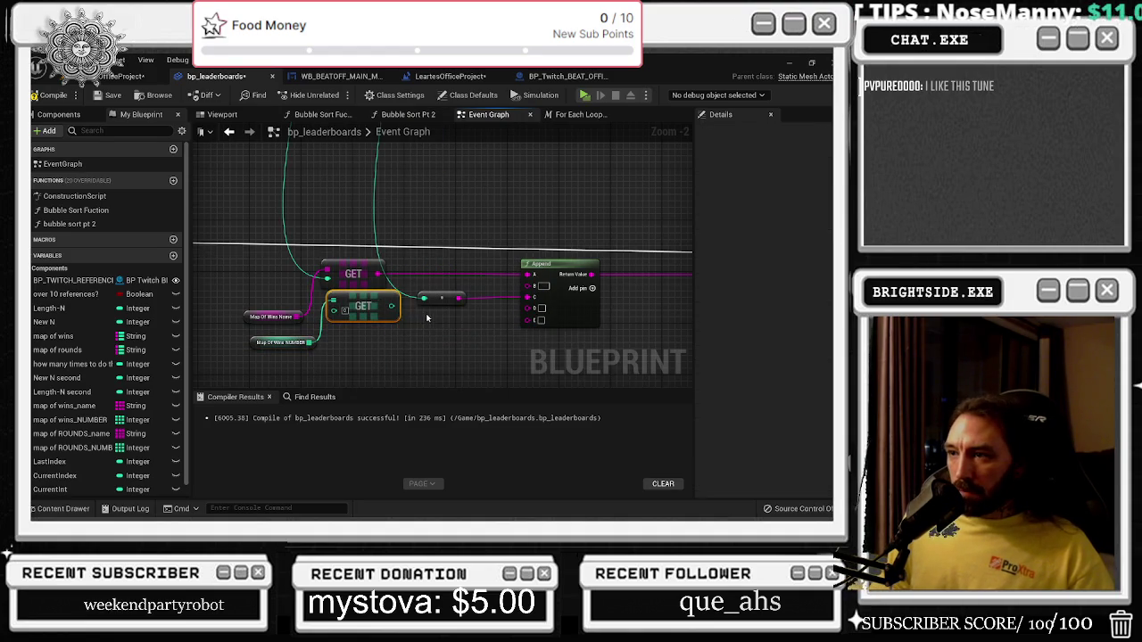
drag(384, 312, 534, 309)
Reposition the conversion node and wire the second For Loop's Index into the GET nodes.
drag(446, 285, 442, 317)
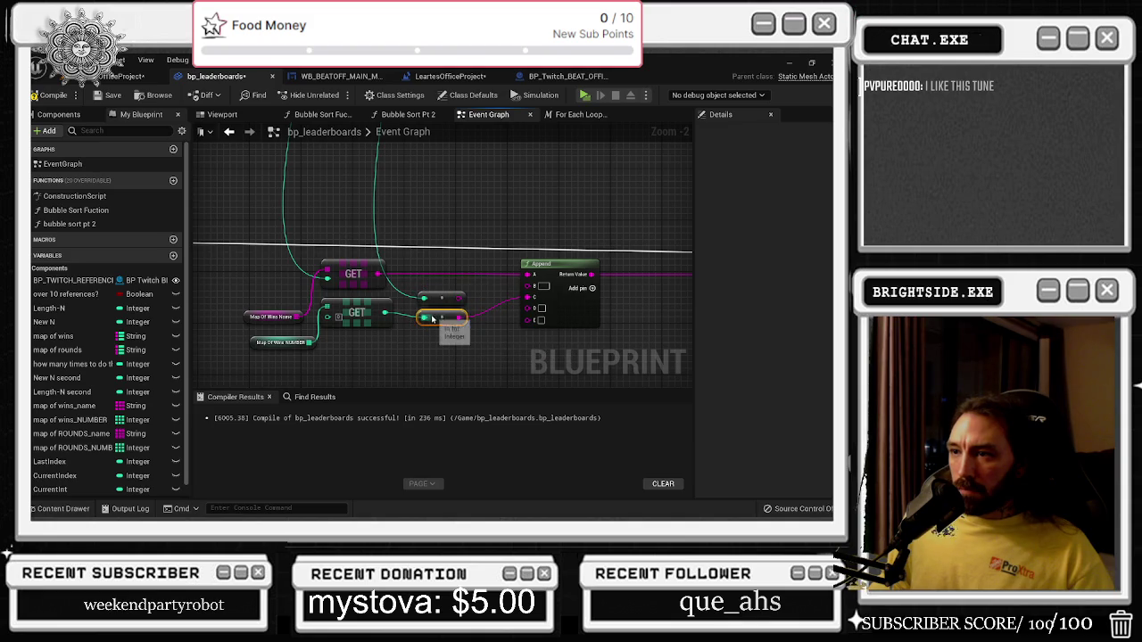
mouse_move(370, 352)
mouse_down()
mouse_move(409, 356)
mouse_move(375, 348)
mouse_move(499, 321)
mouse_move(461, 299)
mouse_up()
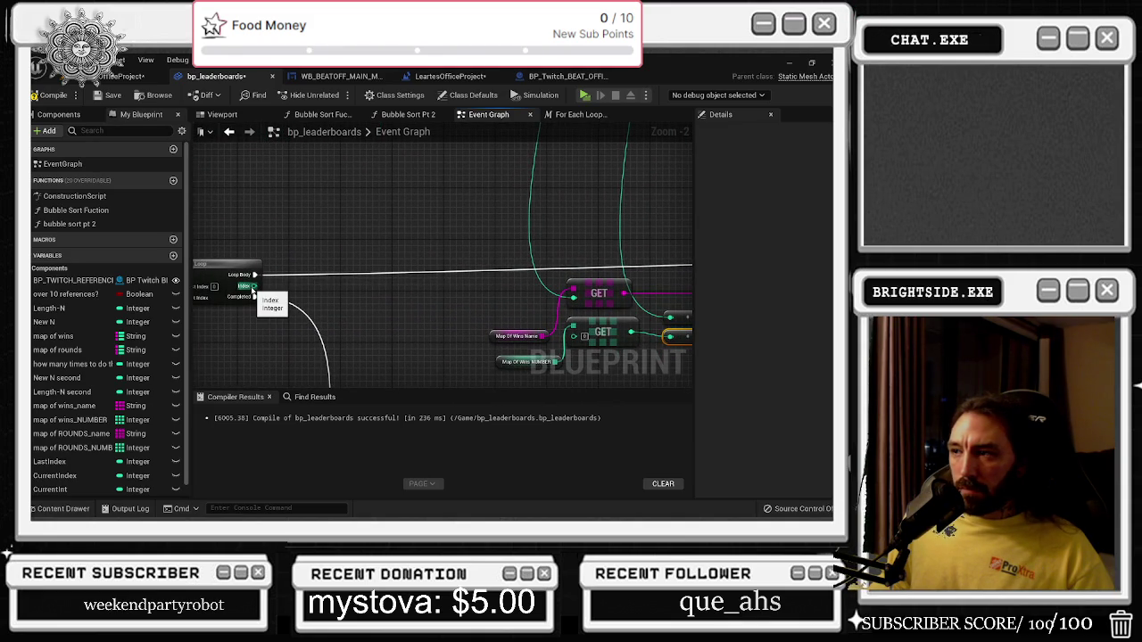
mouse_move(253, 290)
mouse_down()
mouse_move(66, 295)
mouse_move(336, 279)
mouse_move(654, 289)
mouse_up()
mouse_move(331, 273)
mouse_down()
mouse_move(591, 324)
mouse_move(656, 318)
mouse_move(639, 134)
mouse_move(665, 157)
mouse_up()
scroll(544, 312, down, 2)
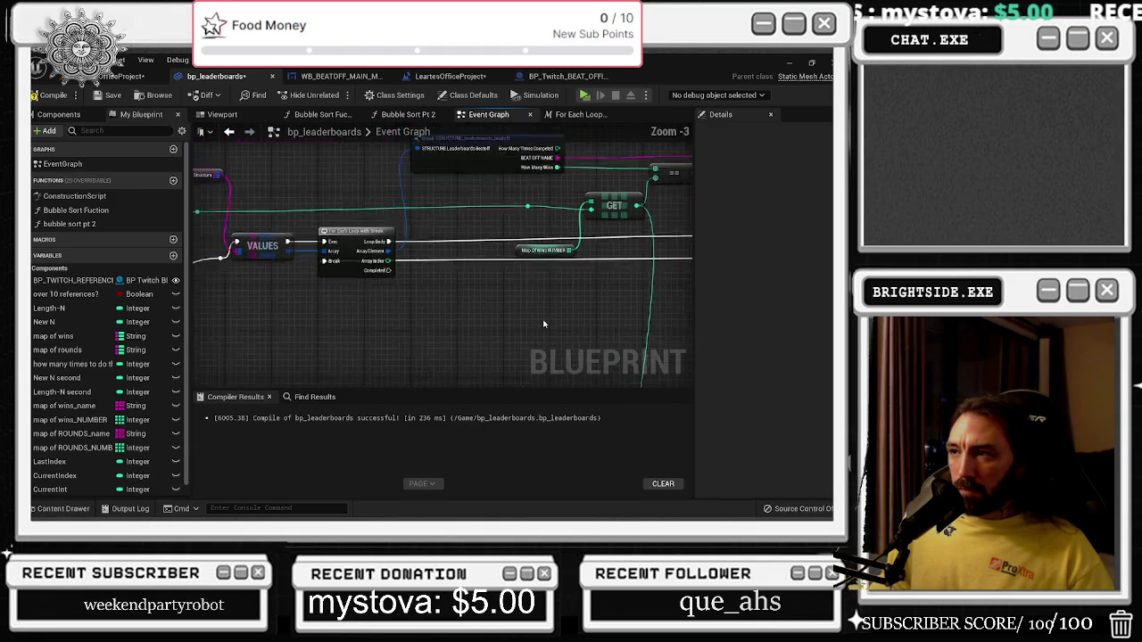
Reroute AddUnique's exec output to the reroute knot so it bypasses Set Text.
drag(543, 312, 517, 134)
scroll(529, 246, up, 3)
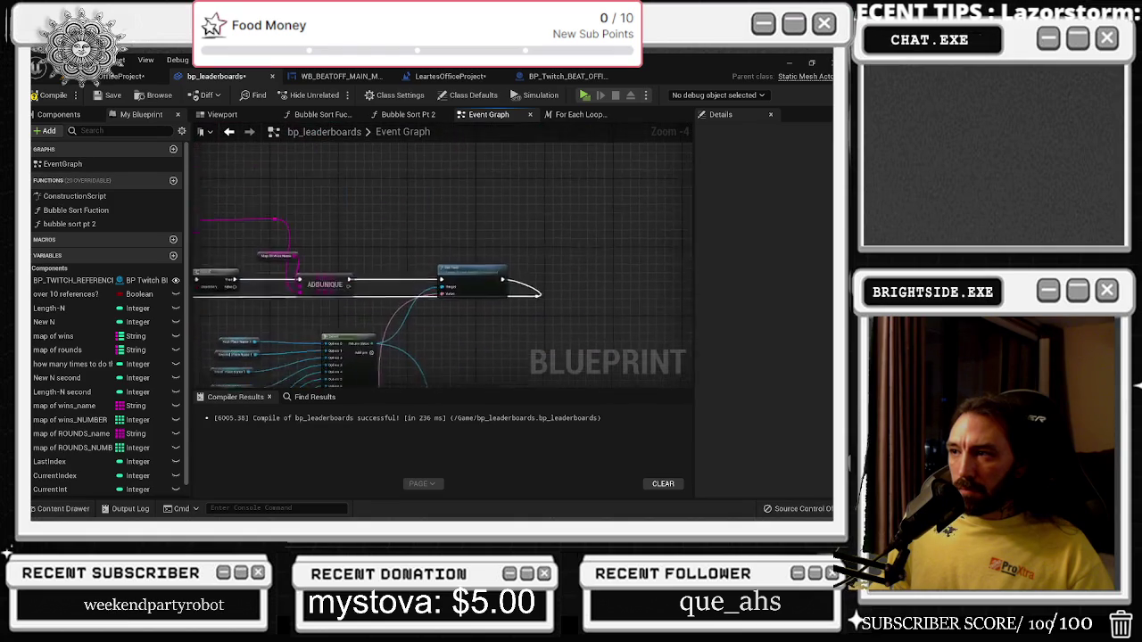
mouse_move(595, 248)
mouse_down()
mouse_move(379, 272)
mouse_move(340, 247)
mouse_up()
scroll(527, 206, down, 3)
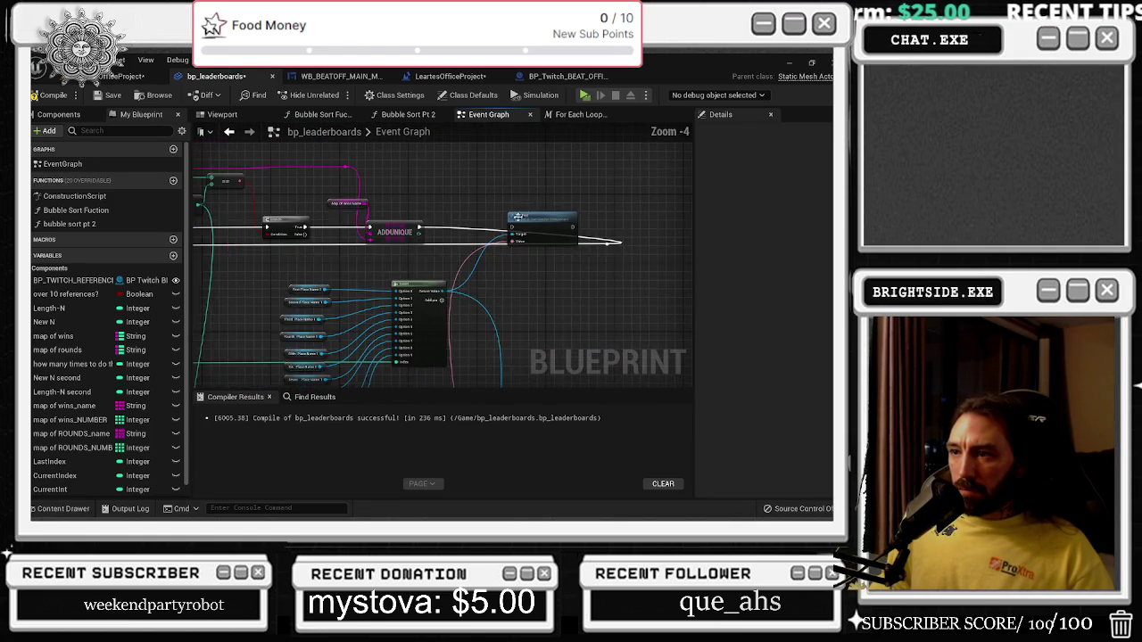
Box-select the Select node with its Place Name inputs and move the group up slightly.
mouse_move(443, 258)
mouse_down()
mouse_move(464, 223)
mouse_move(492, 277)
mouse_move(526, 191)
mouse_up()
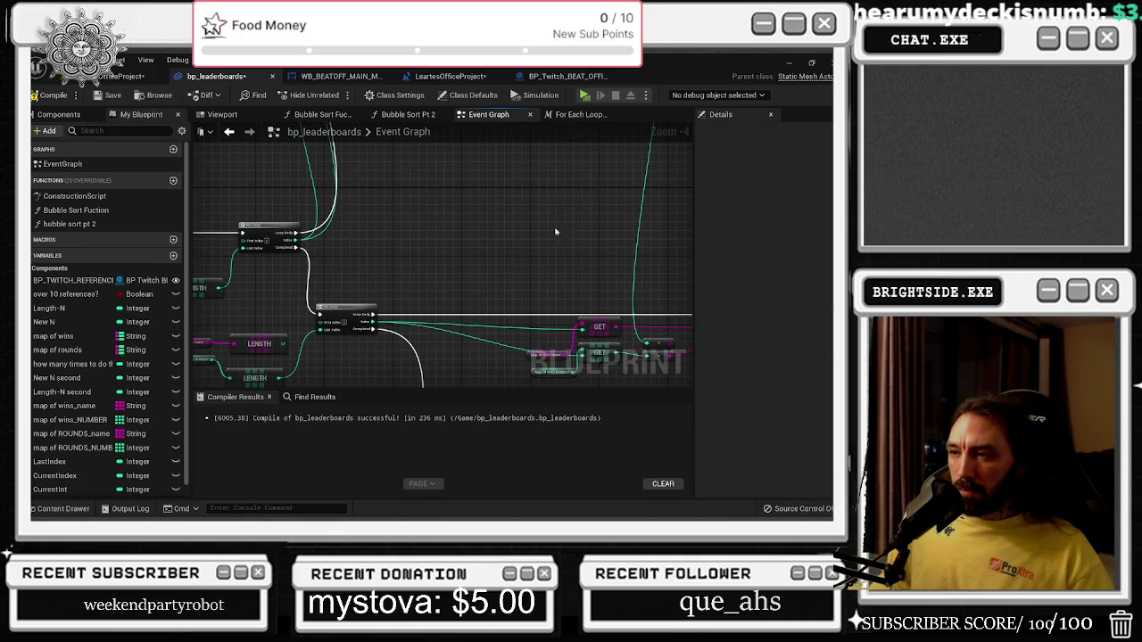
mouse_move(373, 323)
mouse_down()
mouse_move(420, 268)
mouse_move(535, 375)
mouse_up()
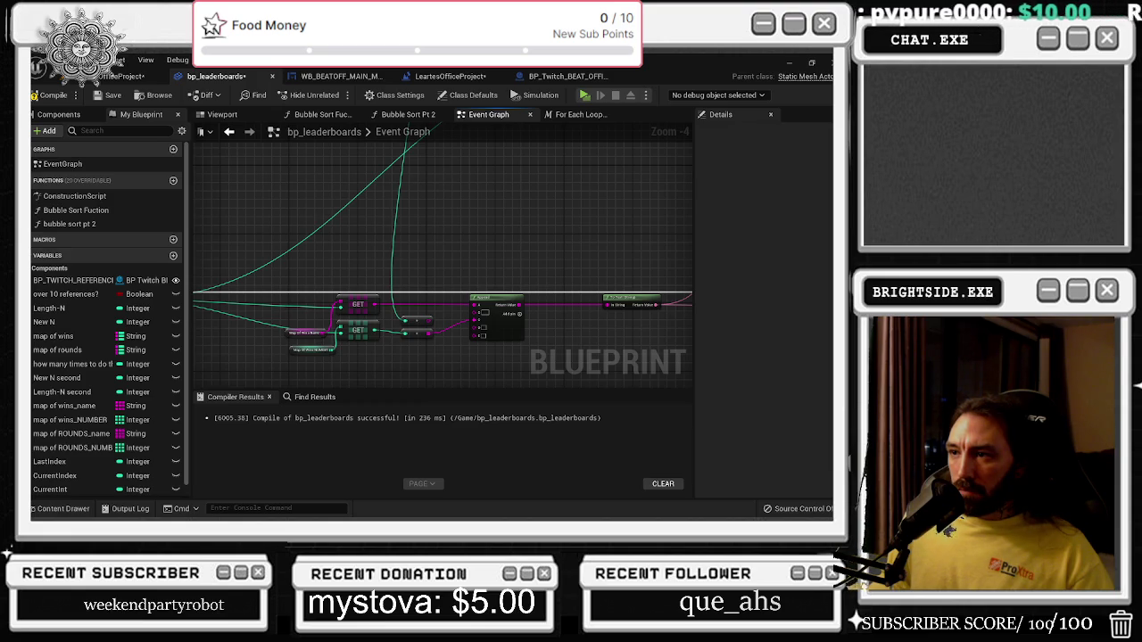
drag(567, 199, 484, 262)
drag(428, 237, 593, 379)
mouse_move(565, 327)
mouse_down()
mouse_move(565, 383)
mouse_move(542, 331)
mouse_move(560, 282)
mouse_up()
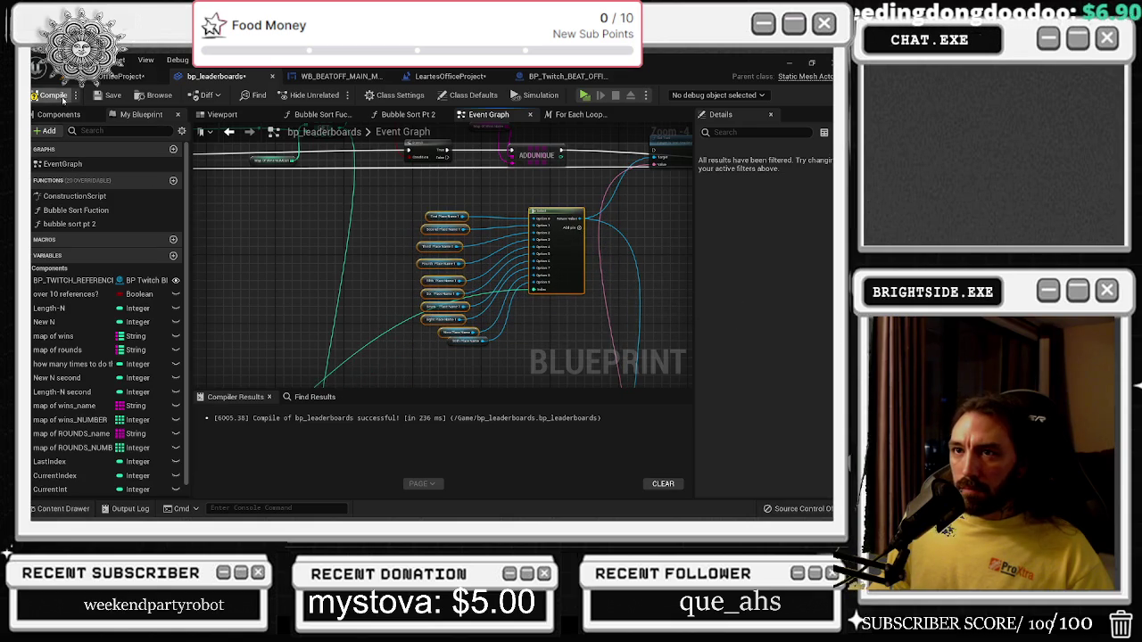
click(129, 76)
Play the level to check the Top 10 Rounds and Wins boards, then stop the session.
click(252, 95)
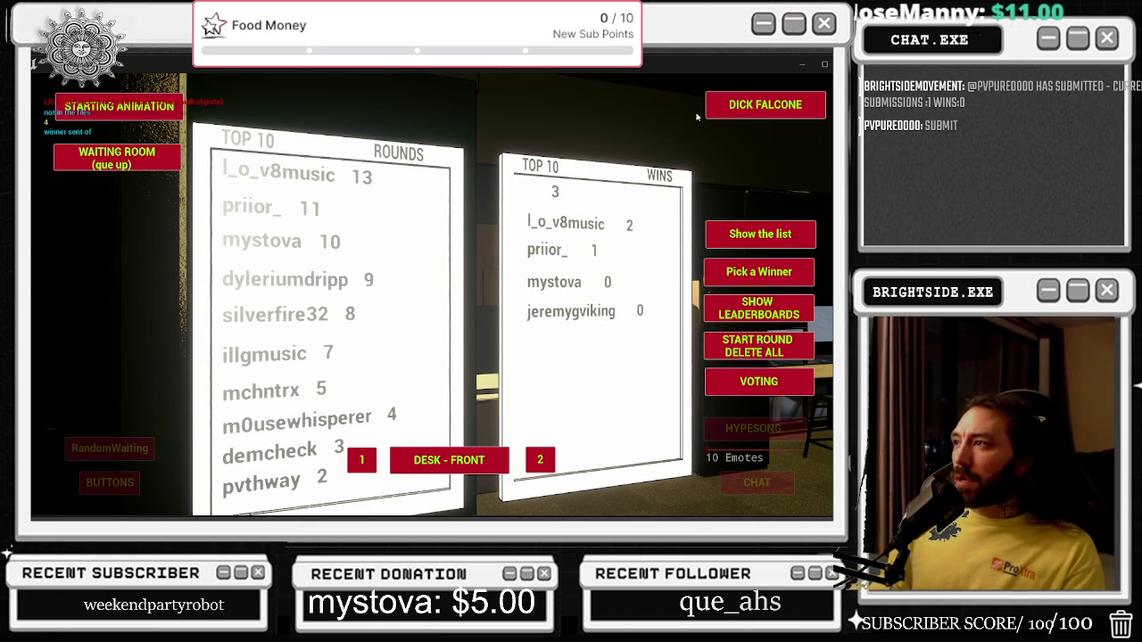
key(Escape)
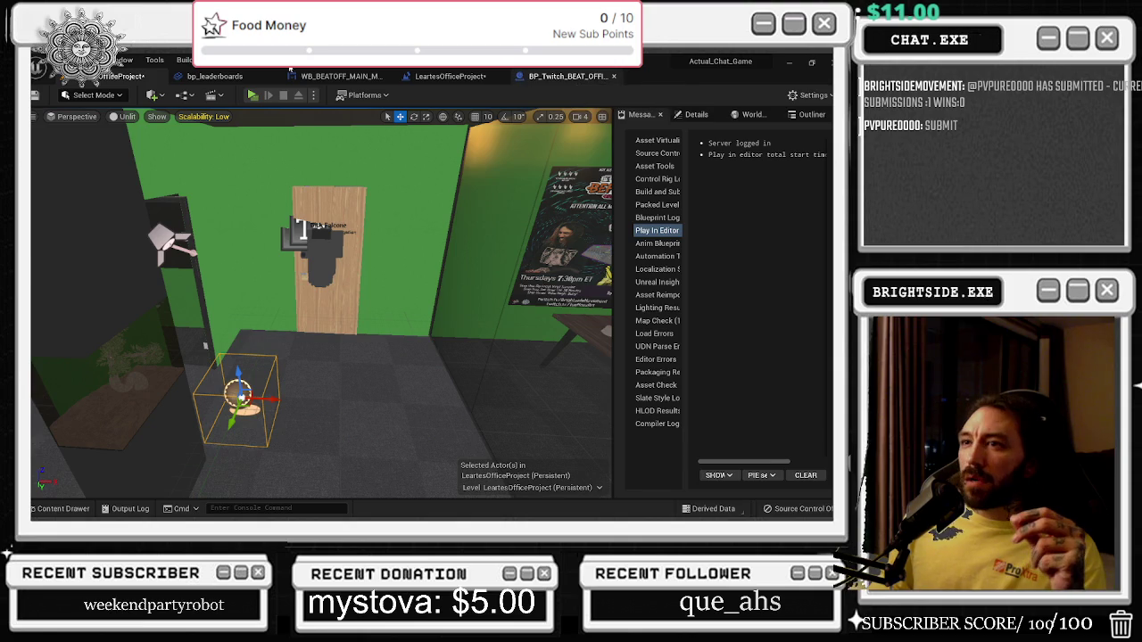
In bp_leaderboards, select both Map Of Wins getters and their LENGTH nodes and nudge them right.
click(227, 75)
mouse_move(542, 308)
mouse_down()
mouse_move(451, 273)
mouse_move(499, 268)
mouse_up()
scroll(446, 293, up, 4)
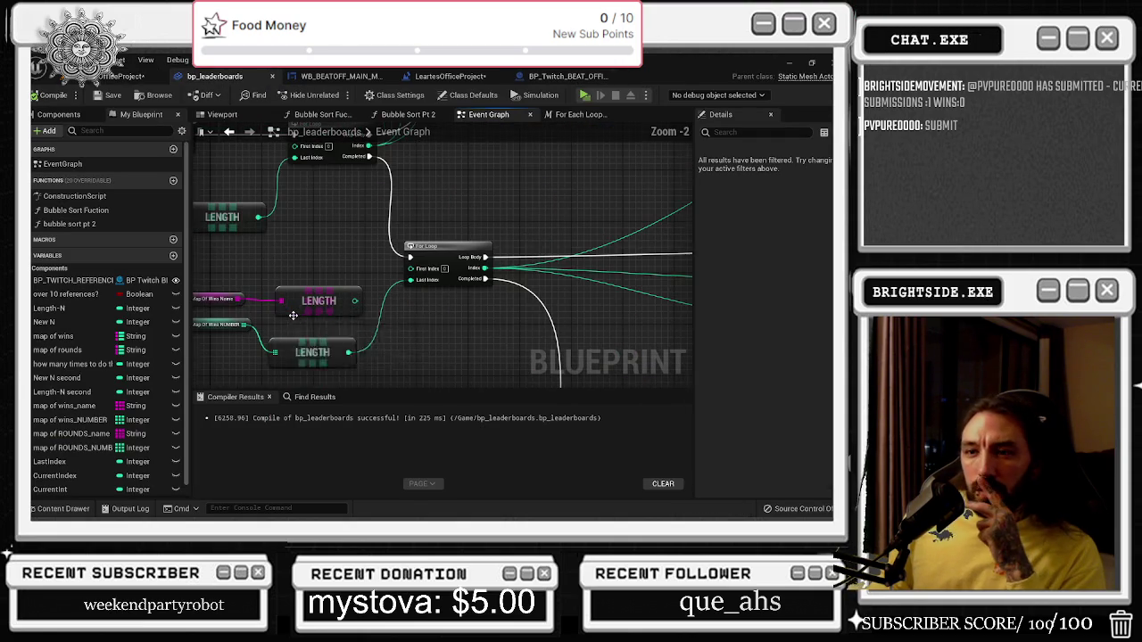
scroll(247, 322, down, 2)
drag(248, 322, 364, 285)
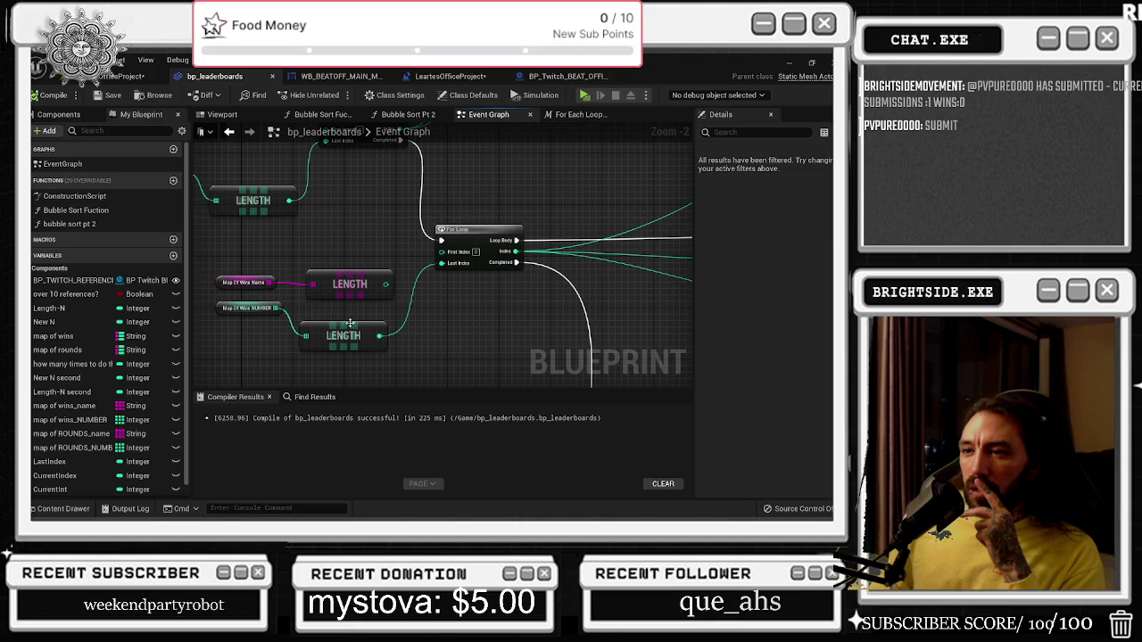
drag(269, 283, 385, 379)
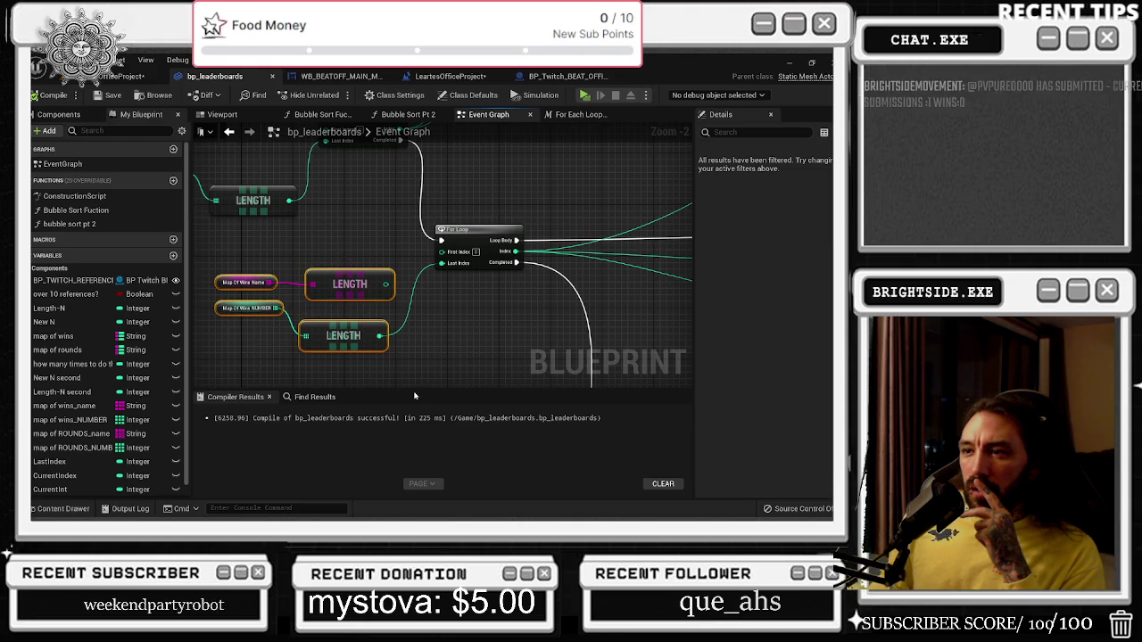
drag(344, 334, 356, 335)
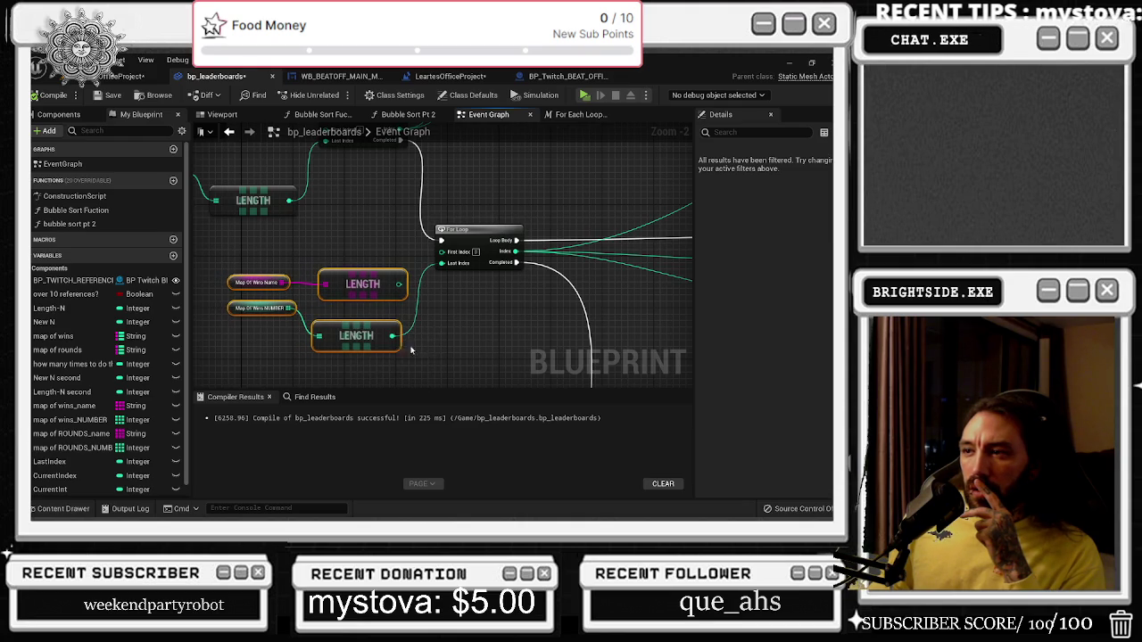
Review the bubble sort, BeginPlay, loop and GET/Append sections and select a node beside Append.
mouse_move(430, 345)
mouse_down()
mouse_move(562, 356)
mouse_move(571, 392)
mouse_move(535, 464)
mouse_up()
mouse_move(295, 294)
mouse_down()
mouse_move(675, 295)
mouse_move(332, 326)
mouse_move(407, 268)
mouse_move(311, 224)
mouse_move(461, 334)
mouse_move(442, 295)
mouse_move(197, 325)
mouse_up()
scroll(333, 327, down, 2)
mouse_move(434, 288)
mouse_down()
mouse_move(571, 267)
mouse_move(678, 214)
mouse_up()
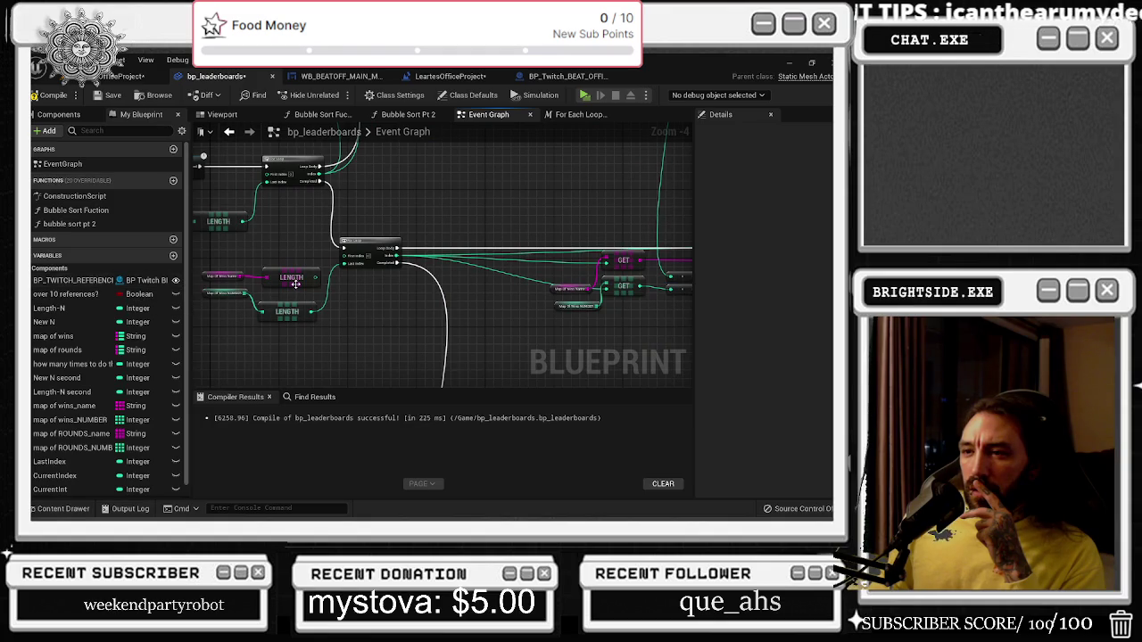
drag(322, 295, 452, 249)
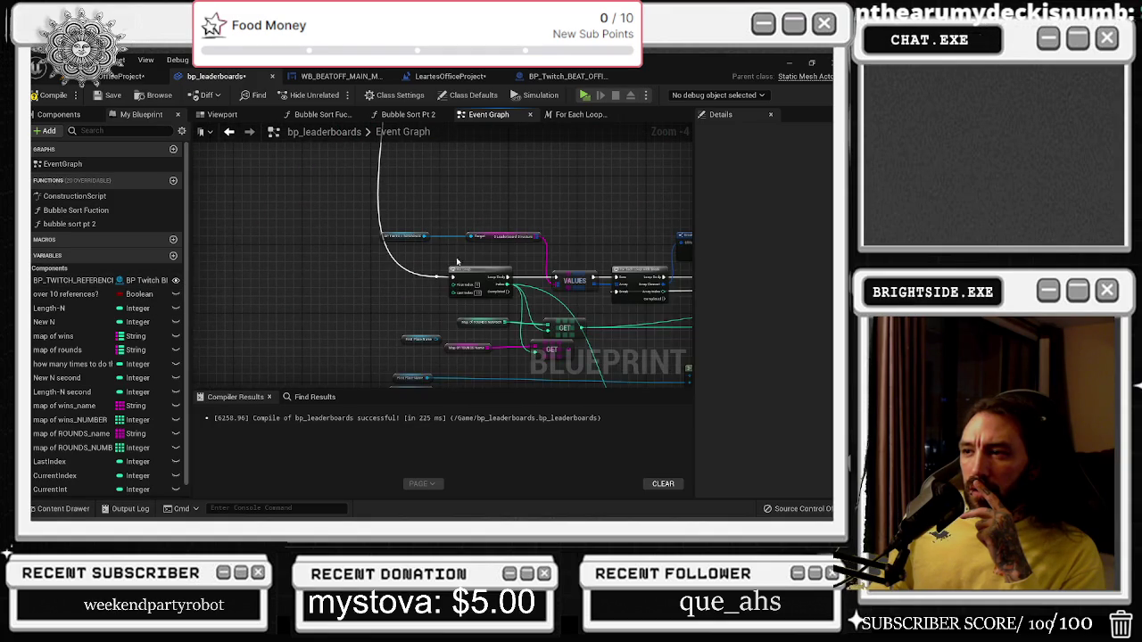
drag(443, 304, 401, 268)
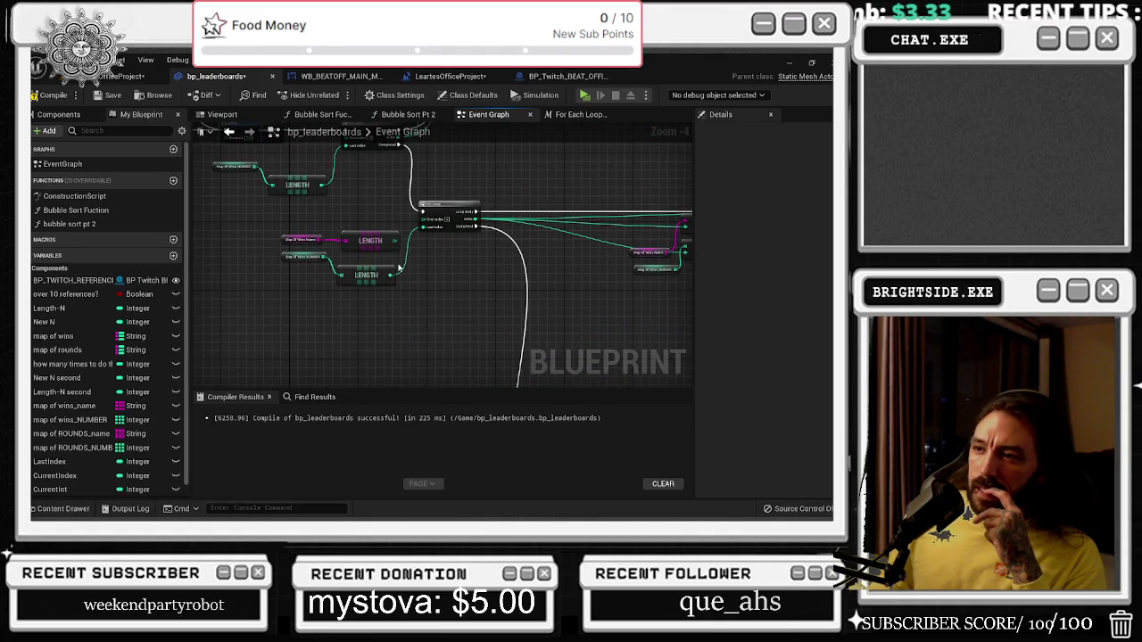
scroll(416, 268, up, 1)
mouse_move(355, 327)
mouse_down()
mouse_move(234, 248)
mouse_move(393, 330)
mouse_move(376, 336)
mouse_up()
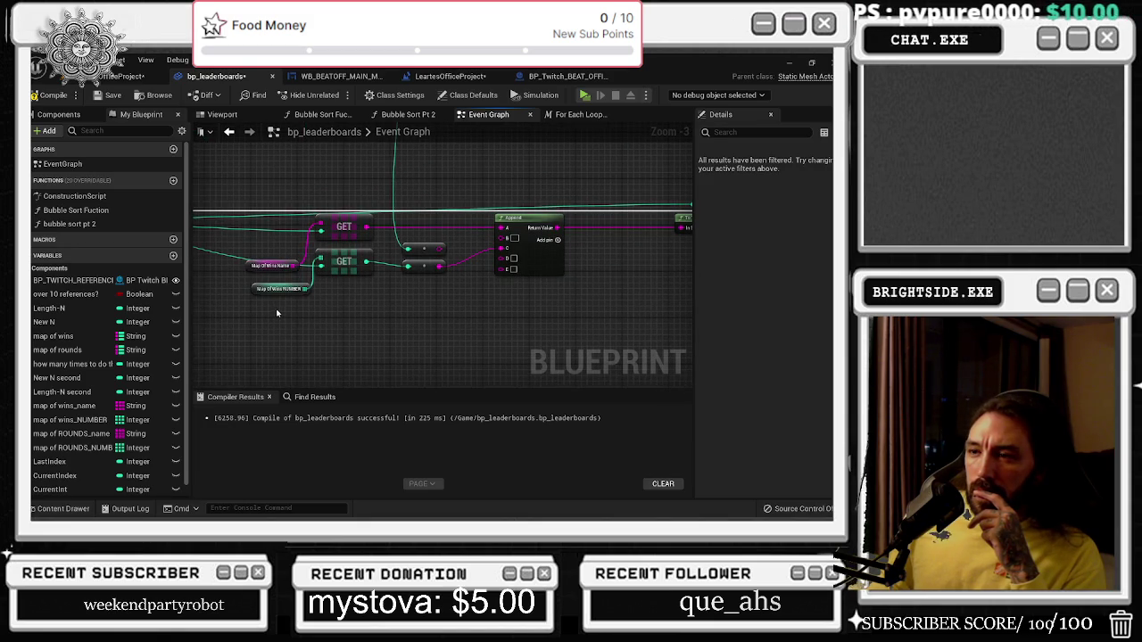
scroll(344, 299, up, 1)
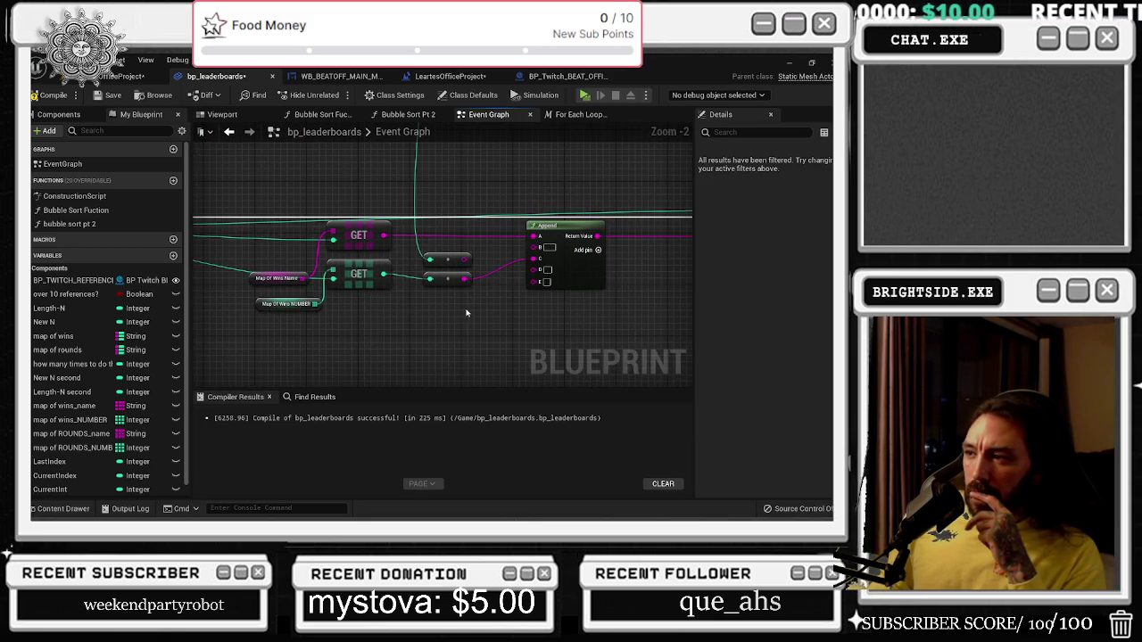
click(256, 305)
click(120, 75)
Open the Bubble Sort Fuction graph and select its starting nodes, narrowing to the lower two.
click(268, 78)
scroll(522, 209, down, 3)
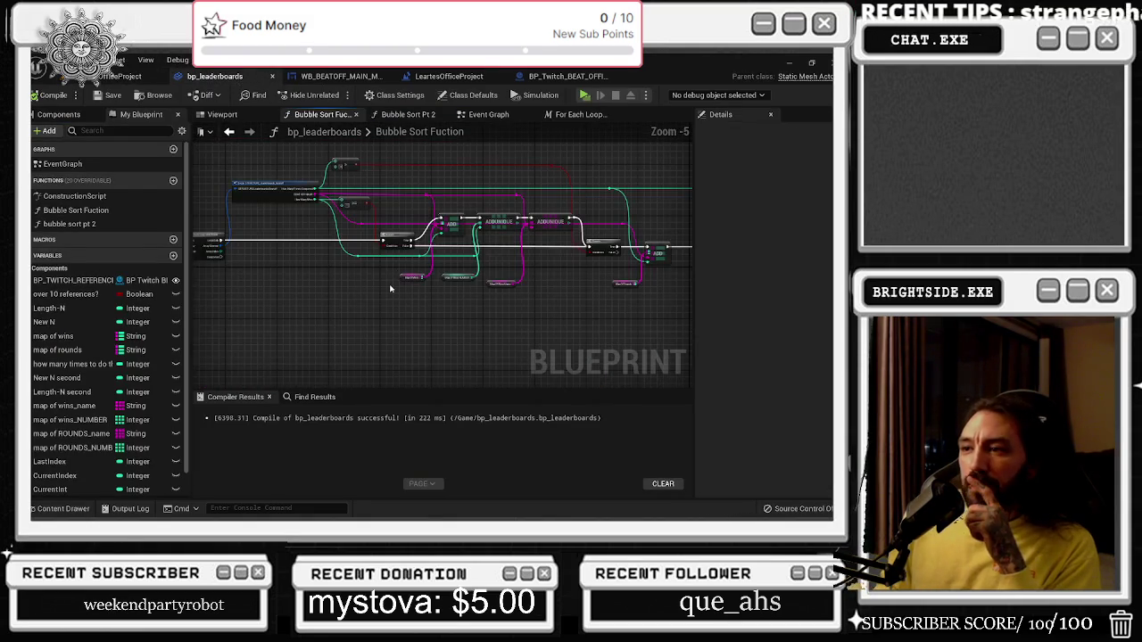
scroll(410, 277, up, 2)
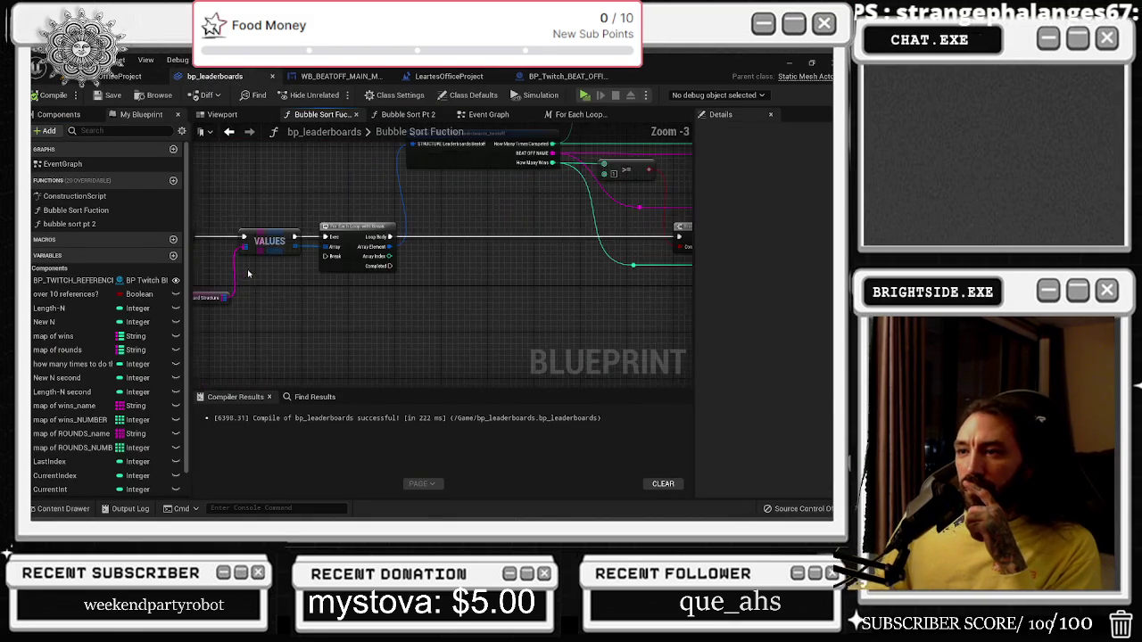
scroll(436, 268, up, 1)
drag(203, 189, 457, 319)
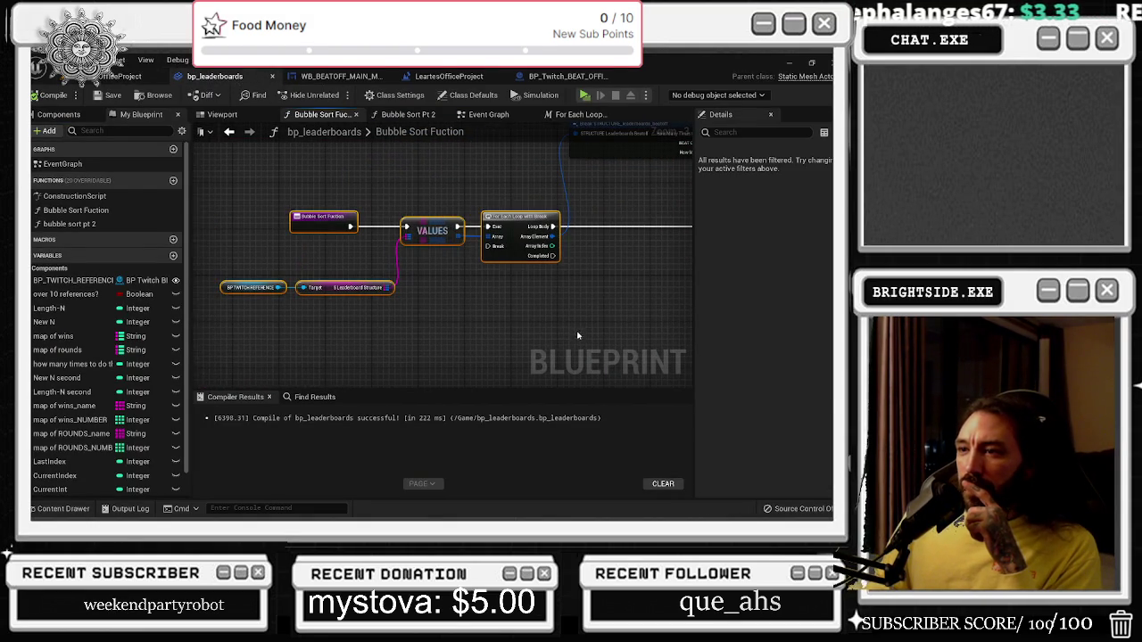
drag(237, 274, 367, 311)
Inspect the Break, Branch, >= comparison, ADD and AddUnique nodes, then return to the Event Graph.
mouse_move(504, 329)
mouse_down()
mouse_move(472, 329)
mouse_move(406, 368)
mouse_move(111, 414)
mouse_up()
drag(434, 259, 375, 258)
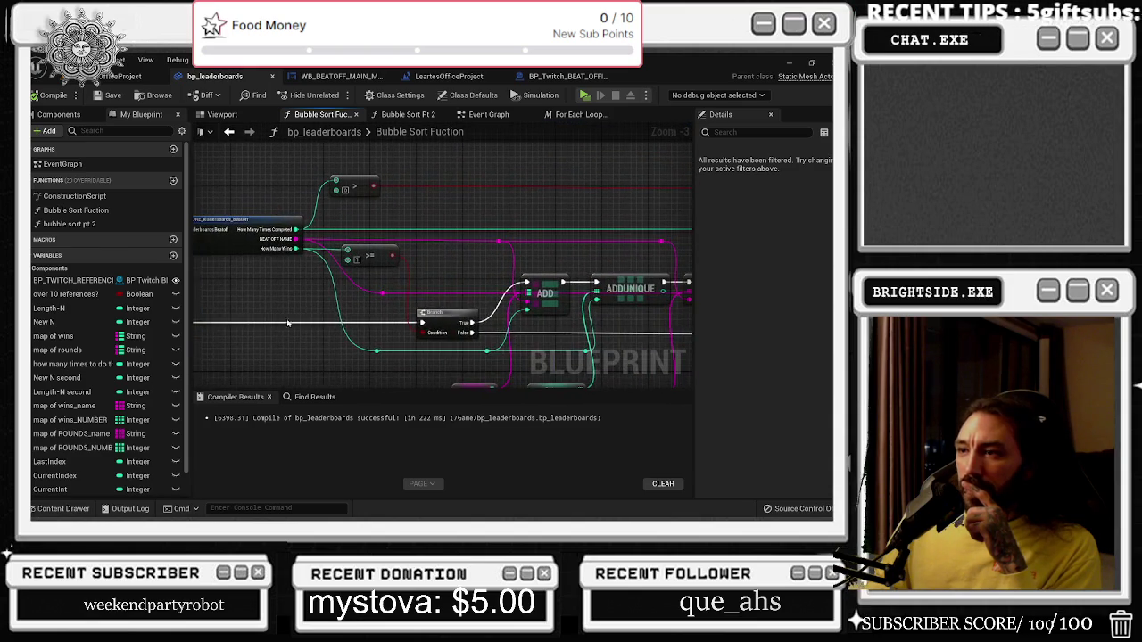
scroll(375, 259, up, 1)
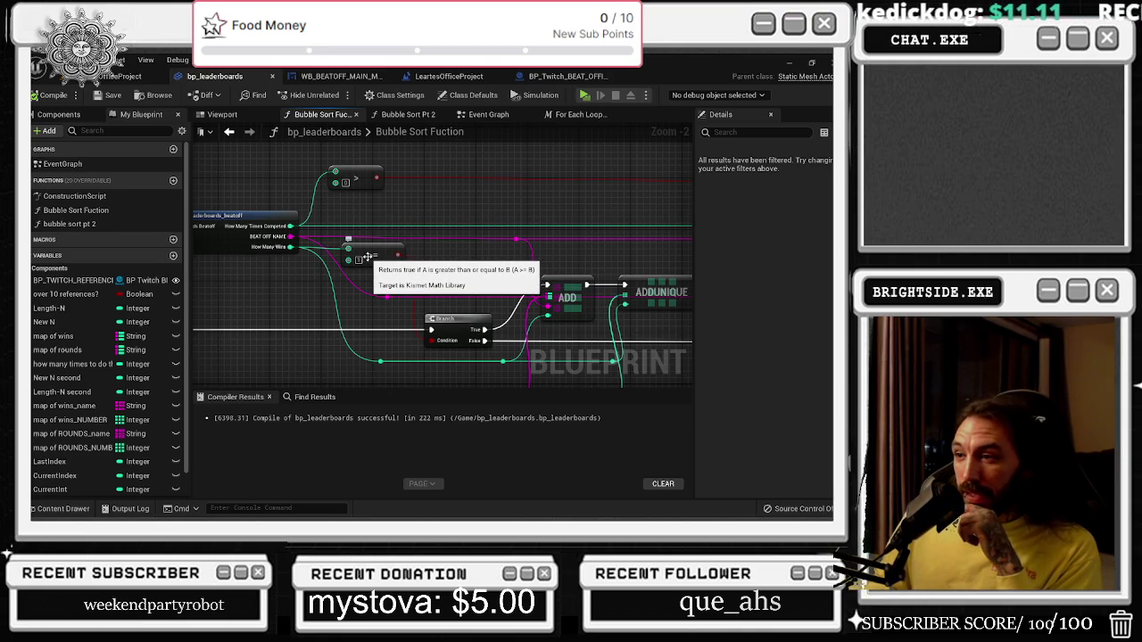
drag(385, 308, 218, 285)
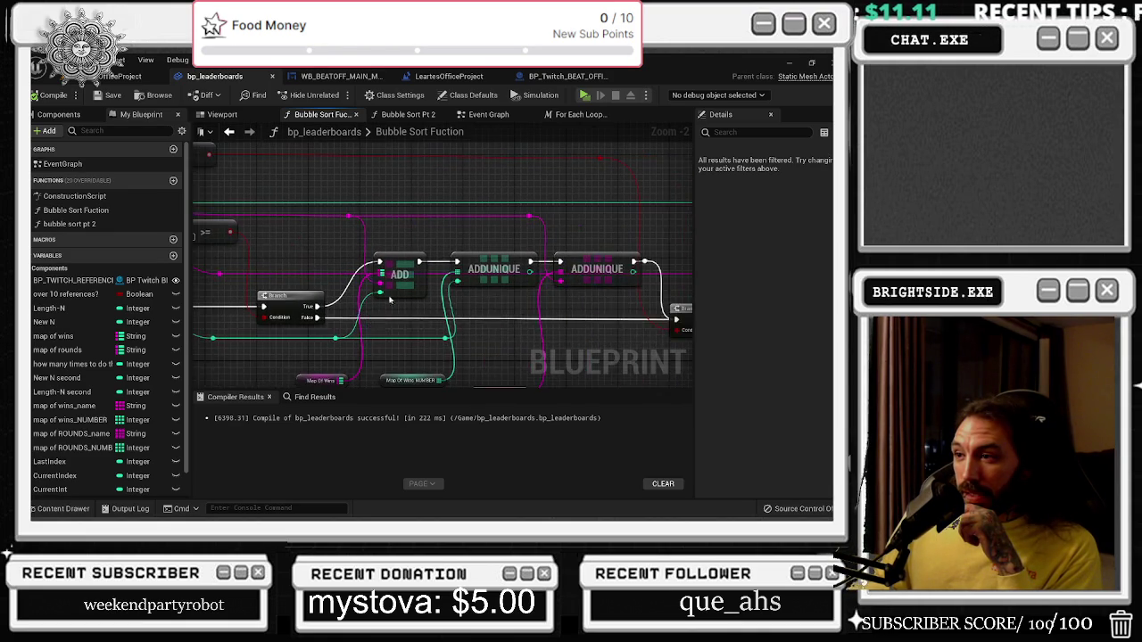
mouse_move(361, 278)
mouse_down()
mouse_move(232, 264)
mouse_move(368, 235)
mouse_up()
drag(248, 187, 462, 339)
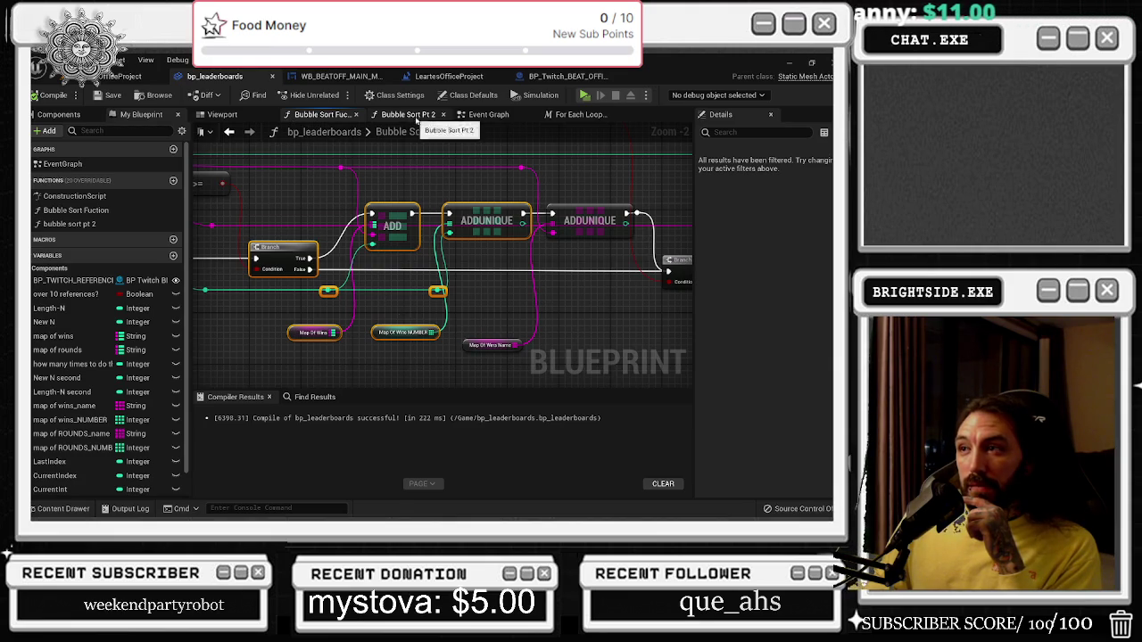
click(465, 116)
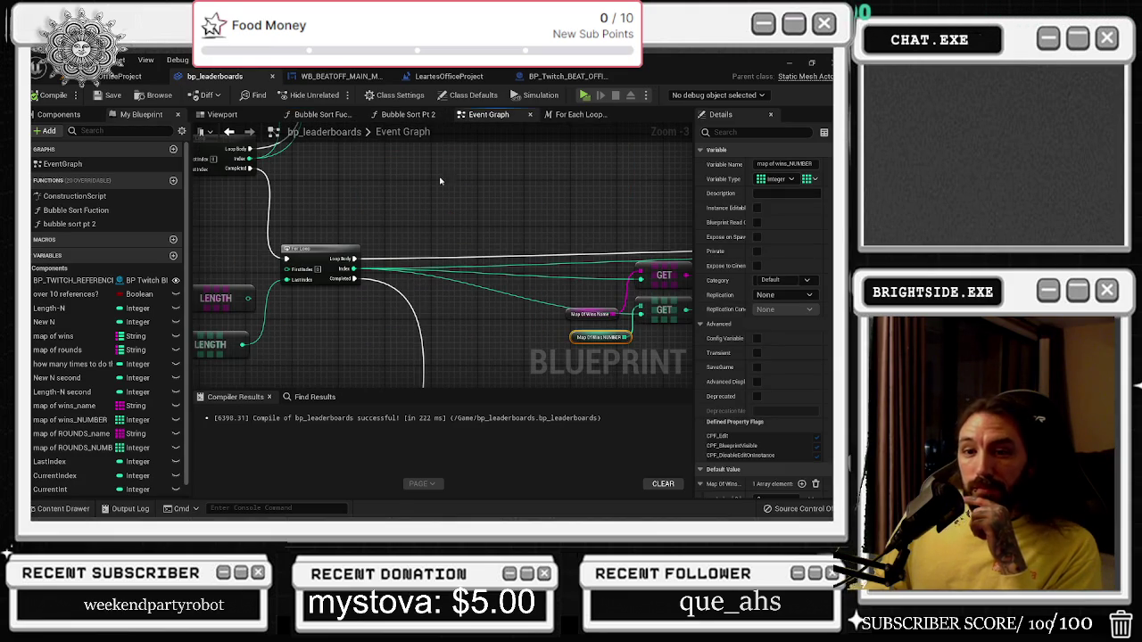
scroll(471, 234, down, 1)
mouse_move(587, 281)
mouse_down()
mouse_move(415, 298)
mouse_move(535, 347)
mouse_up()
mouse_move(526, 293)
mouse_down()
mouse_move(373, 323)
mouse_move(406, 307)
mouse_move(587, 334)
mouse_up()
drag(480, 331, 431, 326)
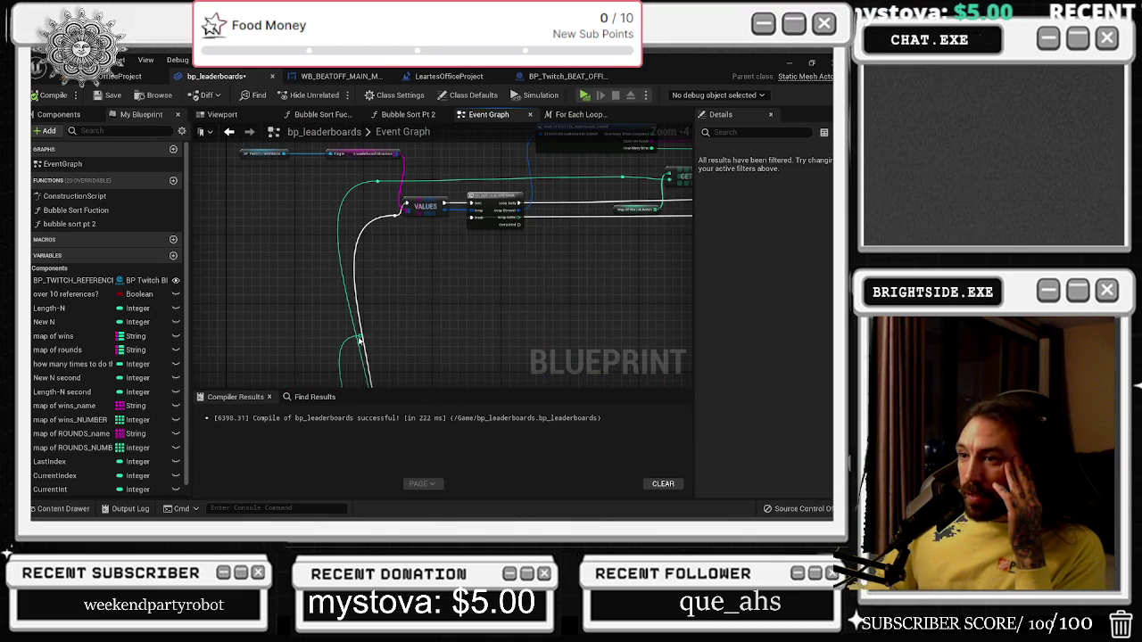
drag(486, 281, 427, 407)
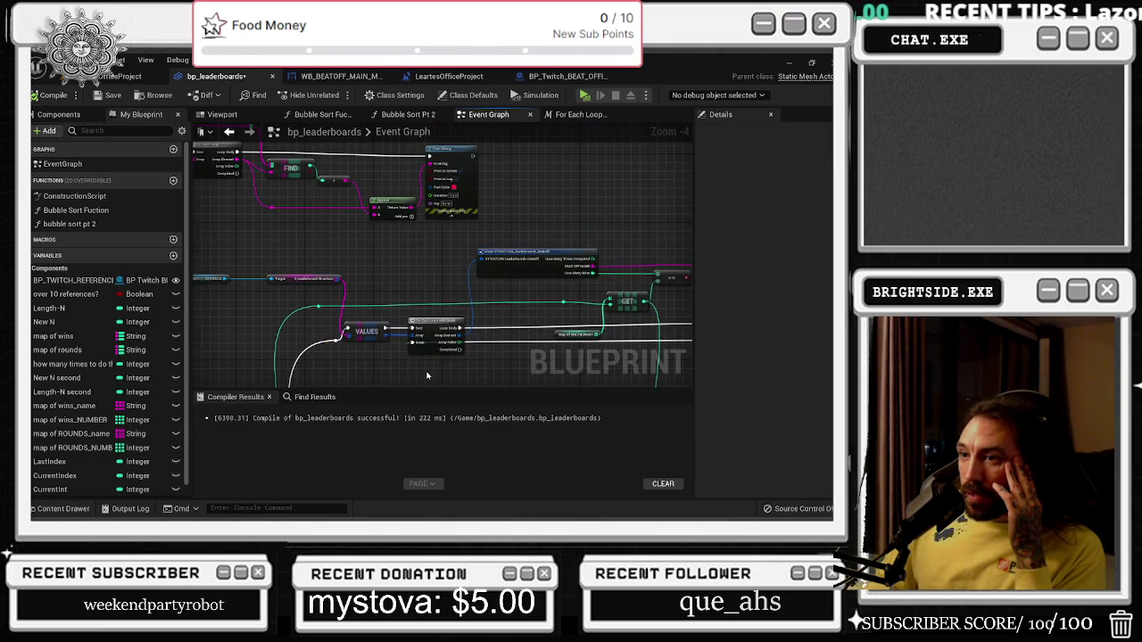
scroll(471, 360, up, 1)
drag(471, 360, 360, 339)
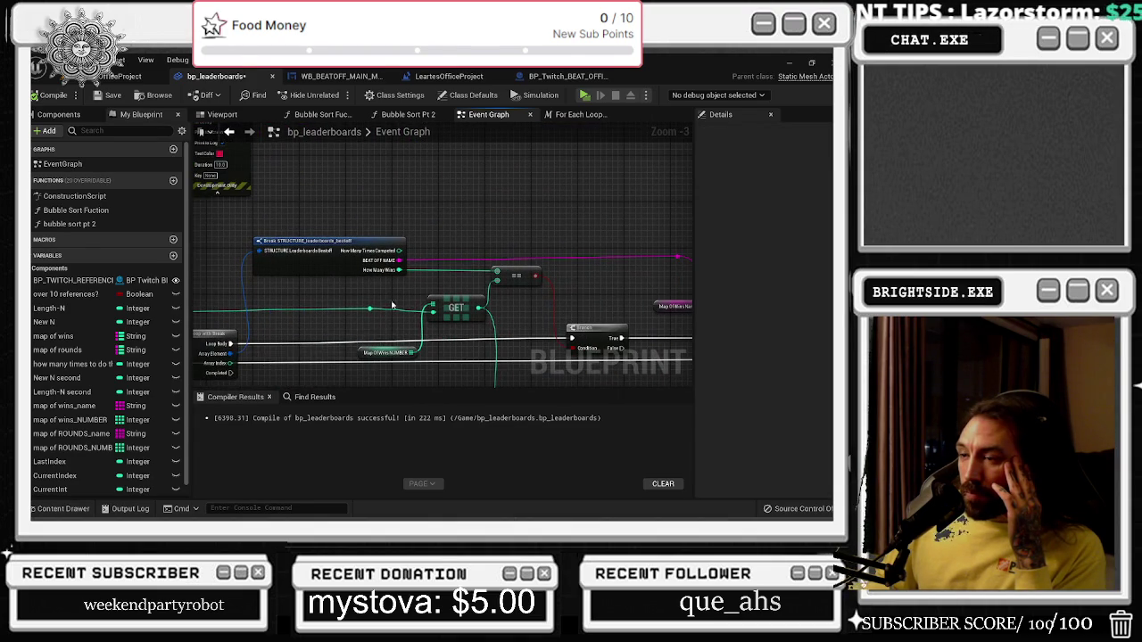
scroll(354, 290, down, 2)
mouse_move(354, 290)
mouse_down()
mouse_move(502, 135)
mouse_move(426, 214)
mouse_up()
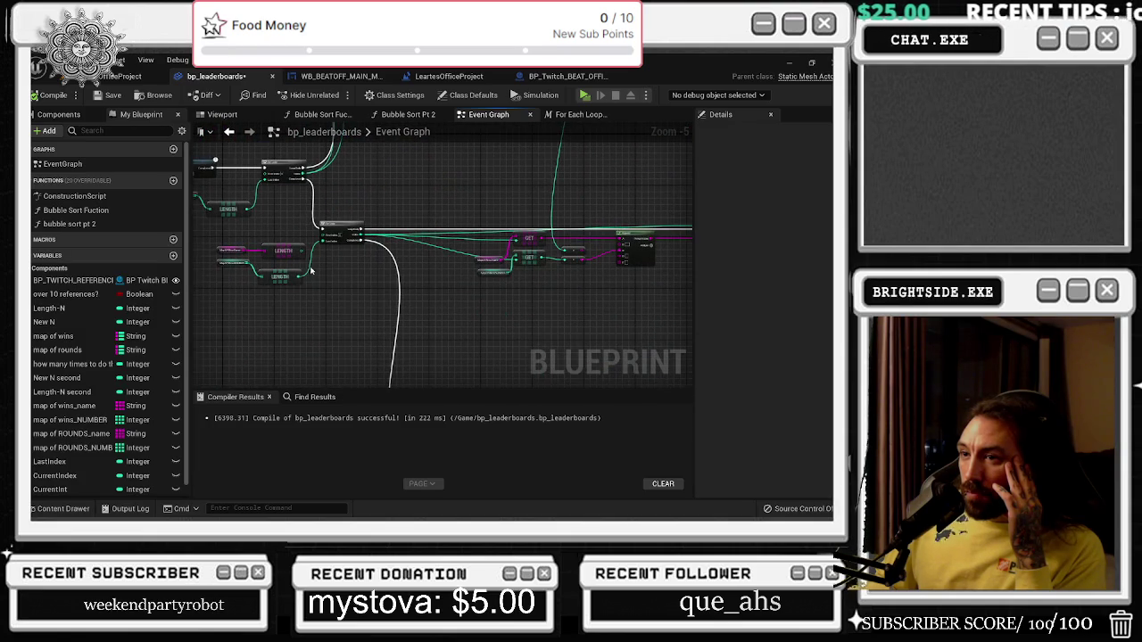
scroll(315, 271, up, 3)
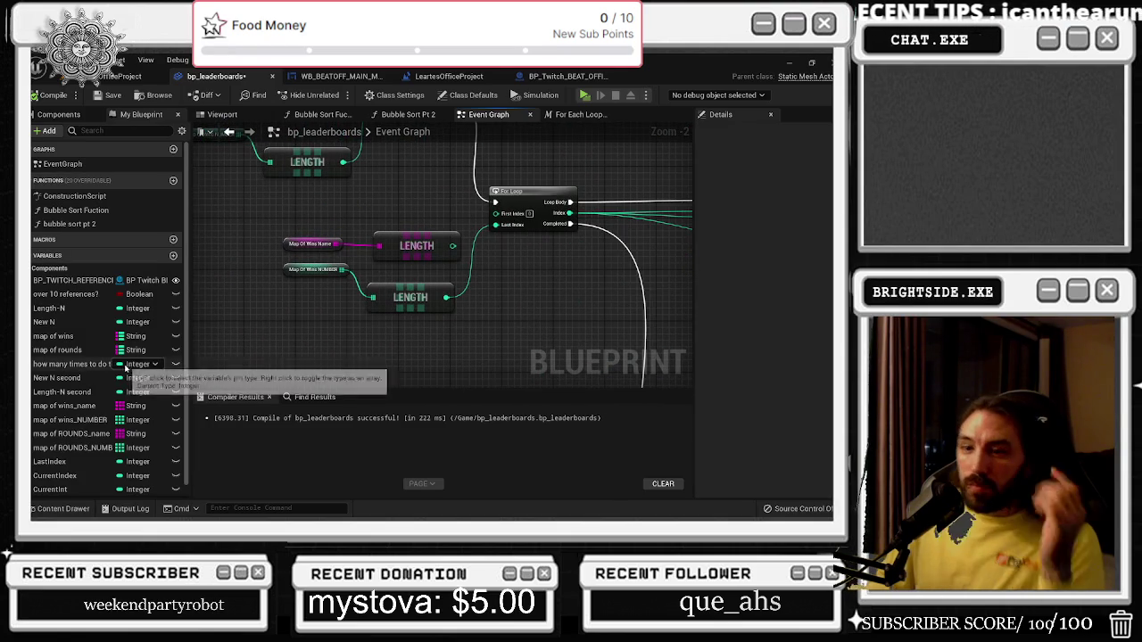
Feed the For Loop's Last Index from a new LENGTH node on map of wins.
drag(92, 409, 307, 351)
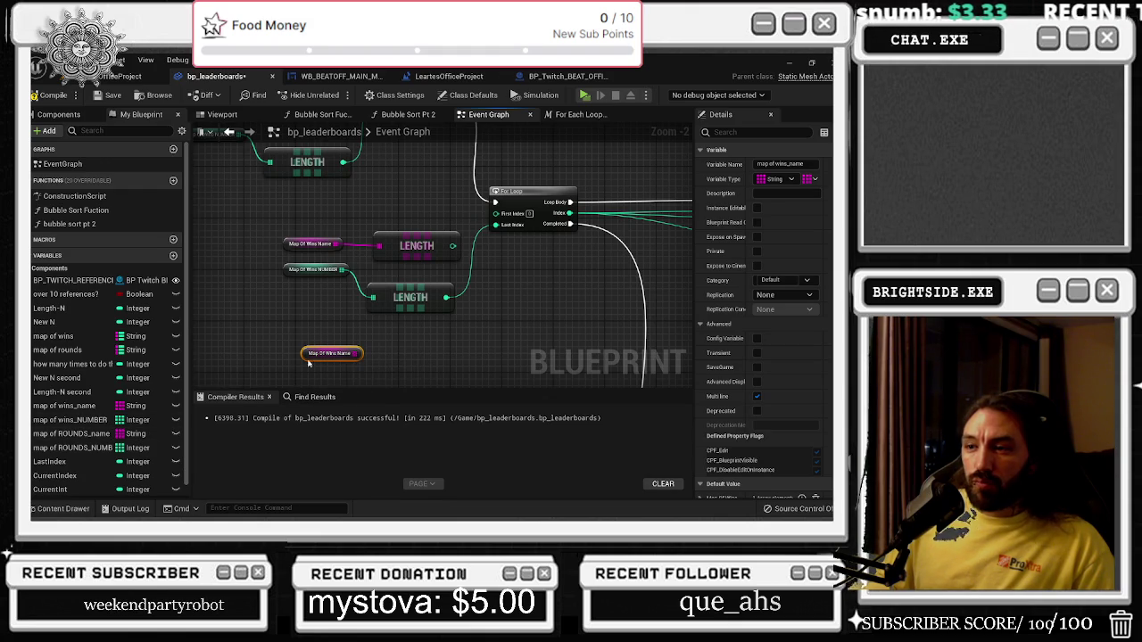
key(Delete)
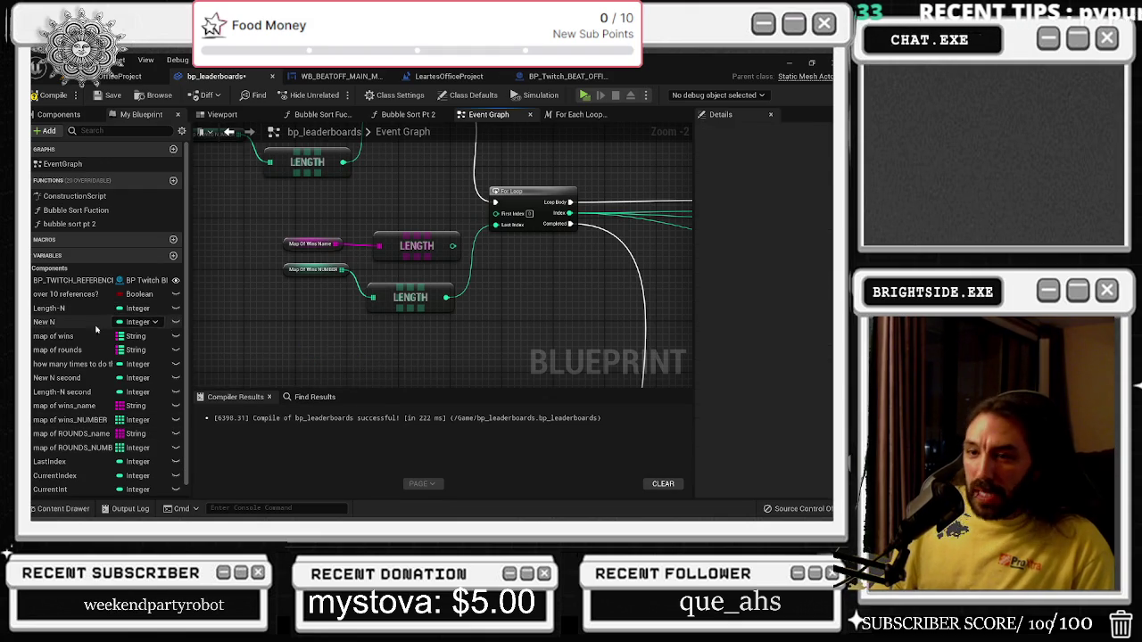
mouse_move(77, 335)
mouse_down()
mouse_move(259, 366)
mouse_move(321, 392)
mouse_move(321, 379)
mouse_move(366, 360)
mouse_move(374, 344)
mouse_up()
text(length)
key(Return)
drag(467, 221, 423, 353)
Delete the old getter and LENGTH nodes.
drag(250, 228, 381, 294)
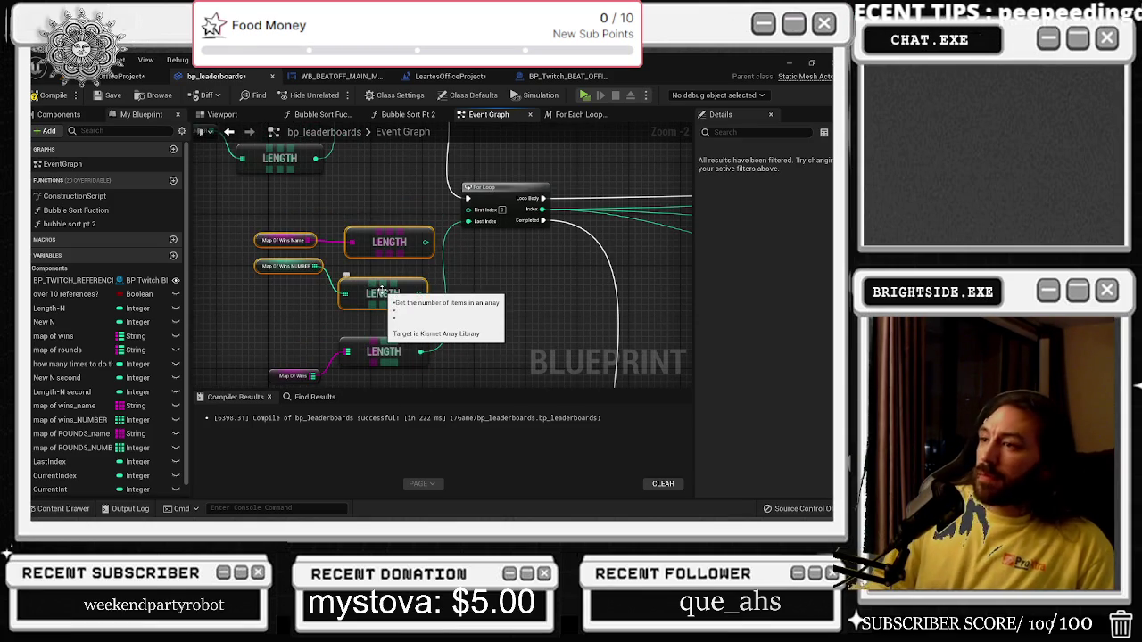
key(Delete)
scroll(382, 293, down, 4)
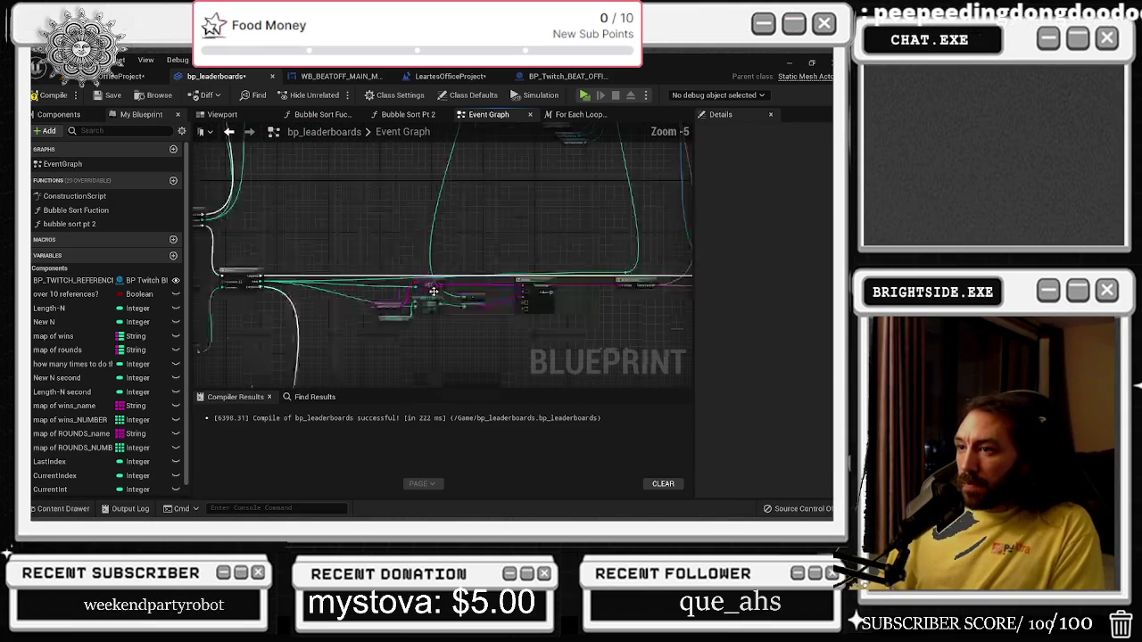
Move the integer-to-string conversion node down and to the left.
click(464, 295)
scroll(469, 296, up, 3)
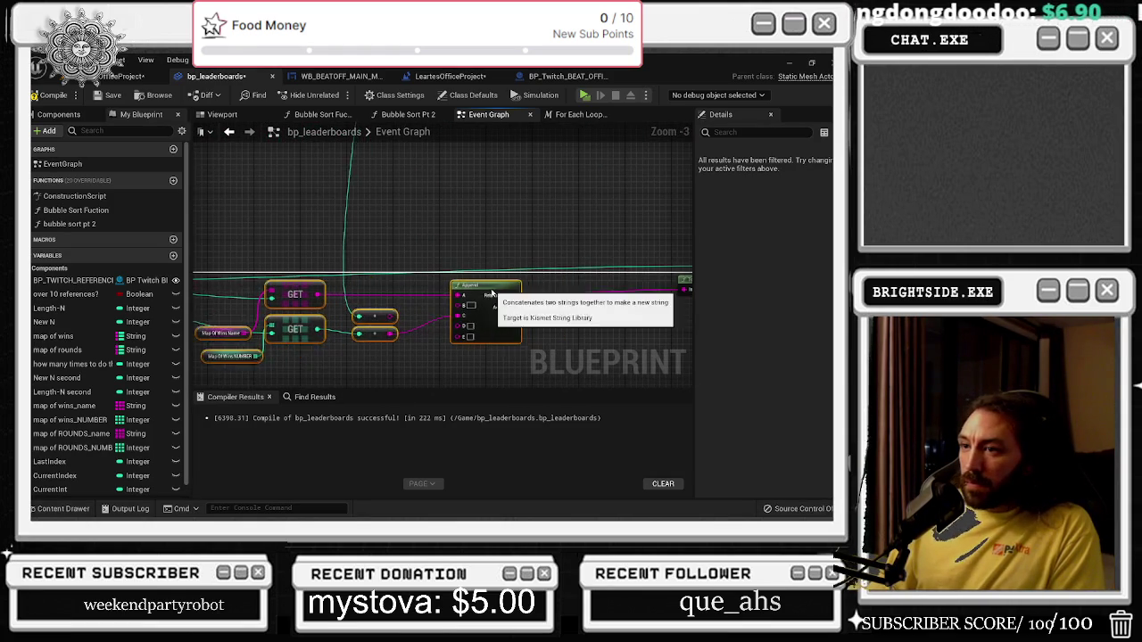
click(363, 309)
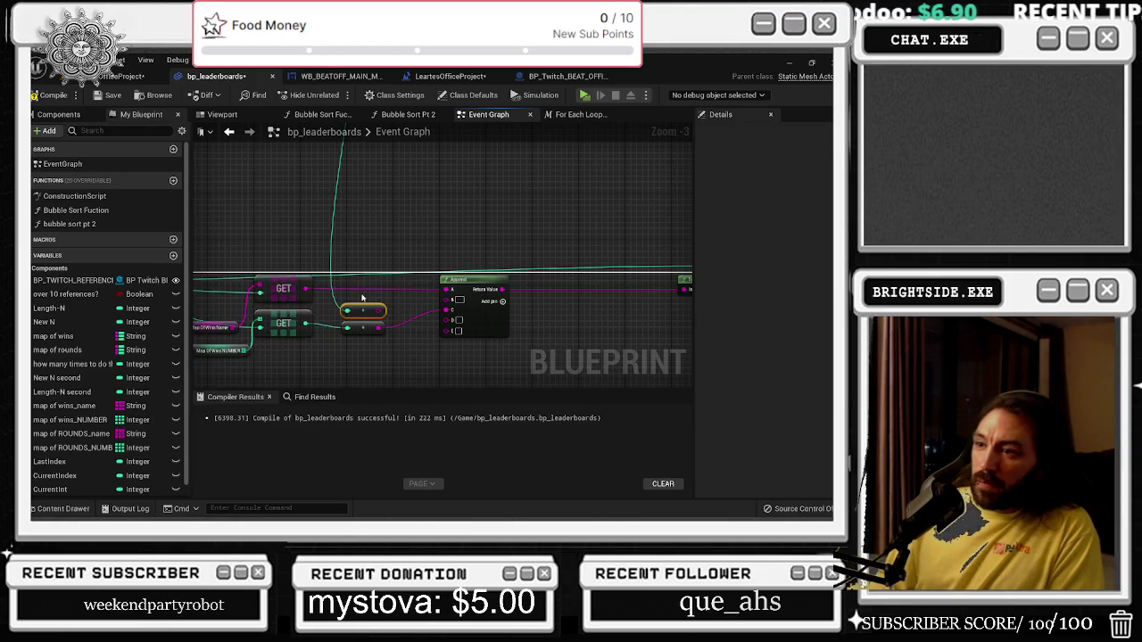
scroll(336, 312, down, 1)
mouse_move(486, 290)
mouse_down()
mouse_move(364, 268)
mouse_move(419, 281)
mouse_up()
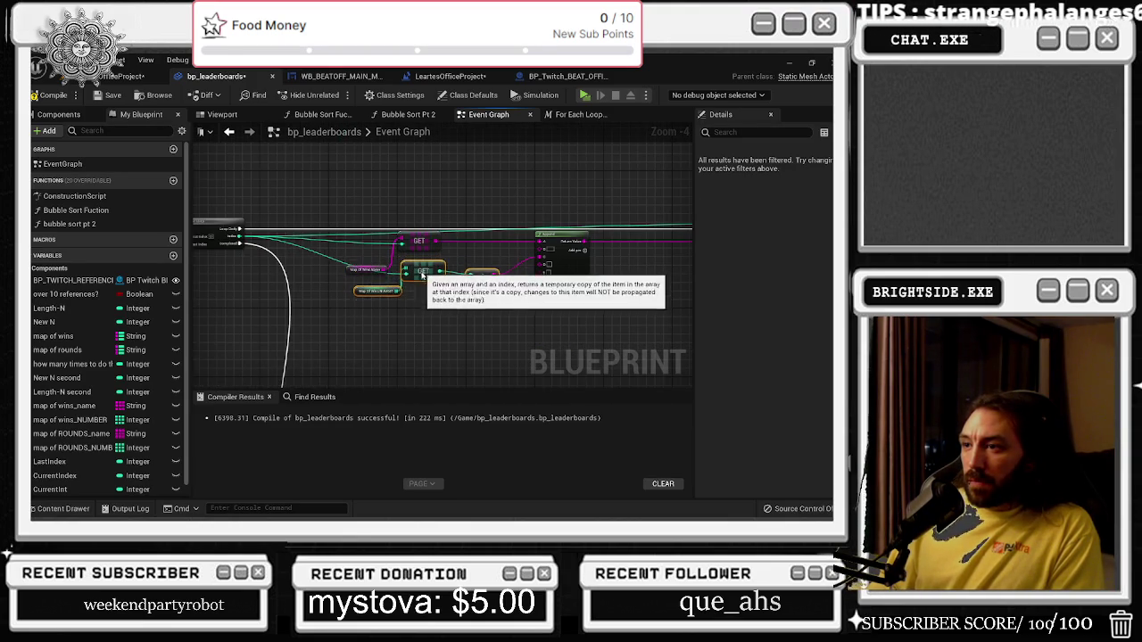
click(478, 282)
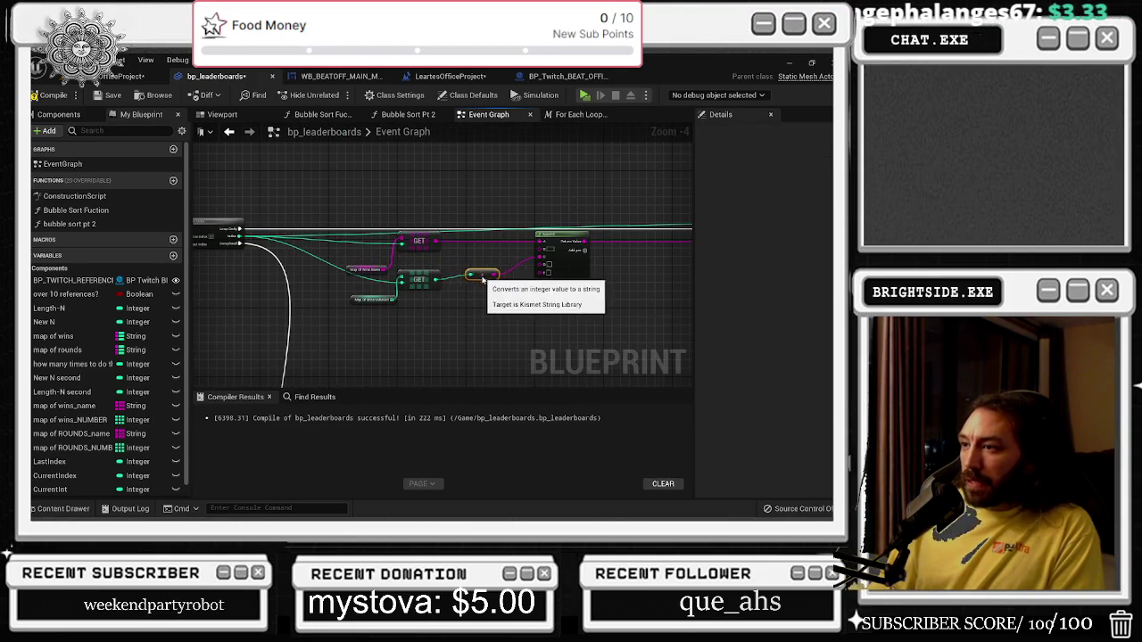
scroll(437, 261, up, 1)
scroll(404, 252, up, 1)
drag(422, 234, 371, 253)
scroll(415, 237, down, 4)
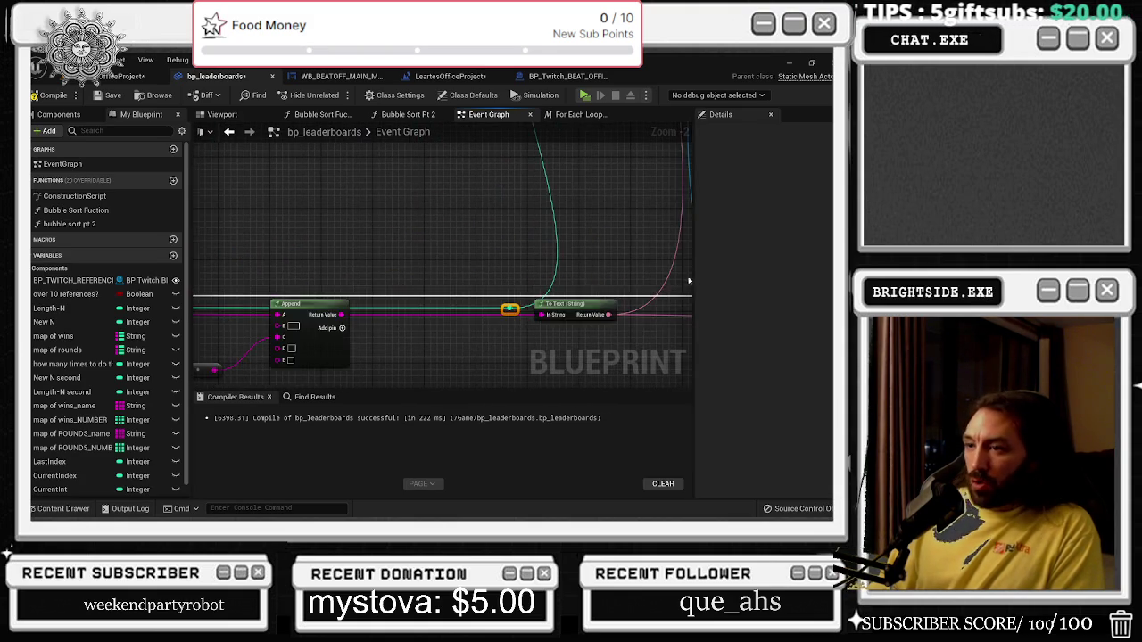
scroll(434, 301, up, 3)
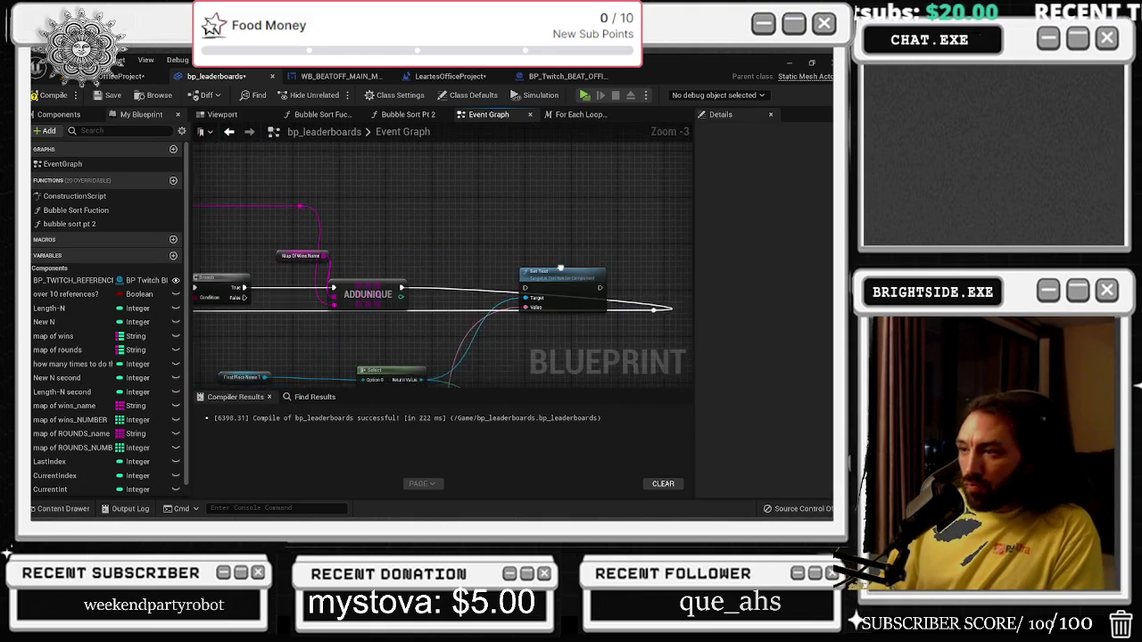
Nudge the middle row of nodes and move the Set Text node below it.
drag(522, 282, 689, 308)
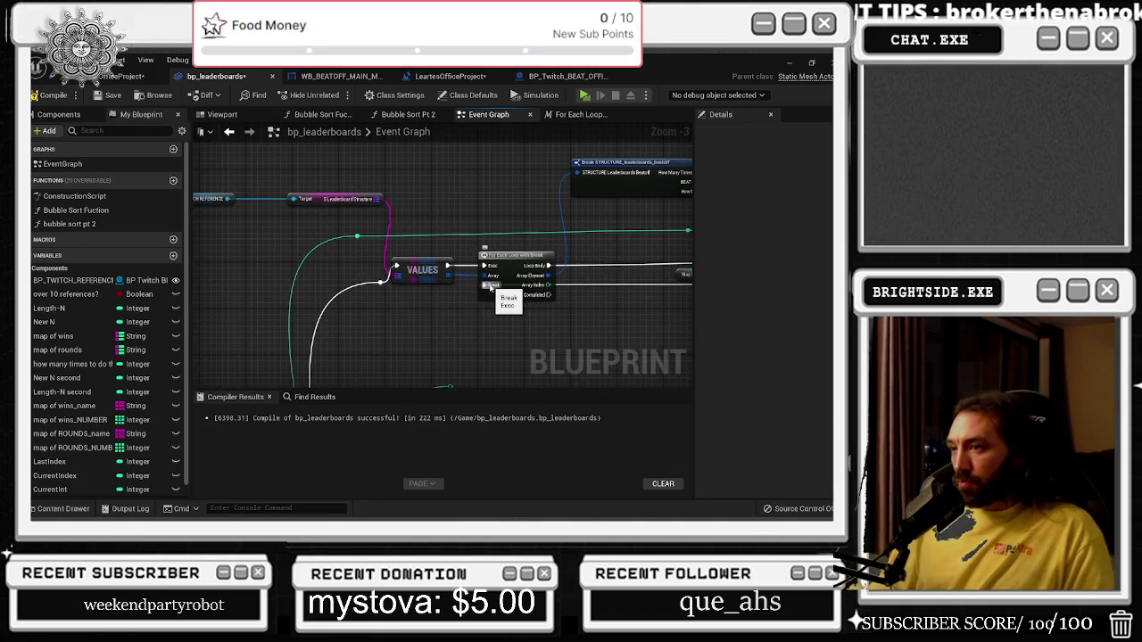
mouse_move(541, 314)
mouse_down()
mouse_move(228, 321)
mouse_move(384, 286)
mouse_up()
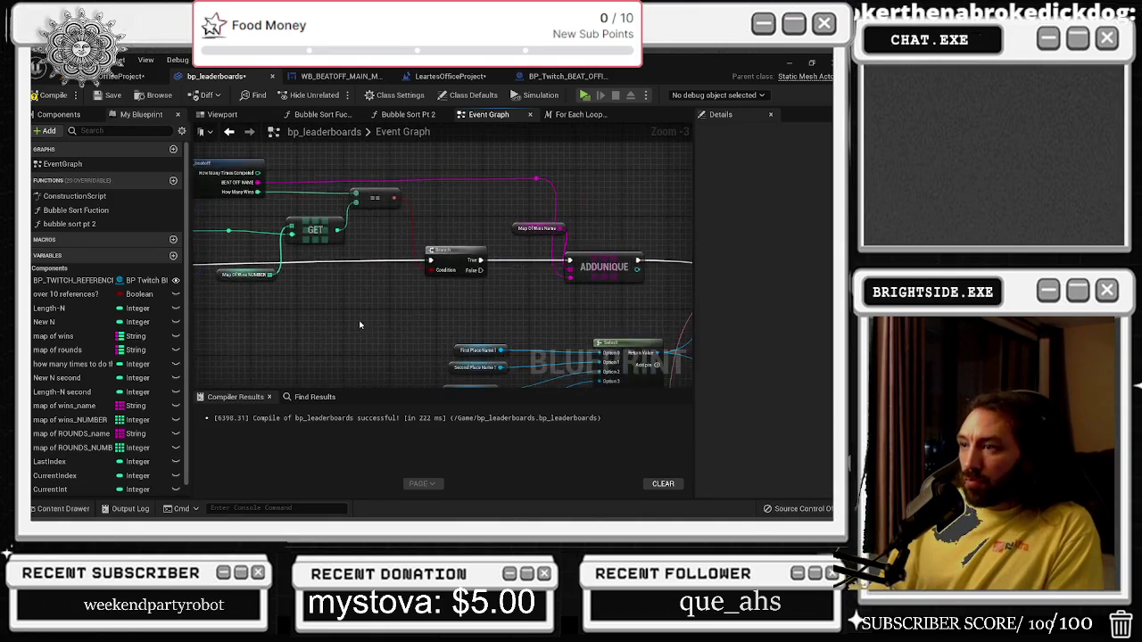
scroll(413, 265, down, 1)
scroll(413, 266, down, 2)
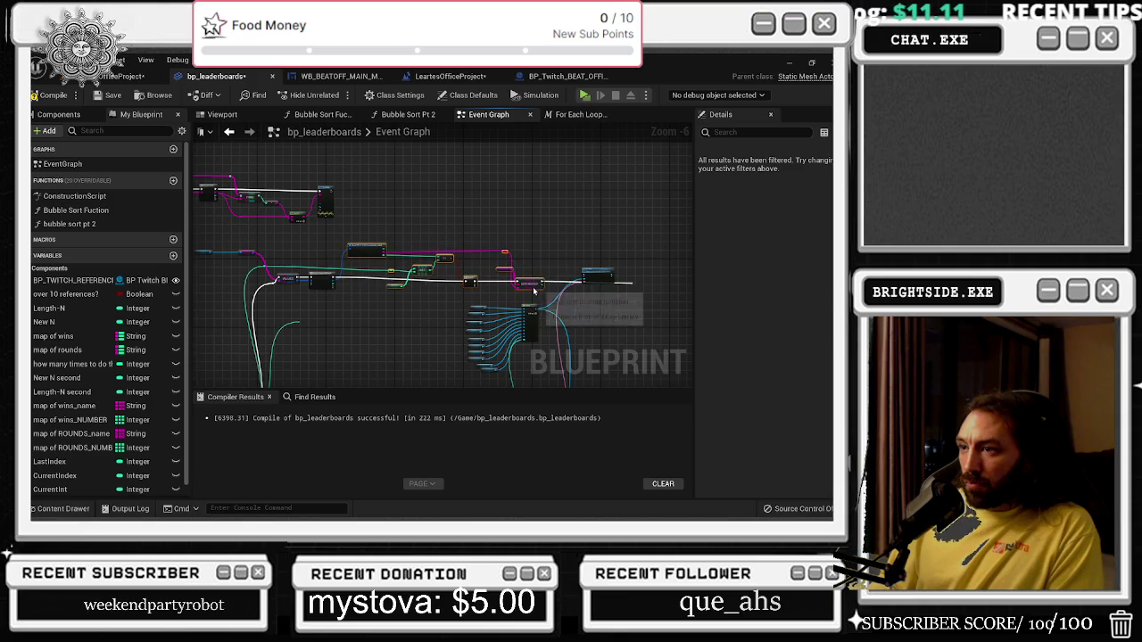
drag(532, 285, 533, 290)
click(634, 271)
scroll(640, 292, up, 2)
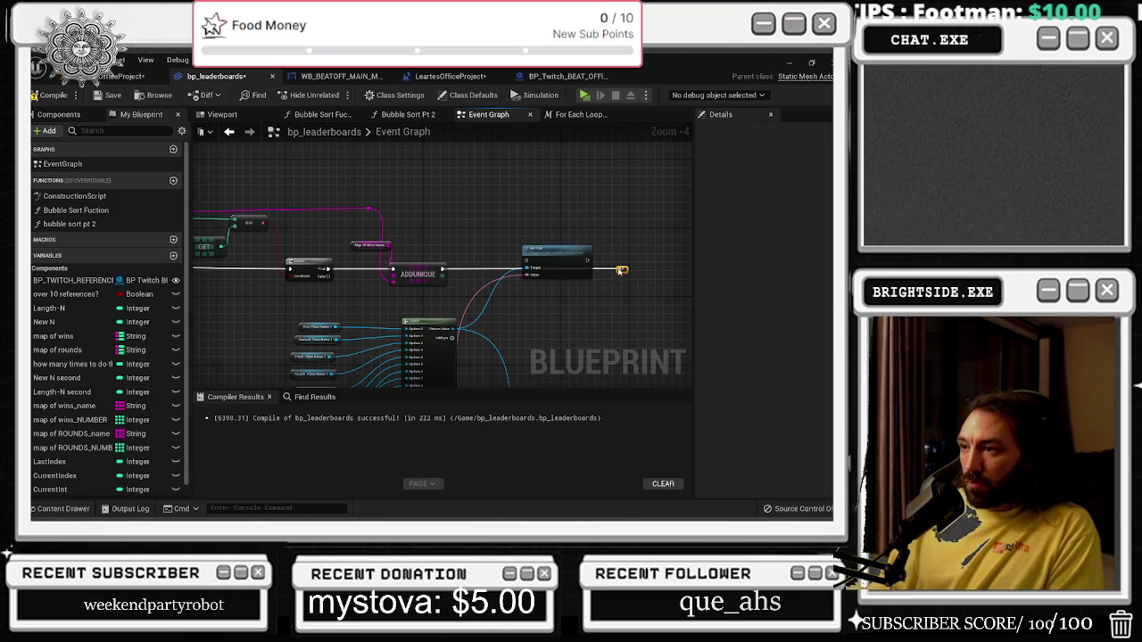
drag(623, 262, 629, 323)
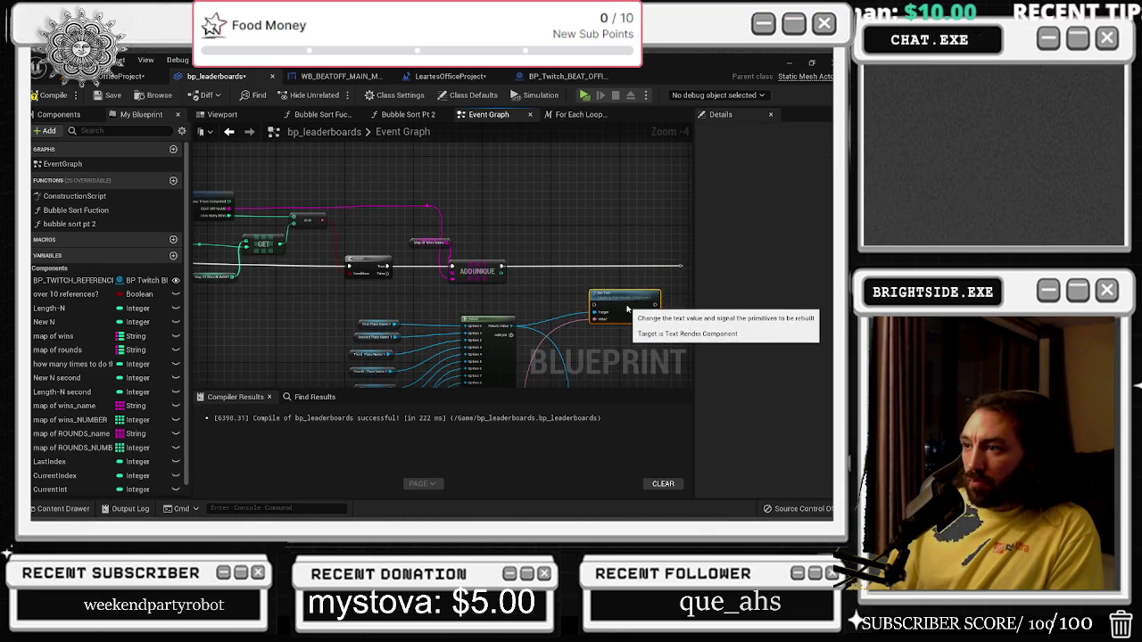
Shift the upper GET node slightly up and select the Map Of Wins Name node.
scroll(628, 323, down, 1)
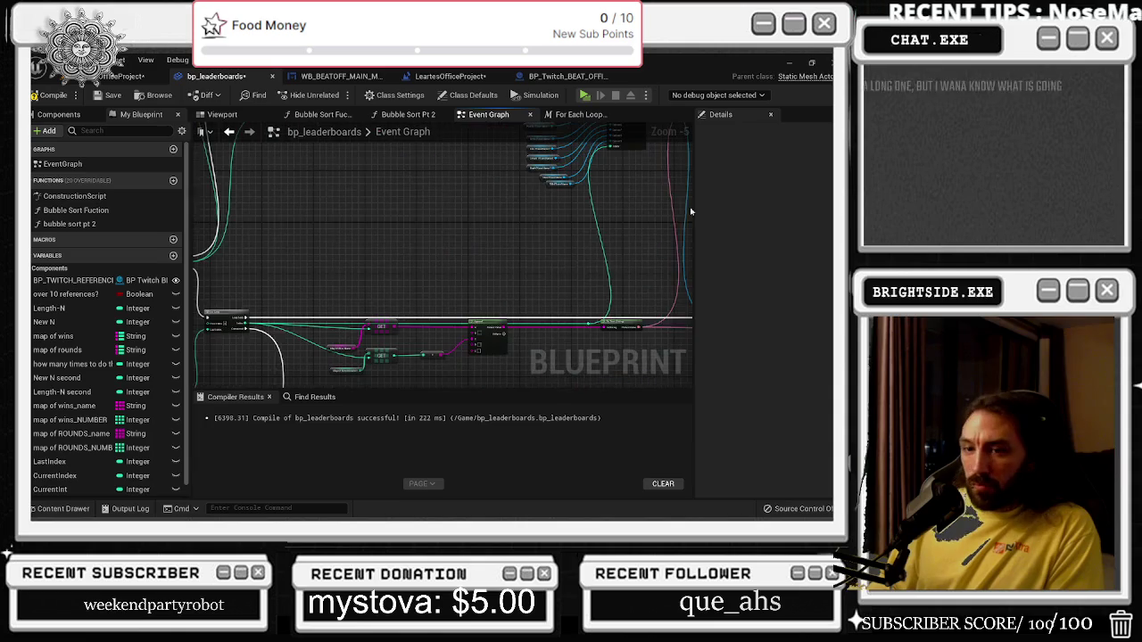
scroll(438, 277, up, 1)
scroll(340, 338, up, 2)
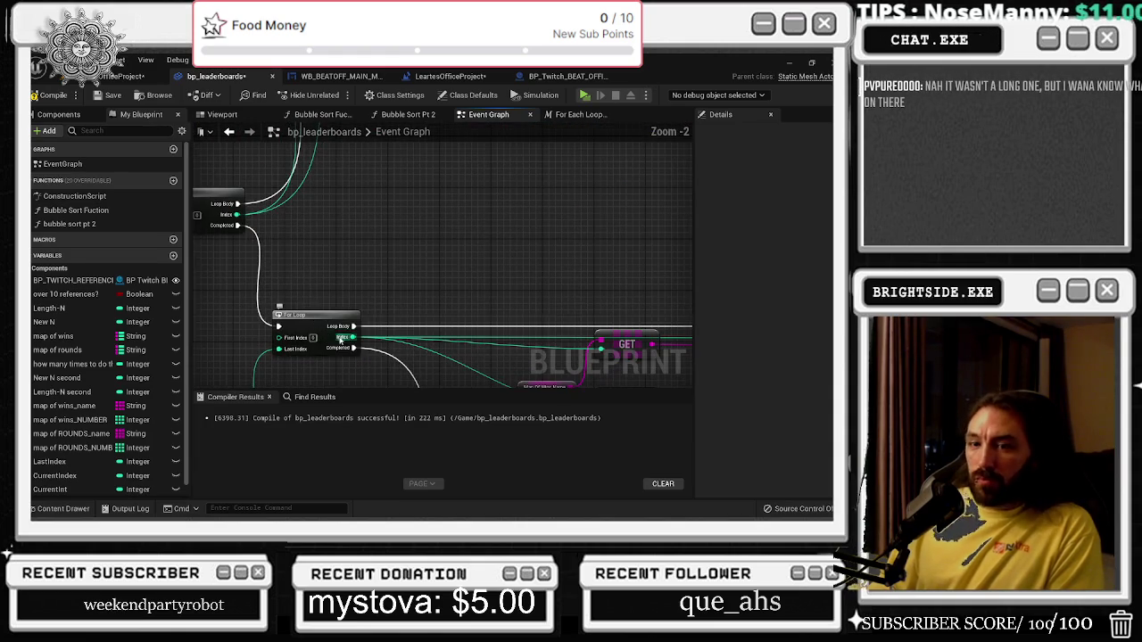
scroll(330, 366, up, 1)
scroll(305, 354, down, 2)
drag(500, 330, 500, 323)
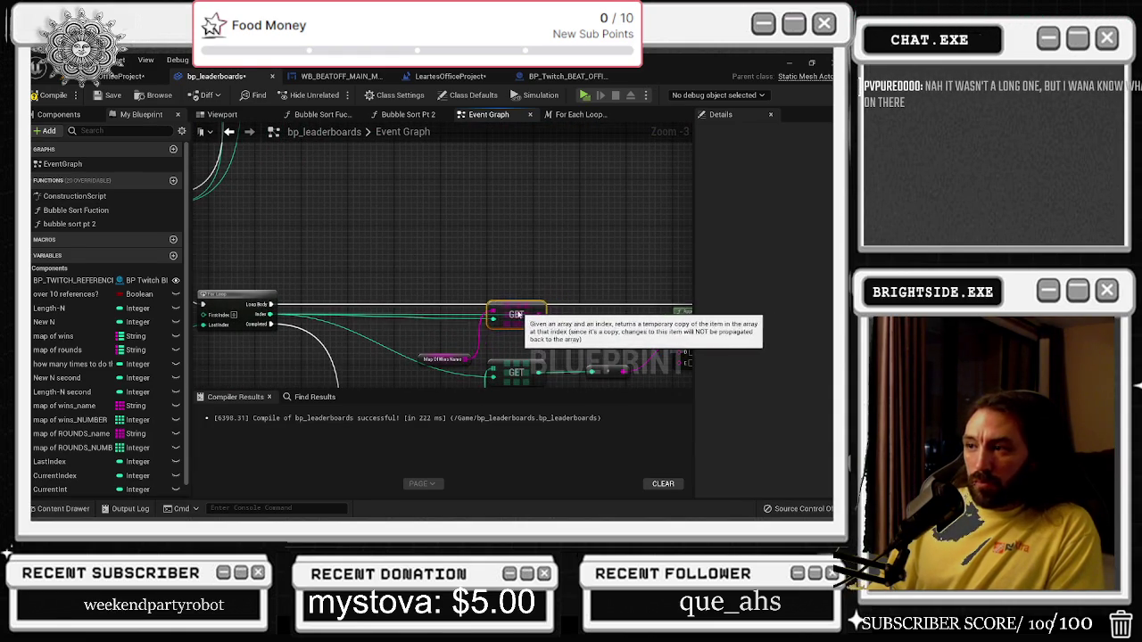
click(449, 354)
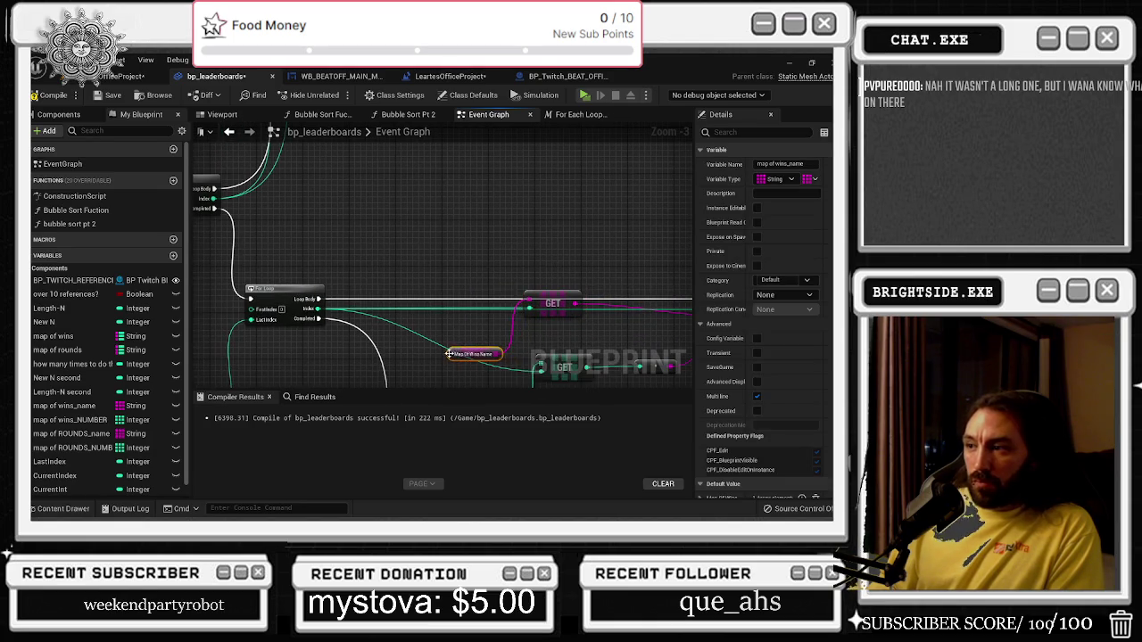
Move the LENGTH node further down beneath the For Loop.
click(427, 282)
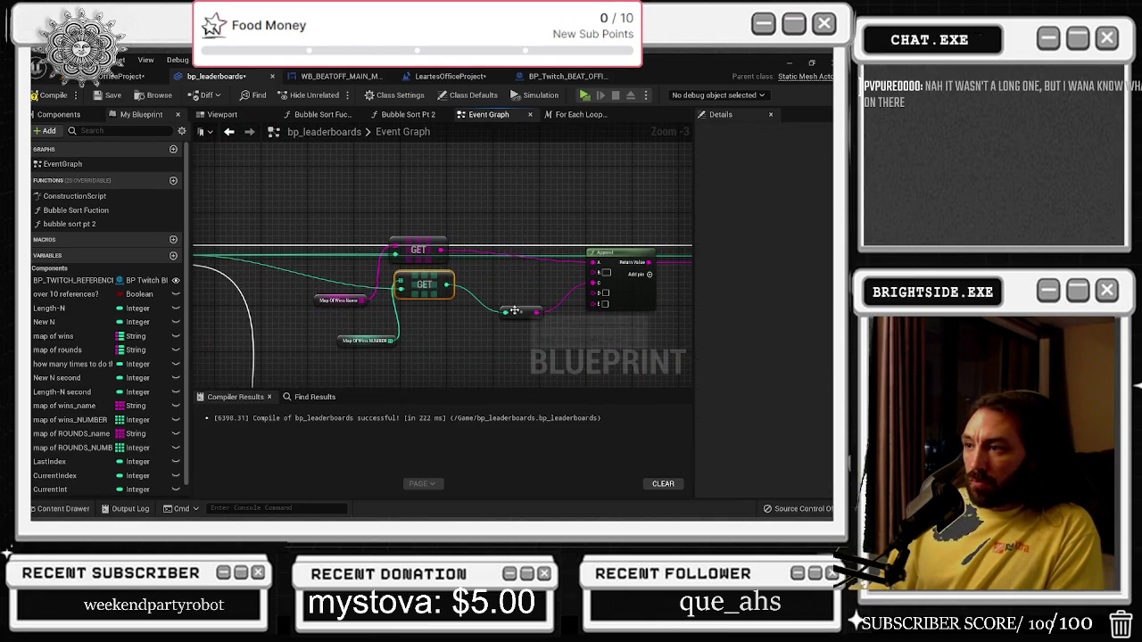
mouse_move(437, 308)
mouse_down()
mouse_move(670, 295)
mouse_move(484, 247)
mouse_move(539, 337)
mouse_move(537, 252)
mouse_up()
scroll(540, 336, down, 1)
click(415, 266)
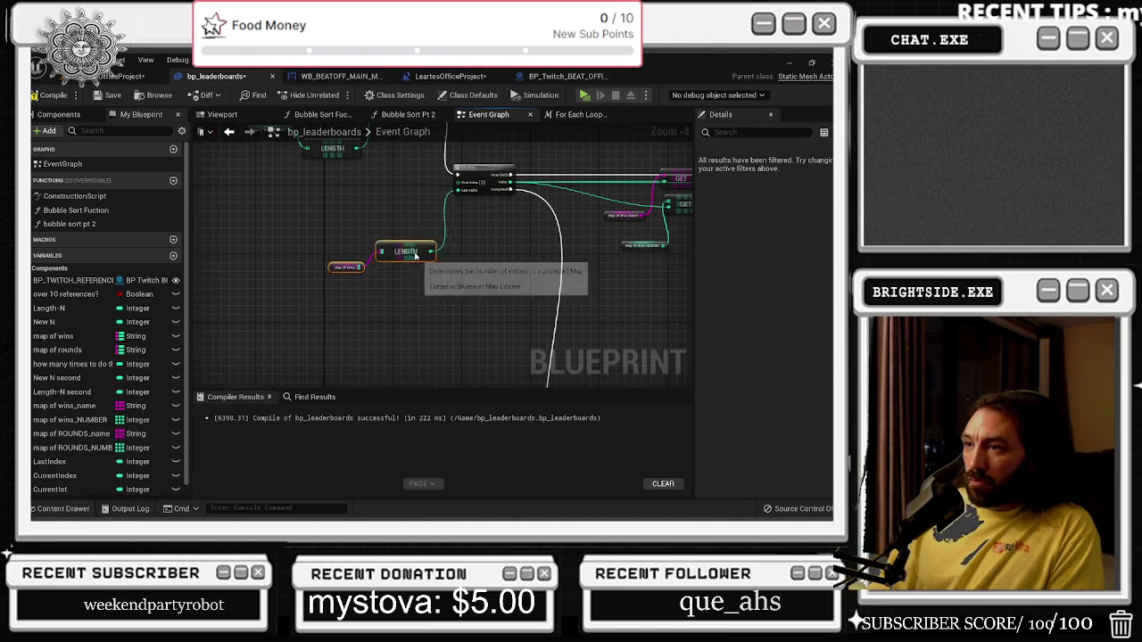
drag(415, 266, 418, 359)
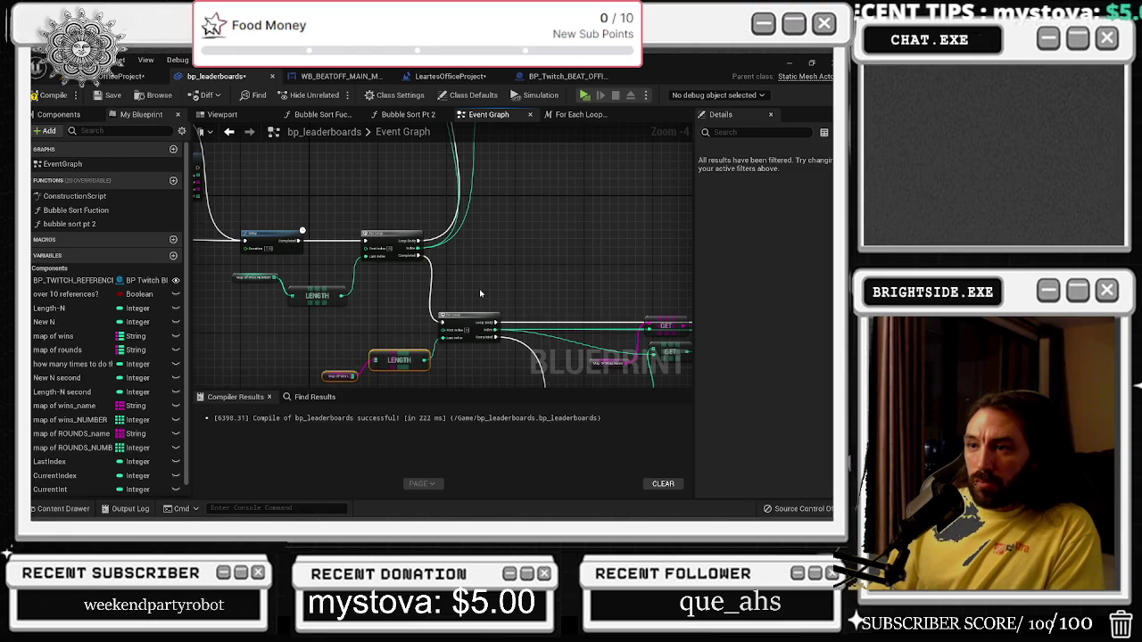
Connect the pending orange-pin wire to its target node in the VALUES loop area.
mouse_move(503, 284)
mouse_down()
mouse_move(449, 333)
mouse_move(589, 320)
mouse_up()
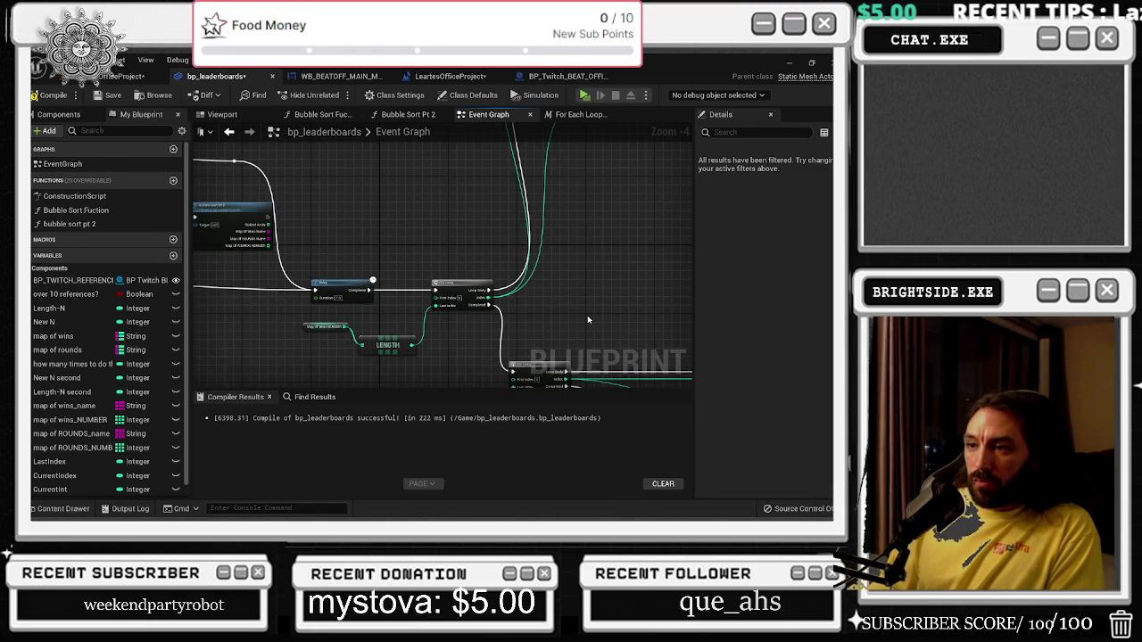
scroll(455, 330, up, 2)
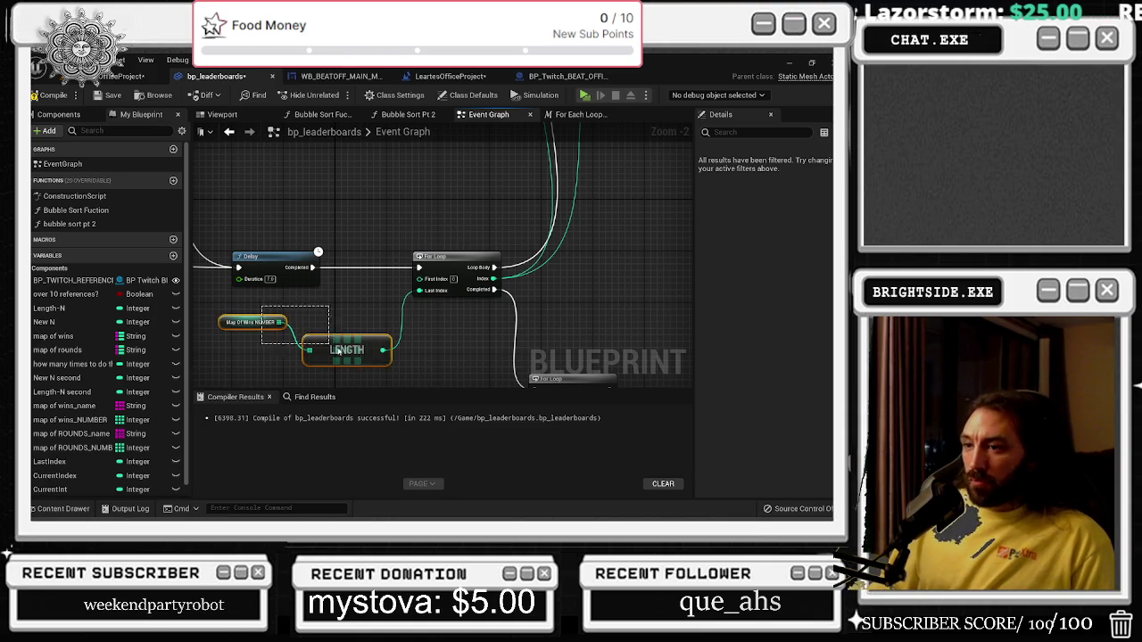
scroll(330, 353, down, 2)
mouse_move(357, 312)
mouse_down()
mouse_move(384, 279)
mouse_move(389, 306)
mouse_move(340, 285)
mouse_up()
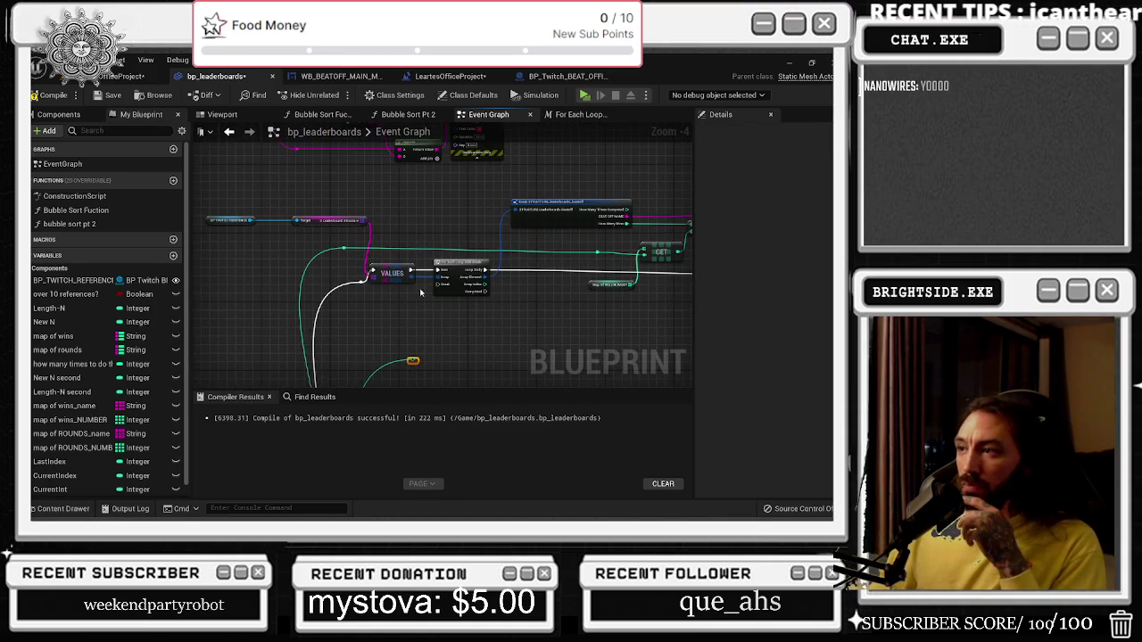
drag(530, 252, 609, 262)
Survey the FIND, Delay, ADDUNIQUE and GET nodes, then place a Map Of Wins getter.
mouse_move(348, 214)
mouse_down()
mouse_move(382, 298)
mouse_move(362, 237)
mouse_up()
scroll(379, 296, down, 3)
scroll(357, 291, up, 2)
mouse_move(358, 292)
mouse_down()
mouse_move(392, 339)
mouse_move(415, 283)
mouse_move(415, 300)
mouse_move(258, 312)
mouse_up()
scroll(415, 283, up, 1)
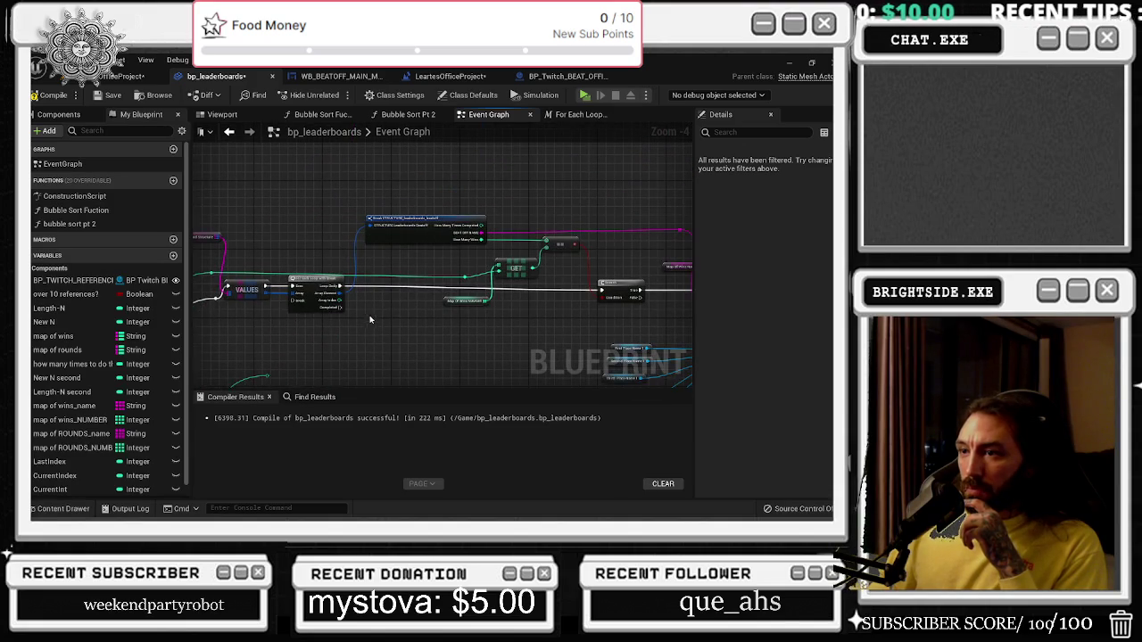
drag(369, 324, 284, 318)
scroll(363, 259, up, 1)
drag(534, 293, 380, 255)
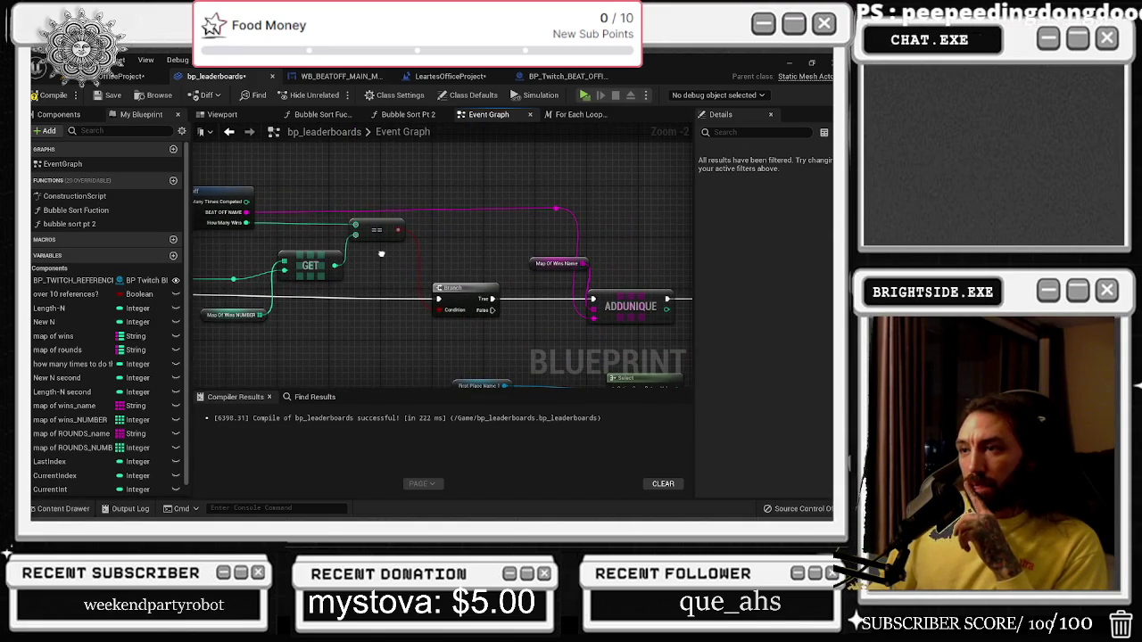
mouse_move(405, 265)
mouse_down()
mouse_move(309, 259)
mouse_move(340, 259)
mouse_up()
drag(462, 264, 293, 260)
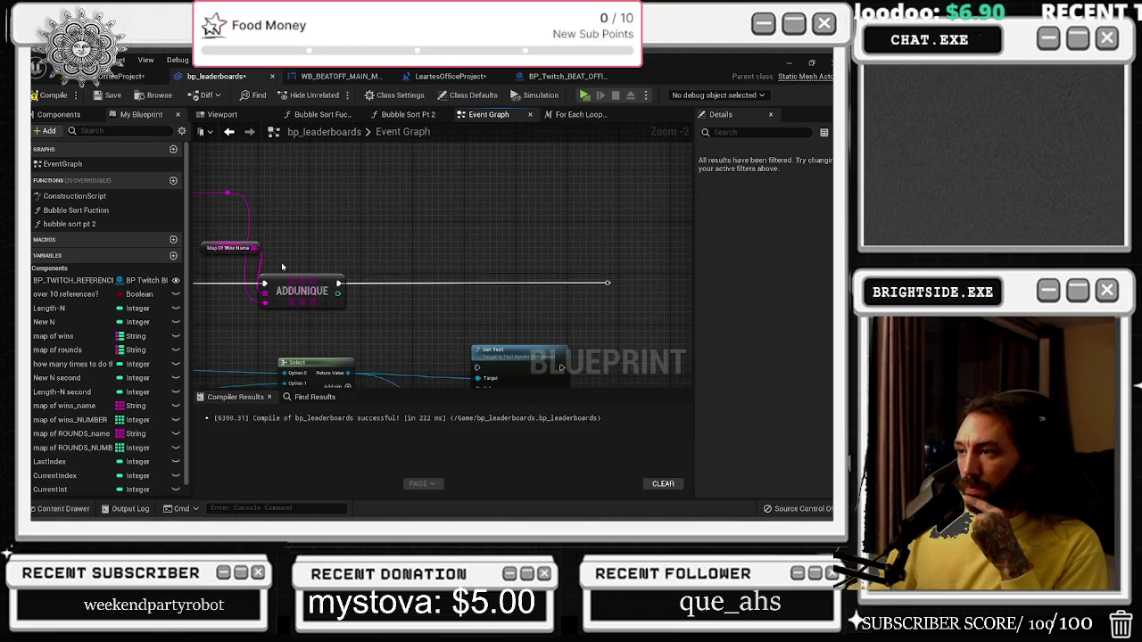
scroll(408, 264, down, 2)
mouse_move(512, 205)
mouse_down()
mouse_move(548, 242)
mouse_move(373, 274)
mouse_up()
scroll(374, 274, up, 2)
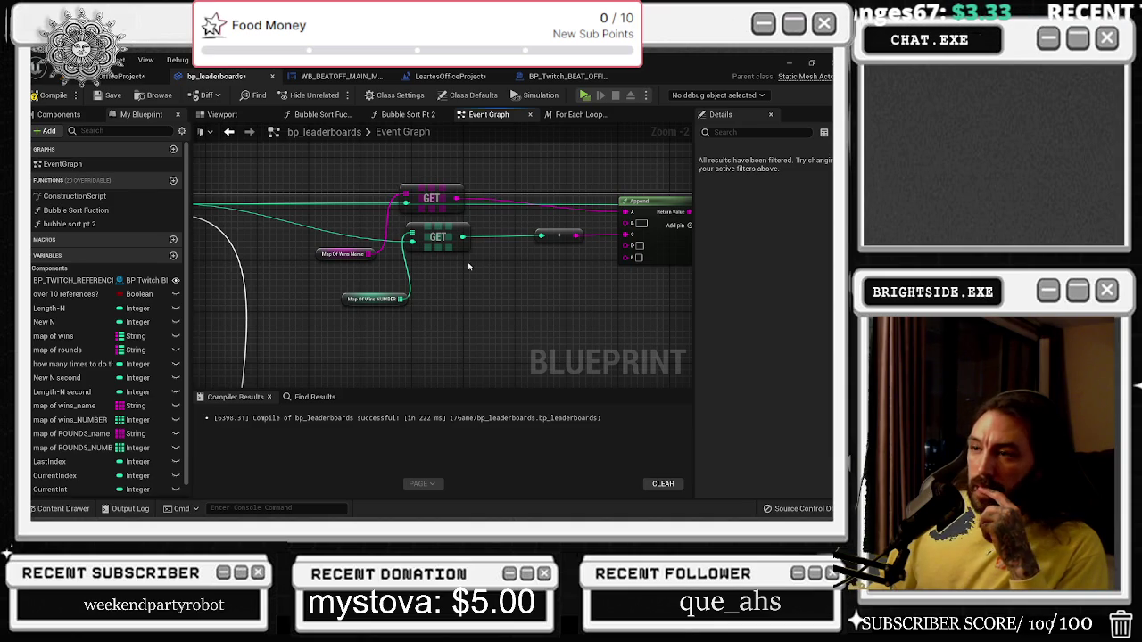
mouse_move(54, 336)
mouse_down()
mouse_move(395, 328)
mouse_move(403, 363)
mouse_move(450, 357)
mouse_move(415, 131)
mouse_up()
Add a VALUES node off Map Of Wins and try a FIND node on it, then remove FIND.
text(breaq)
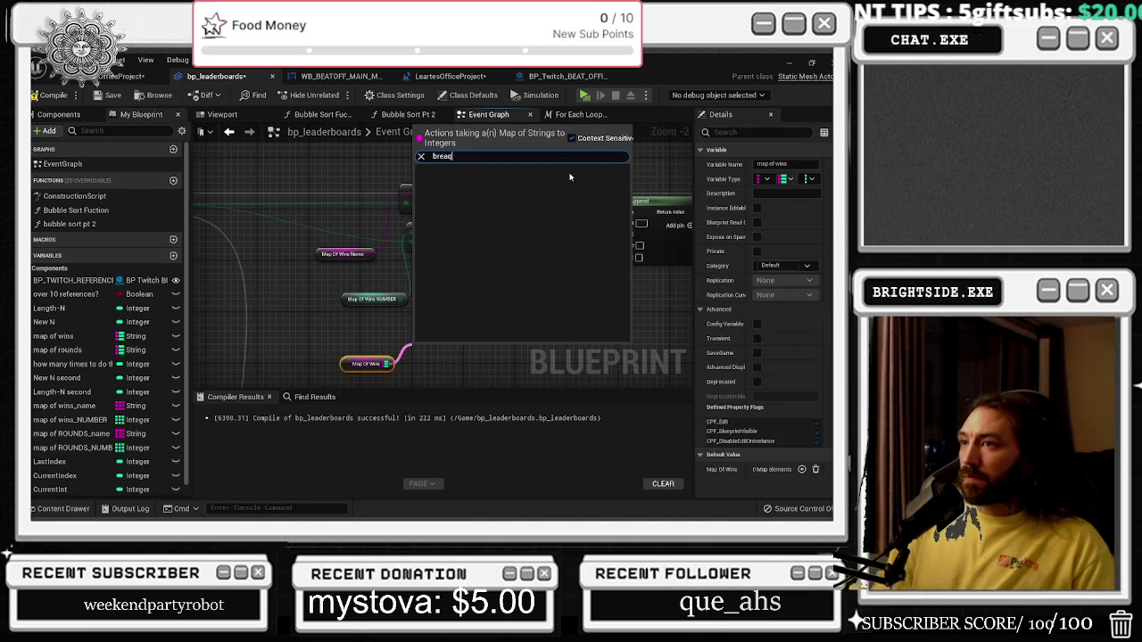
key(BackSpace)
key(BackSpace)
text(values)
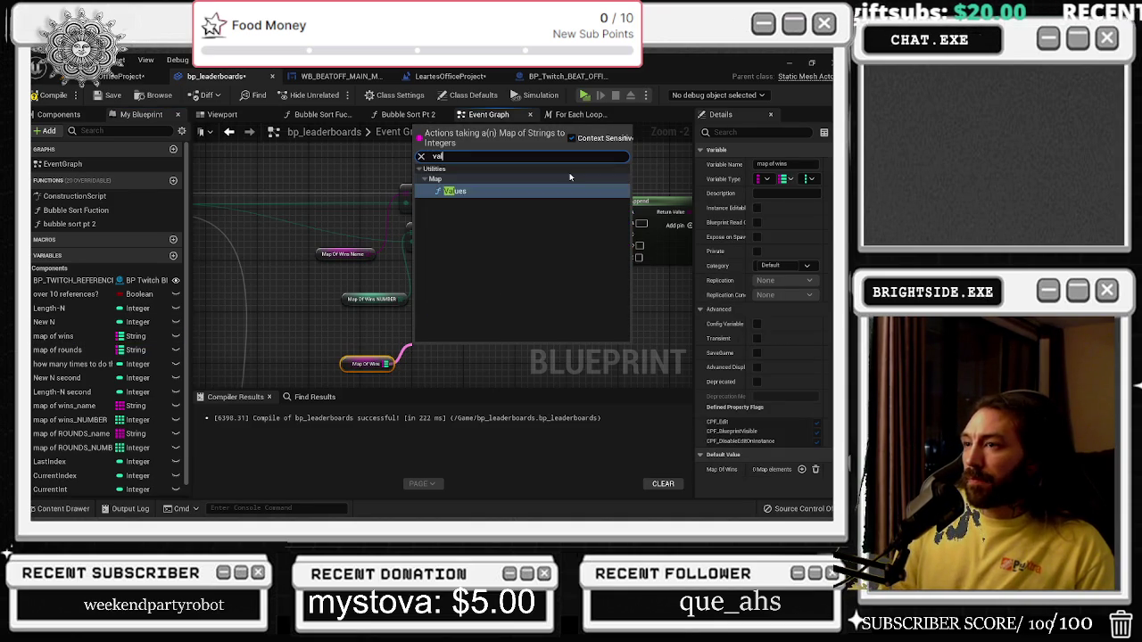
key(Return)
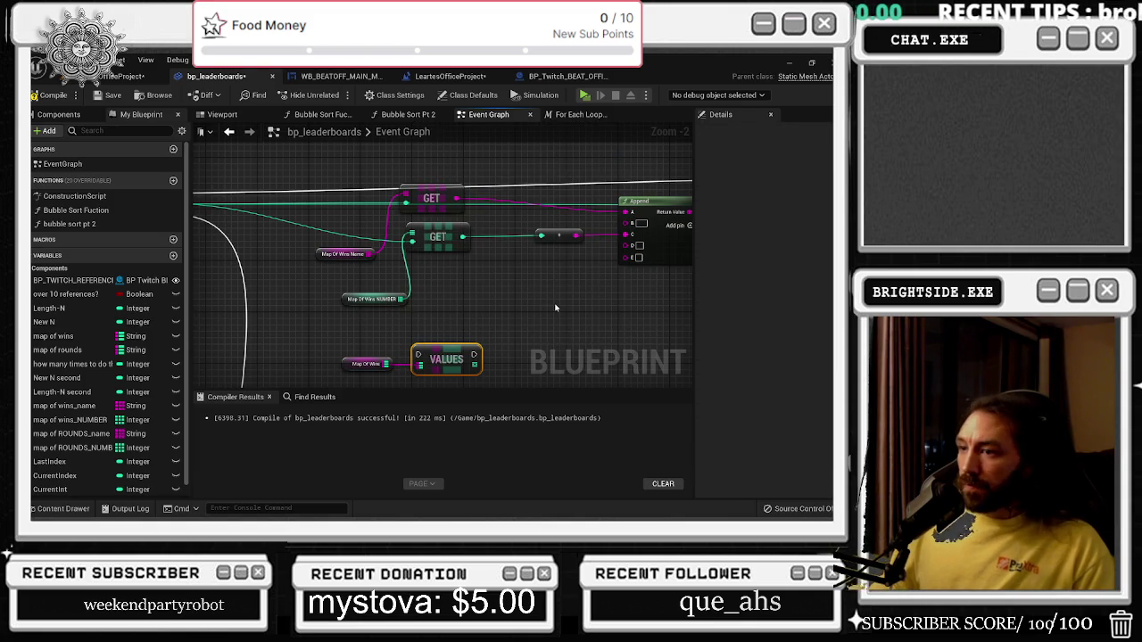
scroll(499, 323, down, 1)
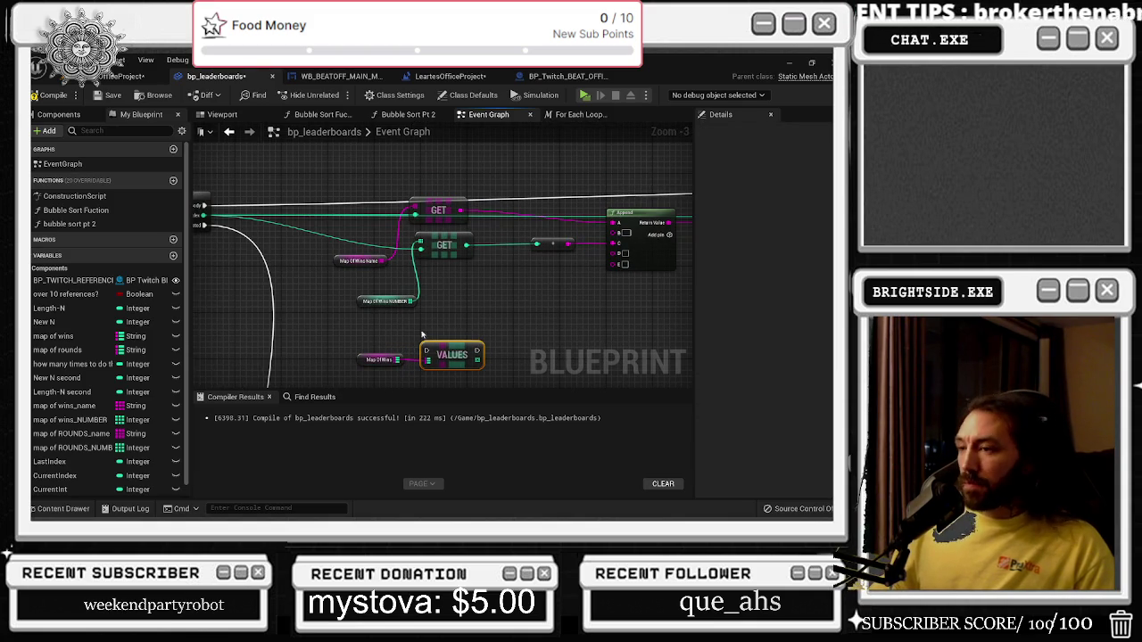
scroll(493, 344, up, 1)
drag(476, 363, 535, 339)
text(find)
key(Return)
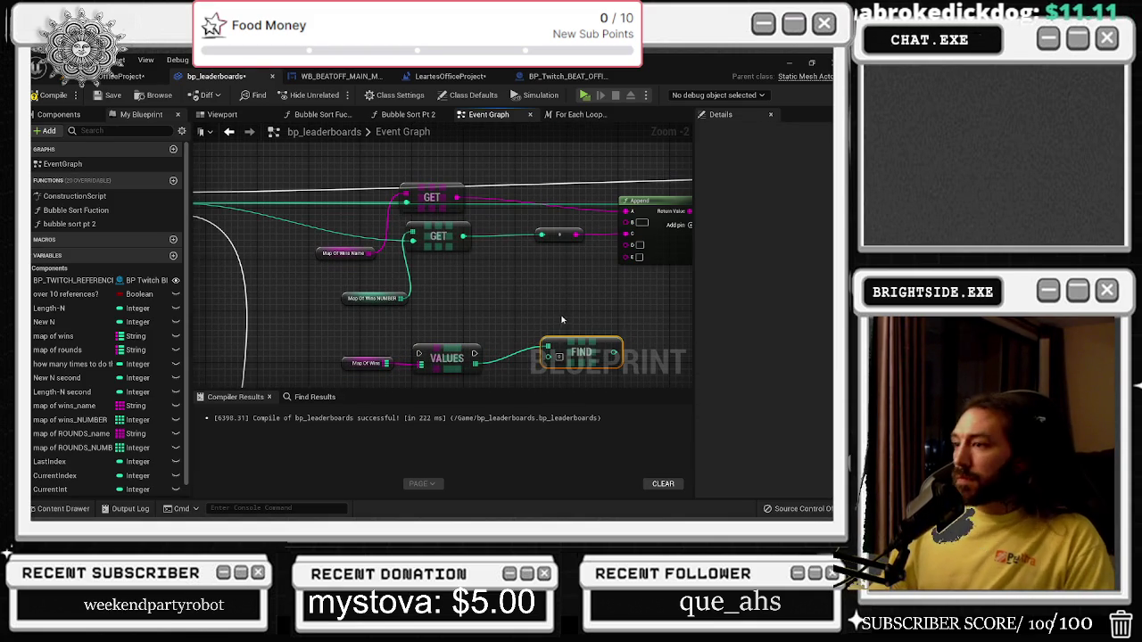
key(Delete)
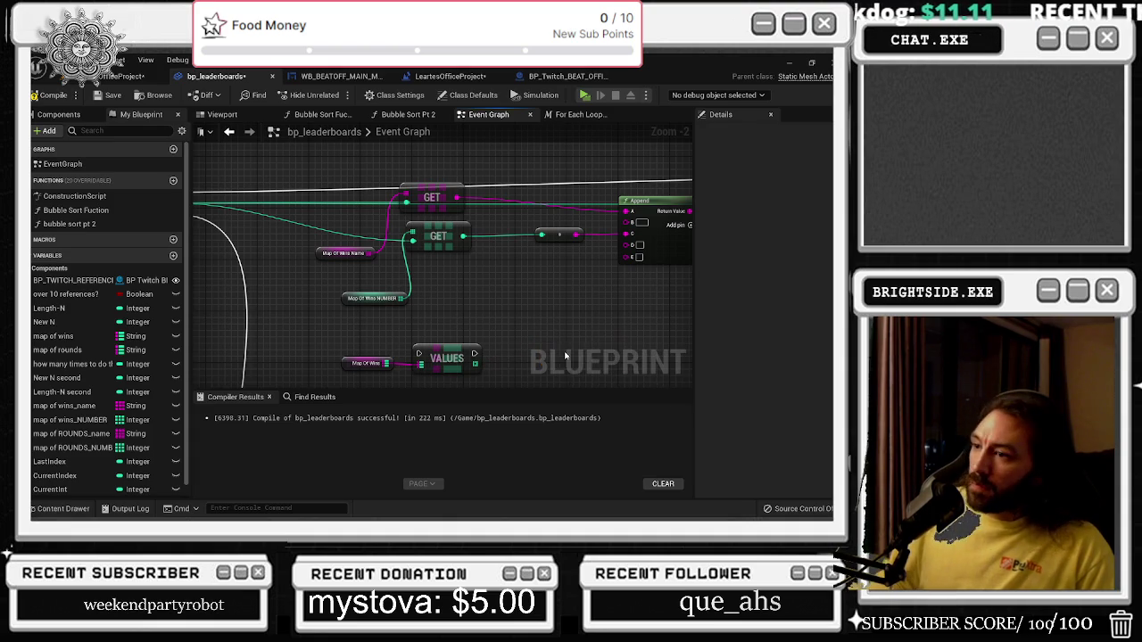
Try an array GET on VALUES, then undo it and delete the VALUES node.
mouse_move(483, 377)
mouse_down()
mouse_move(509, 332)
mouse_move(526, 328)
mouse_up()
text(get)
click(558, 152)
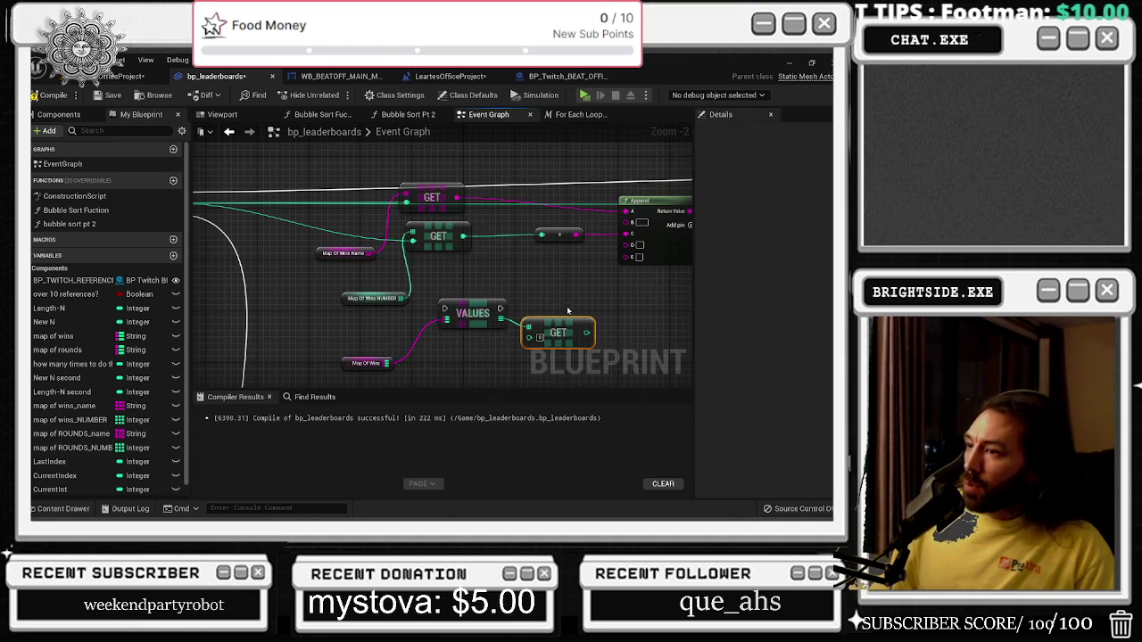
key(ctrl+z)
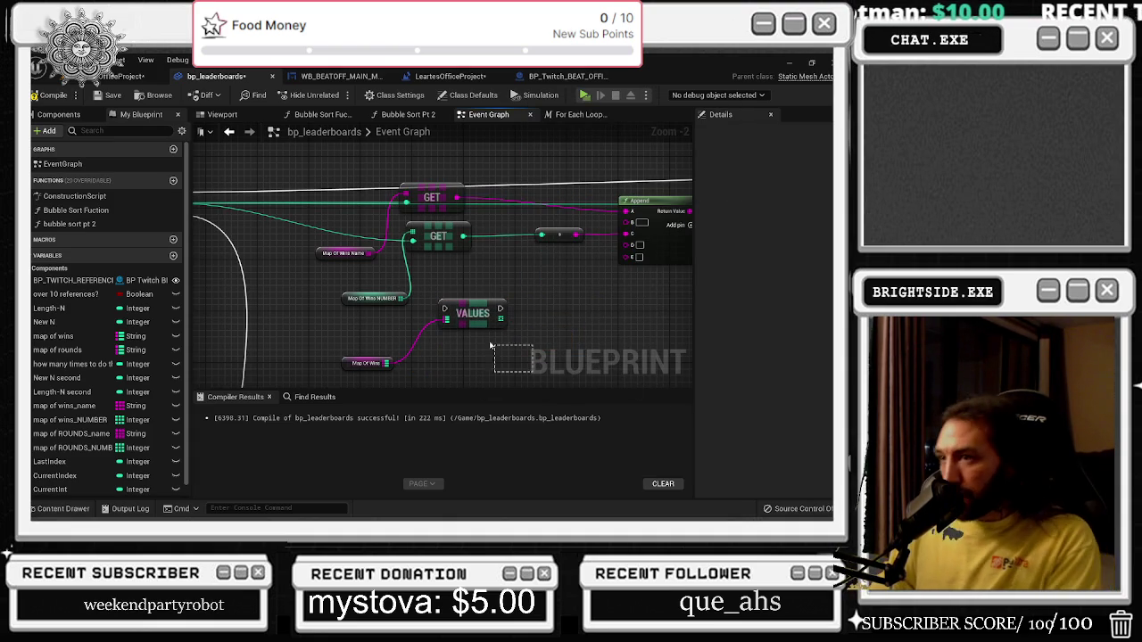
key(Delete)
Add a KEYS node off Map Of Wins and a FIND node wired to KEYS.
drag(387, 363, 397, 375)
text(keys)
key(Return)
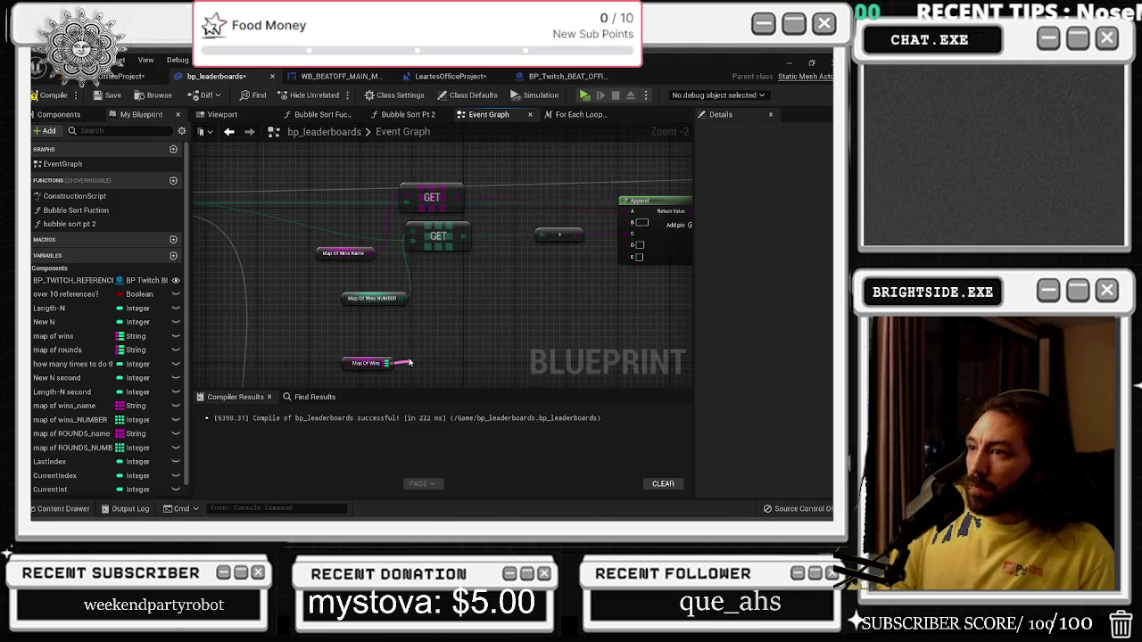
mouse_move(443, 375)
mouse_down()
mouse_move(443, 319)
mouse_move(503, 323)
mouse_up()
key(Escape)
text(find)
key(Return)
scroll(505, 319, down, 1)
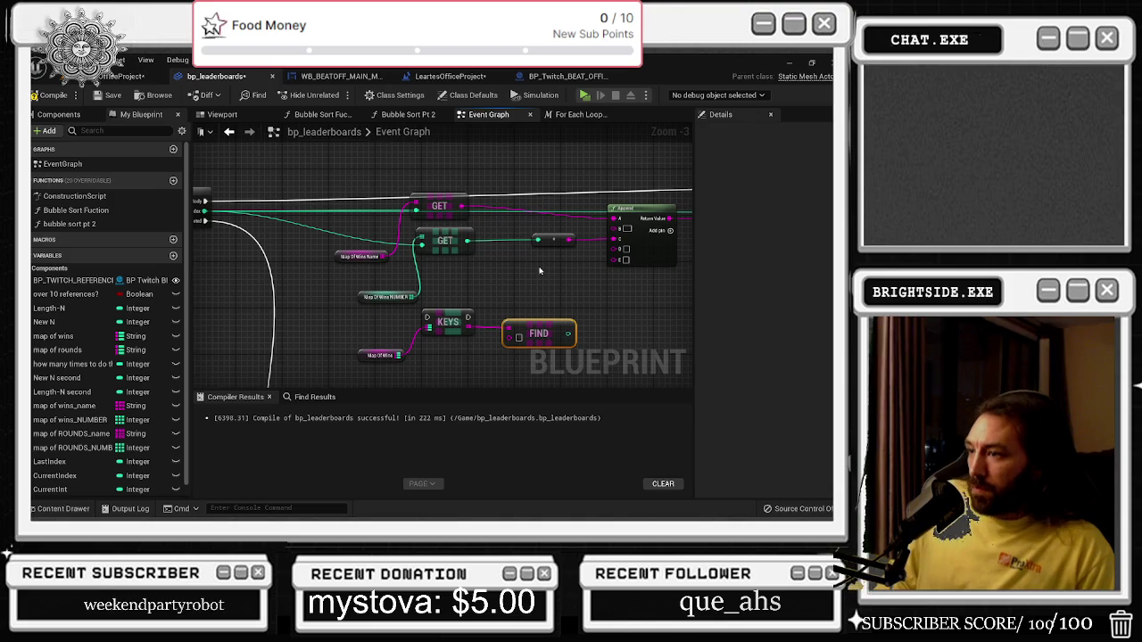
Wire the loop body into KEYS and the GET result into FIND, then save the blueprint.
mouse_move(535, 238)
mouse_down()
mouse_move(487, 253)
mouse_move(463, 218)
mouse_move(473, 250)
mouse_move(518, 267)
mouse_up()
mouse_move(255, 224)
mouse_down()
mouse_move(475, 298)
mouse_move(476, 341)
mouse_up()
drag(564, 314, 491, 313)
mouse_move(442, 230)
mouse_down()
mouse_move(497, 327)
mouse_move(484, 352)
mouse_move(504, 355)
mouse_move(595, 265)
mouse_up()
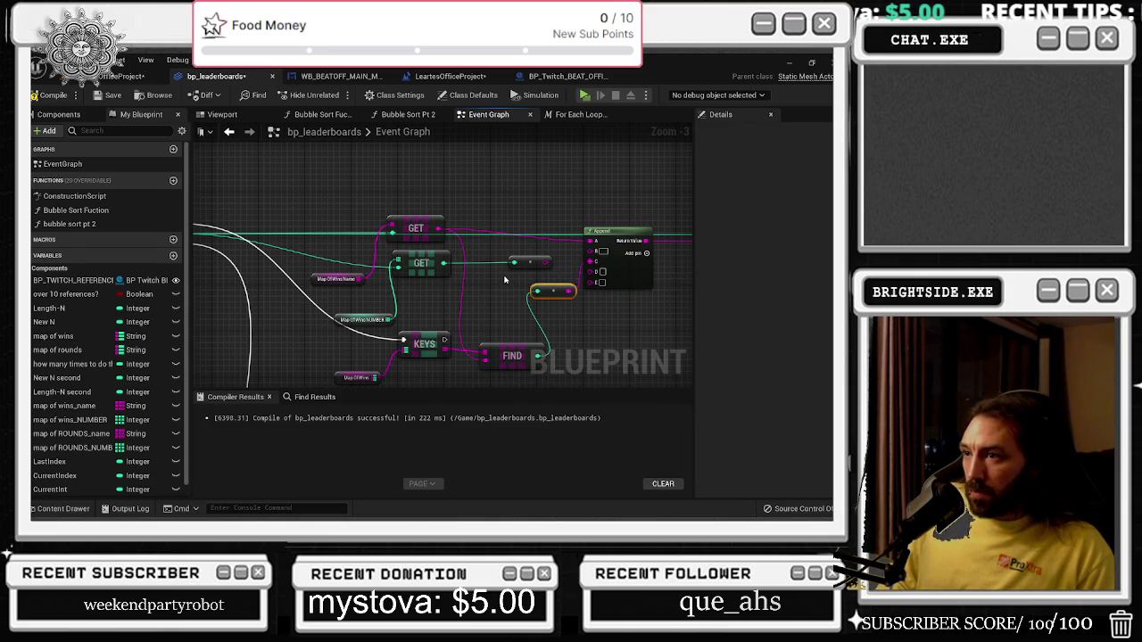
click(107, 94)
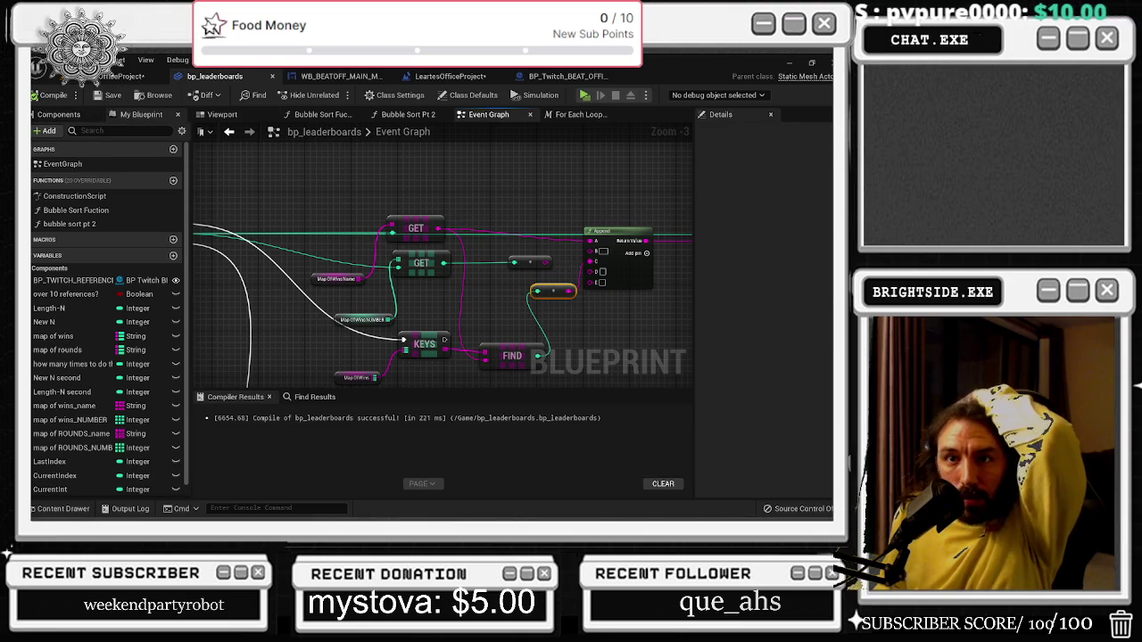
click(125, 76)
Save and play the level, printing the name list and showing both Top 10 boards.
key(ctrl+s)
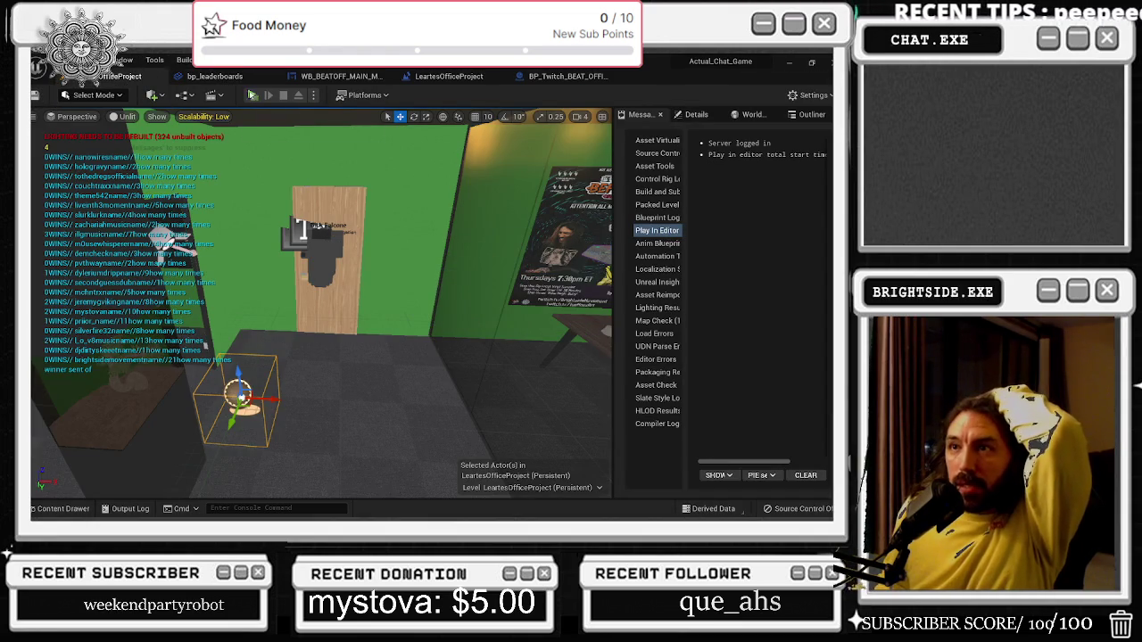
click(252, 95)
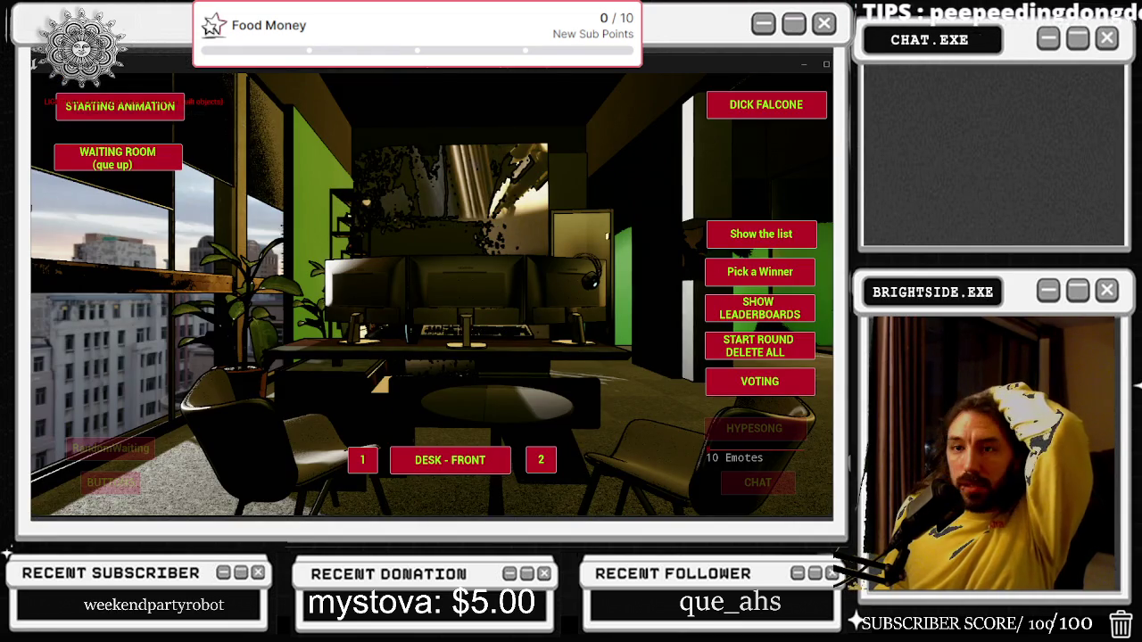
click(759, 272)
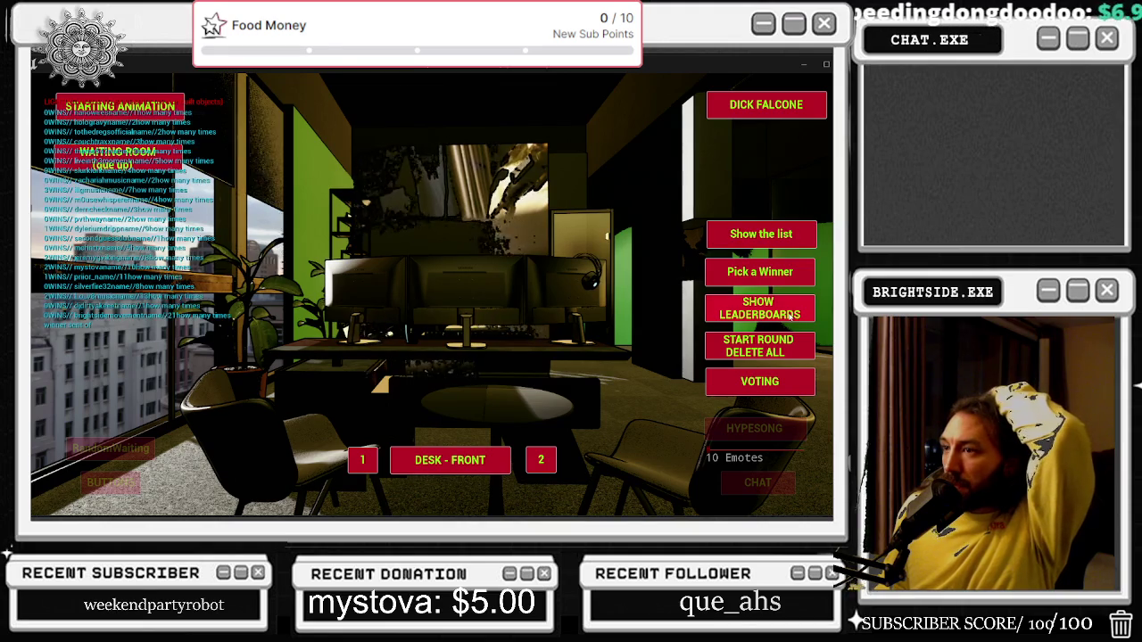
click(752, 230)
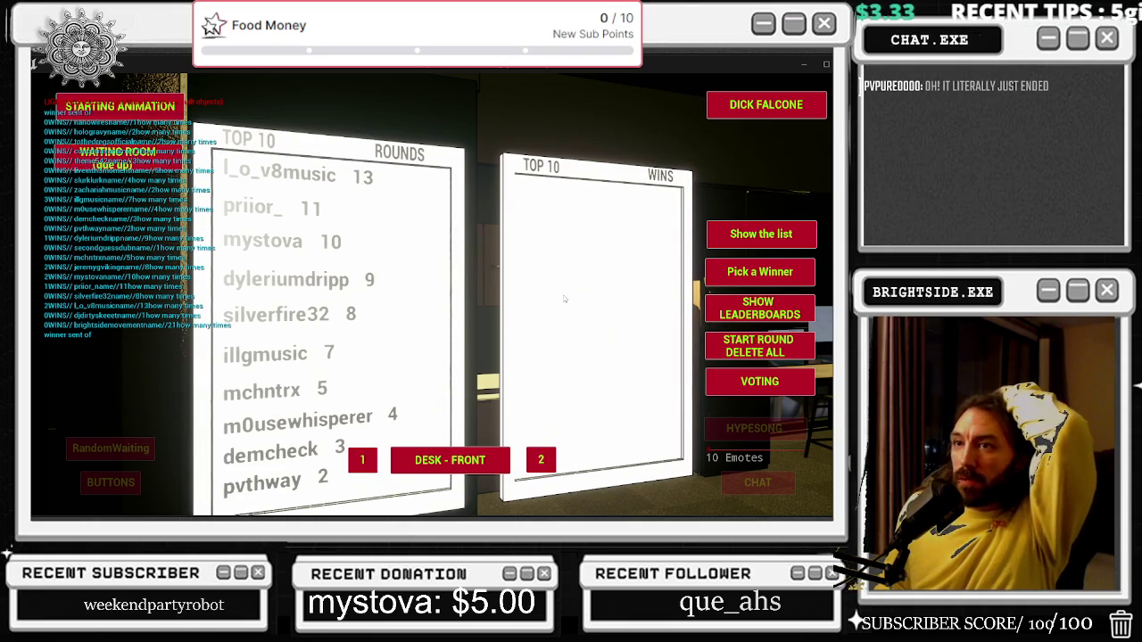
key(Escape)
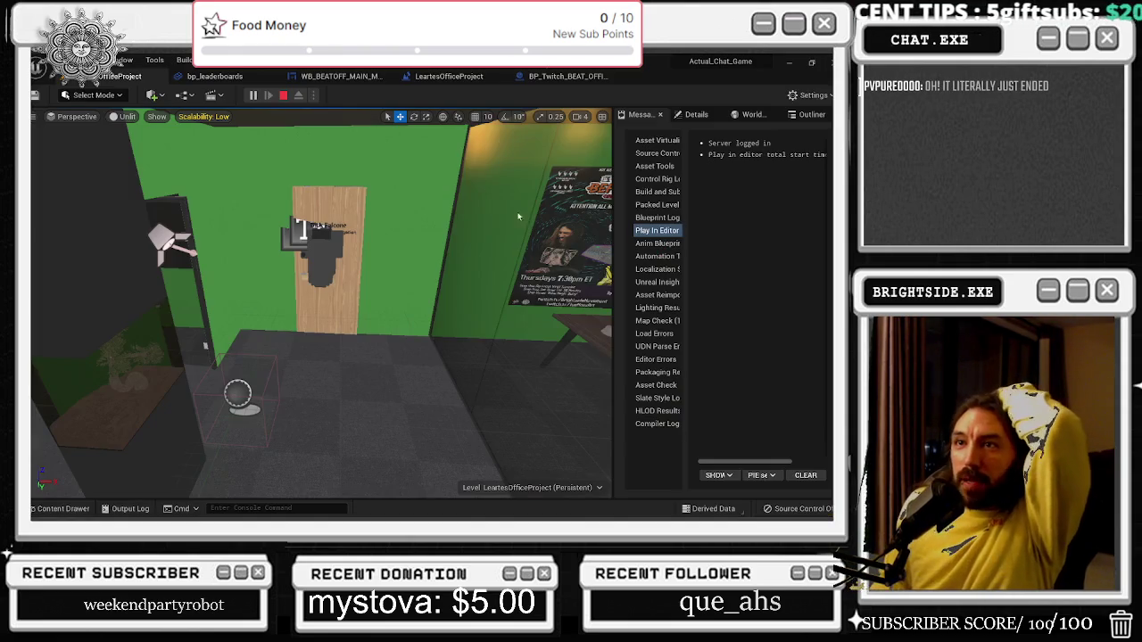
Wire from KEYS, move KEYS up beside the loop and map of wins left, then save the level.
click(223, 78)
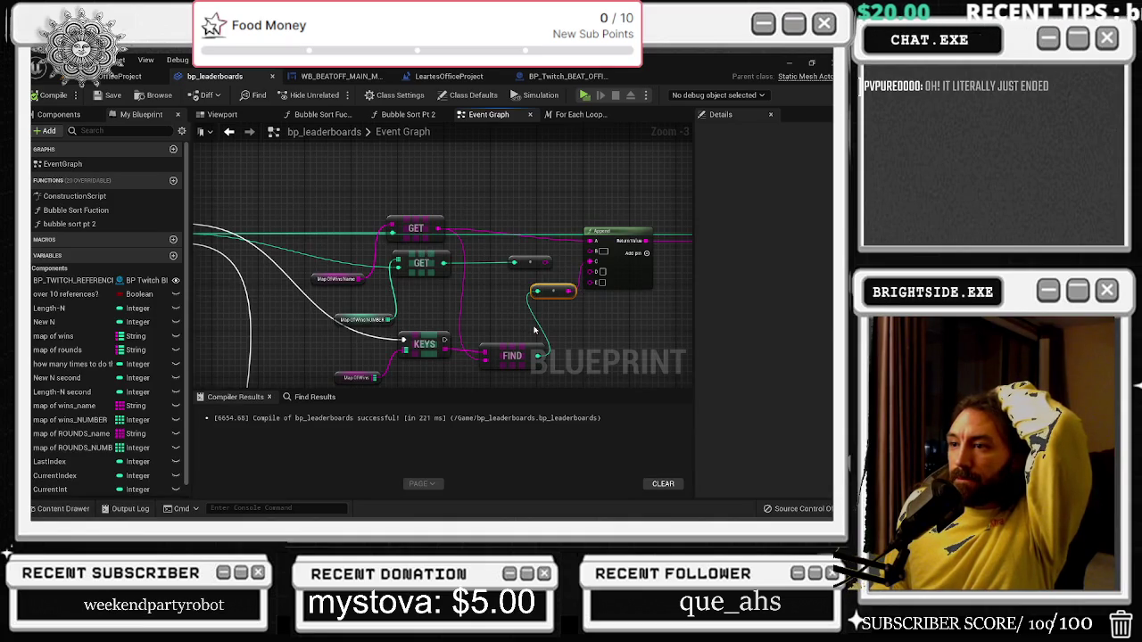
scroll(457, 339, down, 1)
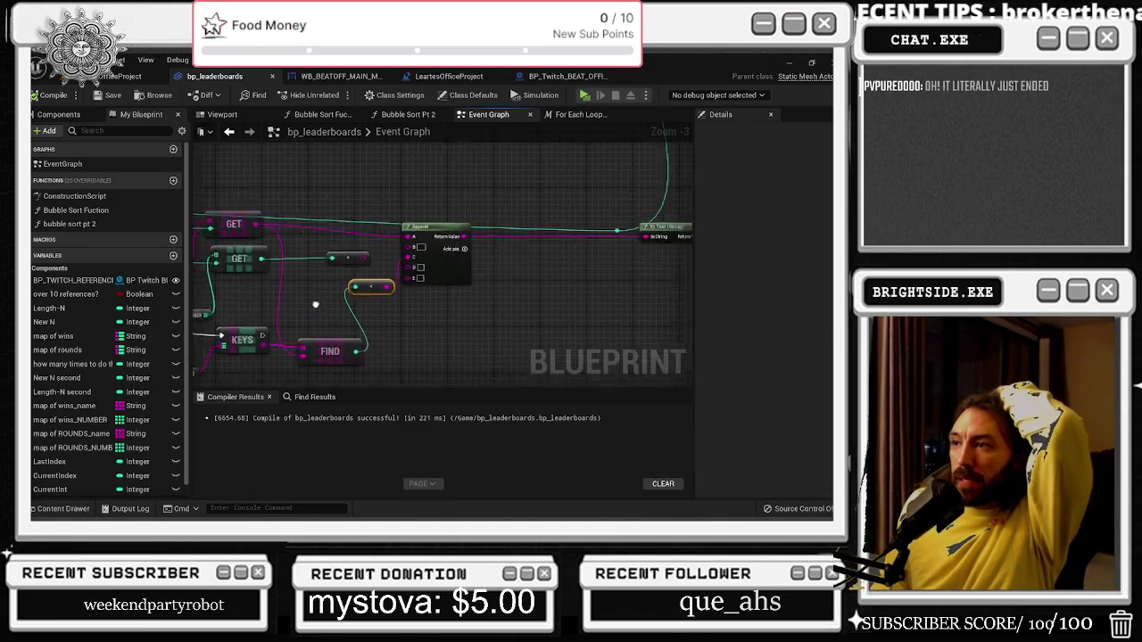
mouse_move(304, 359)
mouse_down()
mouse_move(684, 265)
mouse_move(541, 265)
mouse_move(541, 276)
mouse_up()
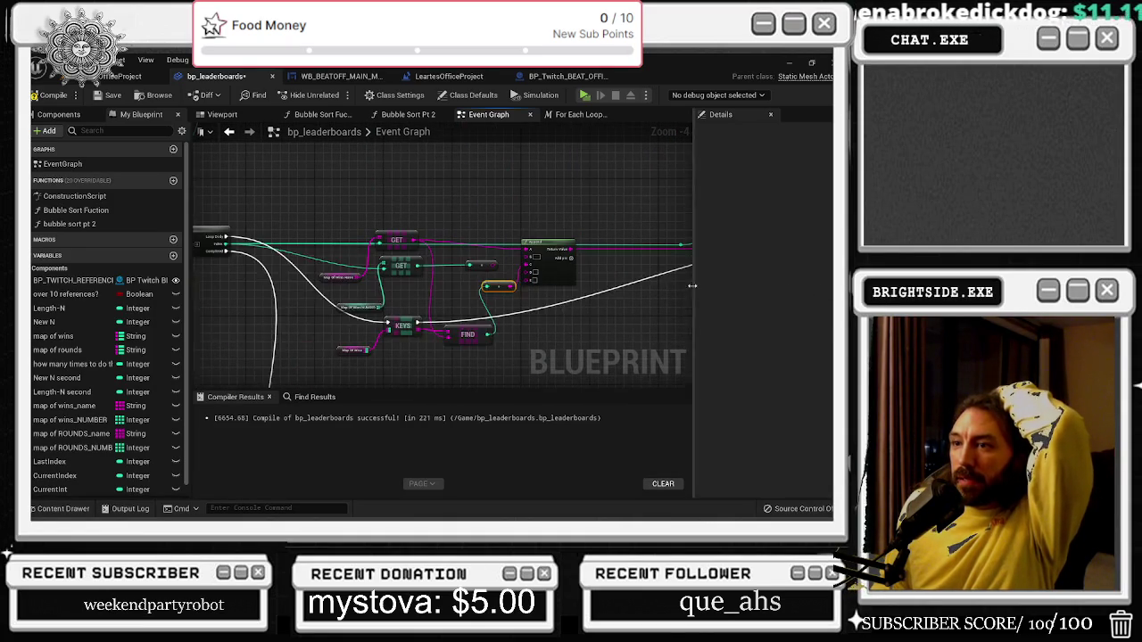
drag(355, 248, 340, 240)
drag(339, 353, 272, 345)
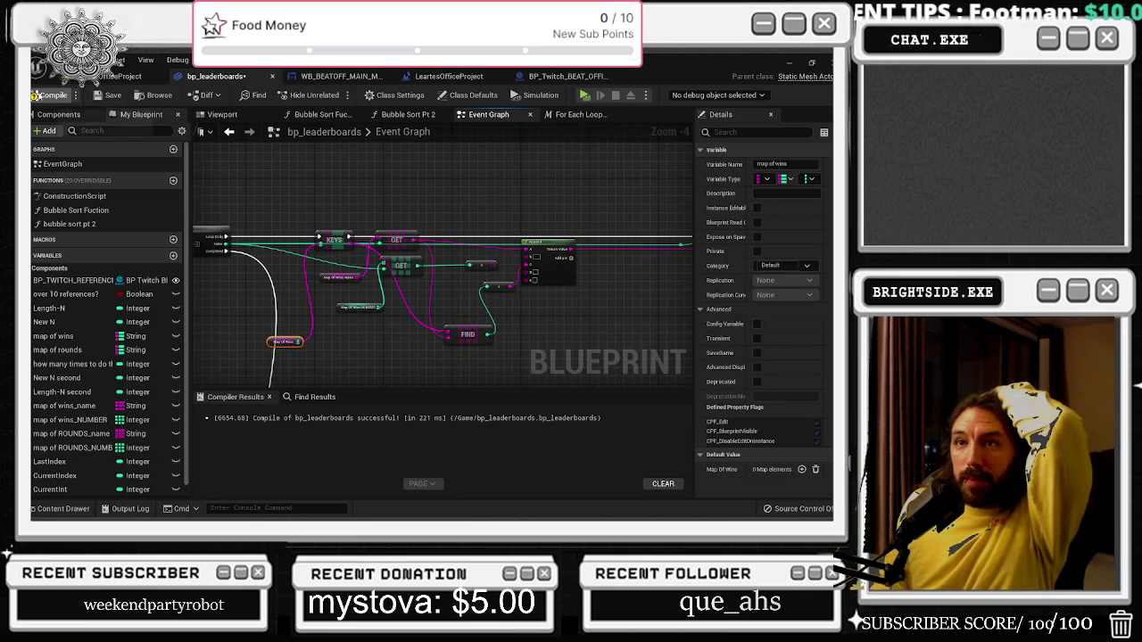
click(116, 76)
key(ctrl+s)
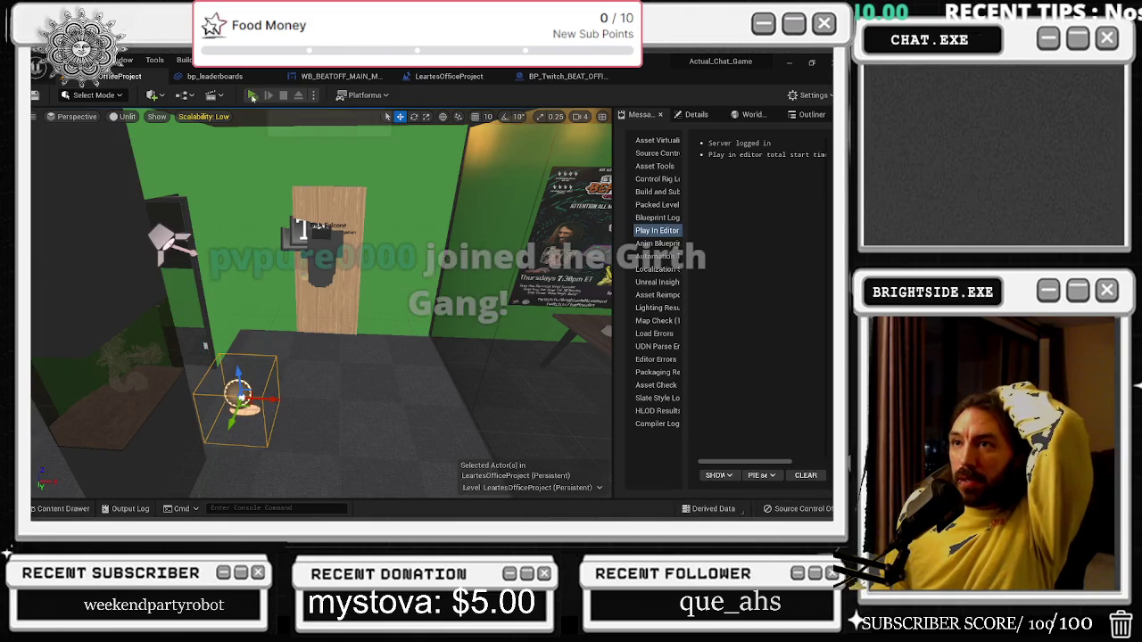
Play the level with Alt+P and inspect the Top 10 boards, where Wins shows numbers 0–5.
key(alt+p)
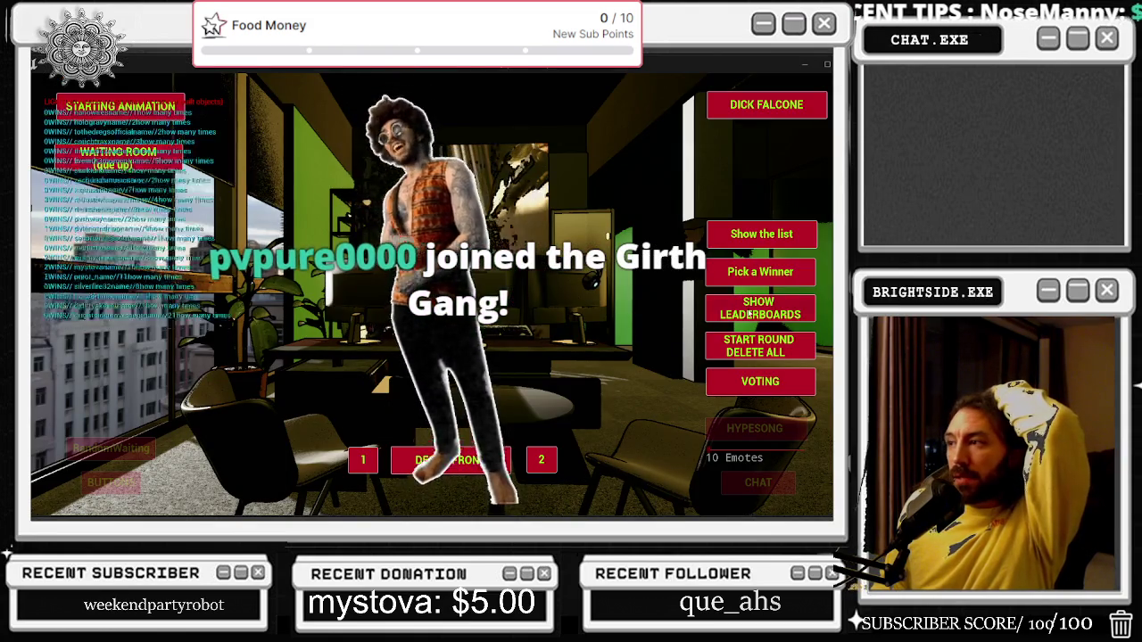
click(729, 241)
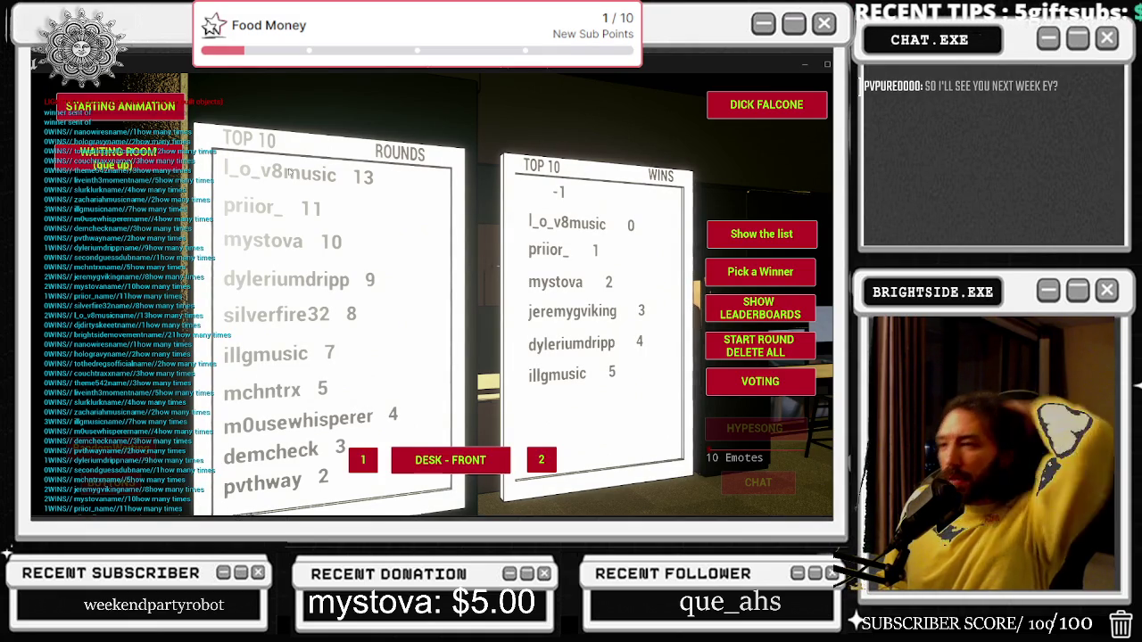
key(alt+Tab)
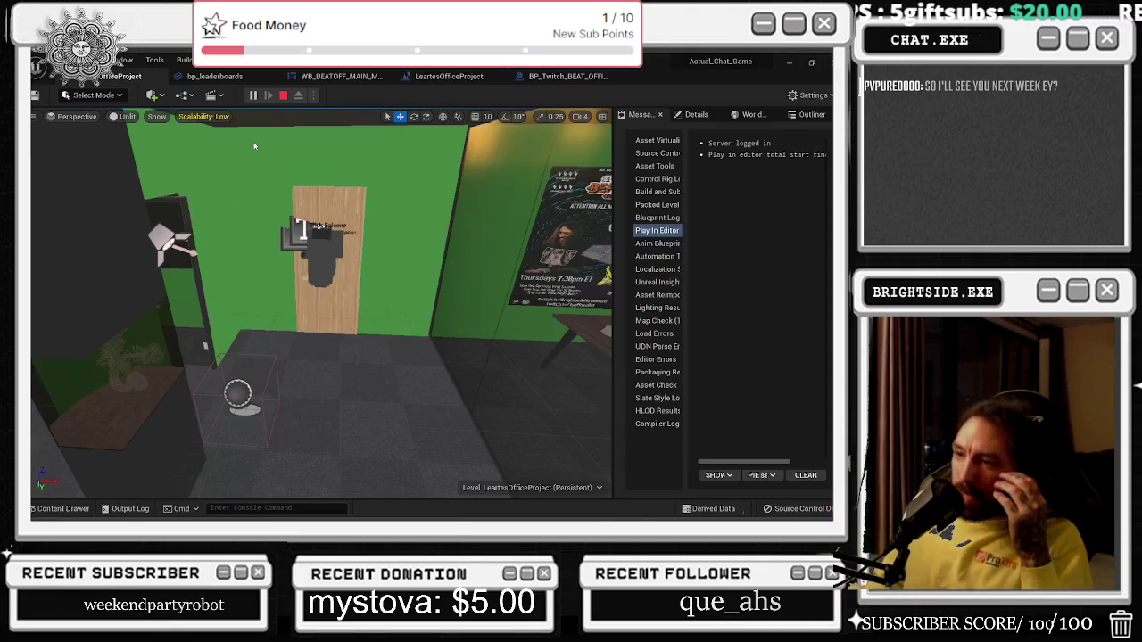
Nudge Append, move FIND up beside the first GET, and lower GET and Map Of Wins NUMBER.
click(339, 76)
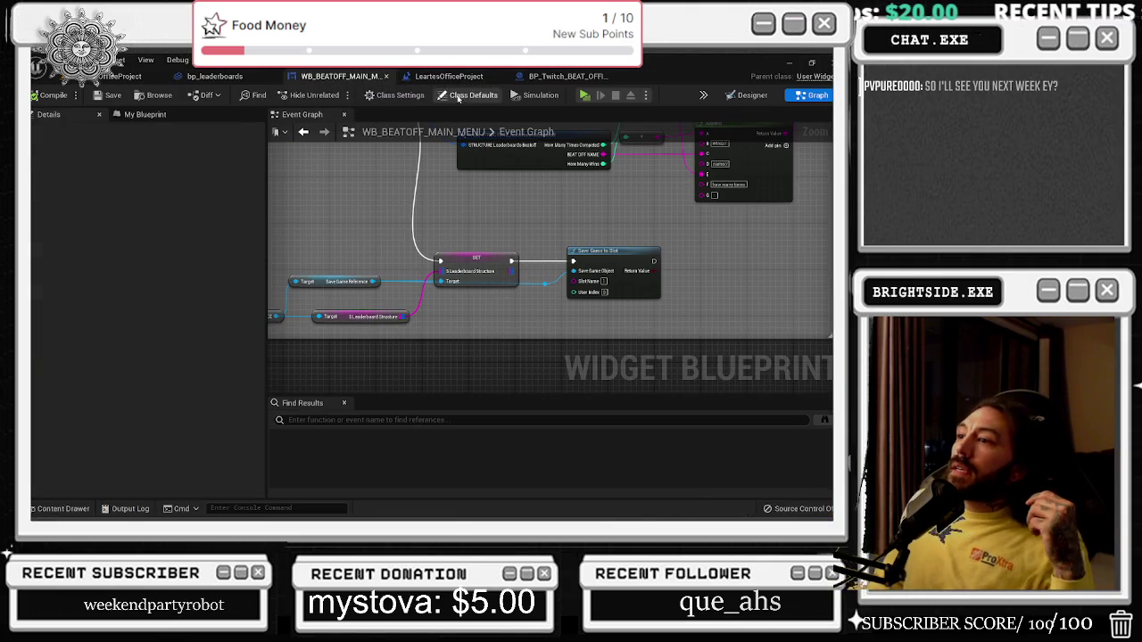
click(214, 76)
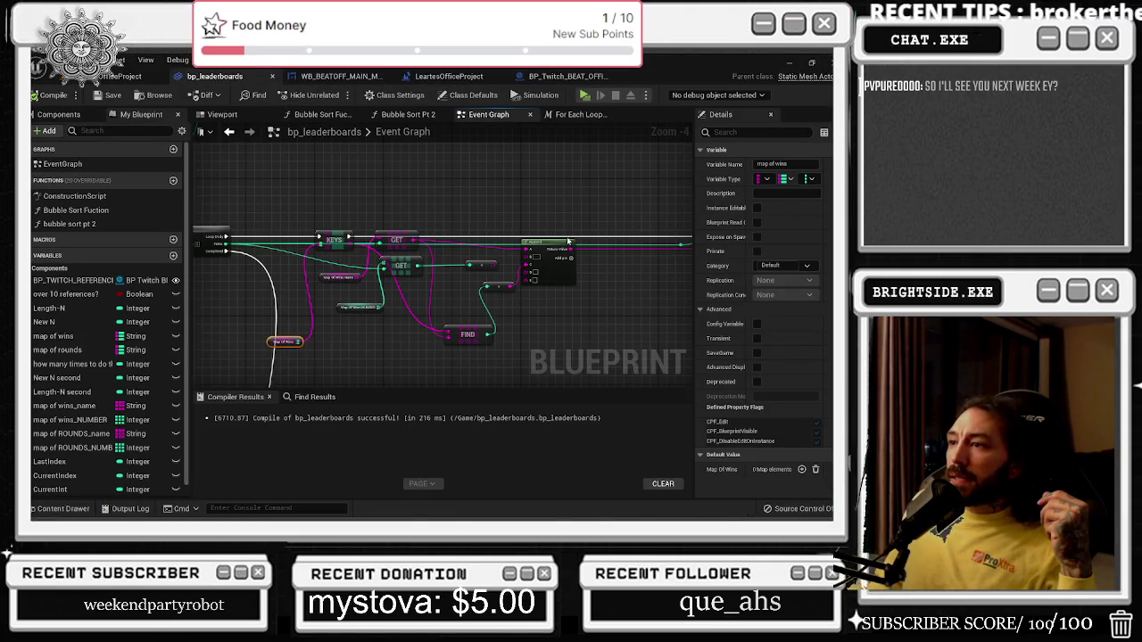
scroll(530, 326, up, 2)
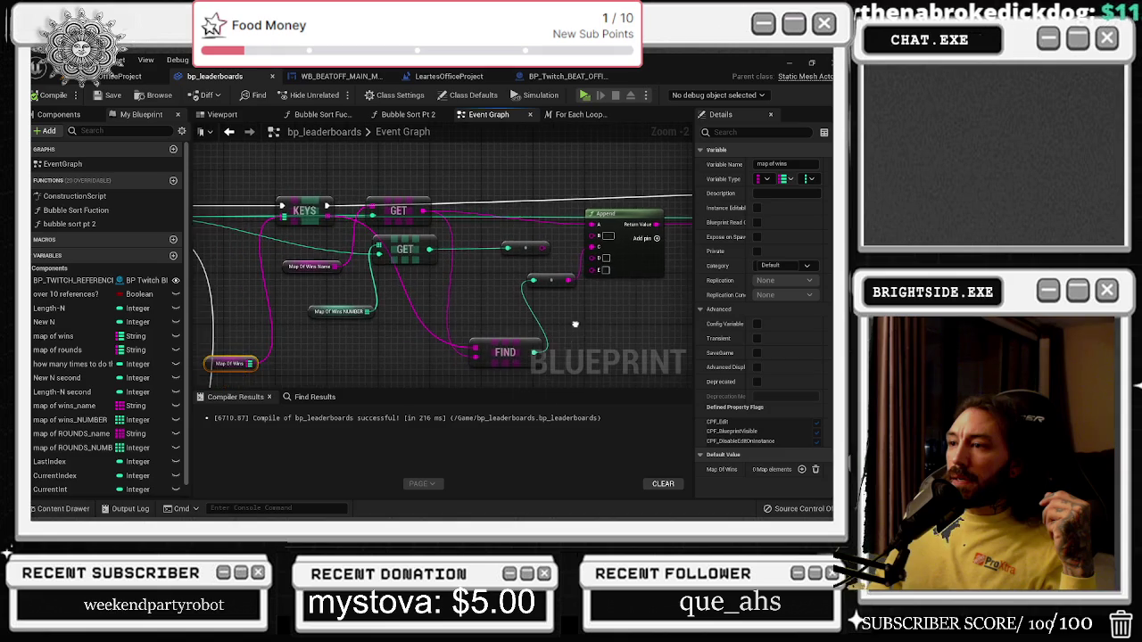
drag(615, 216, 630, 202)
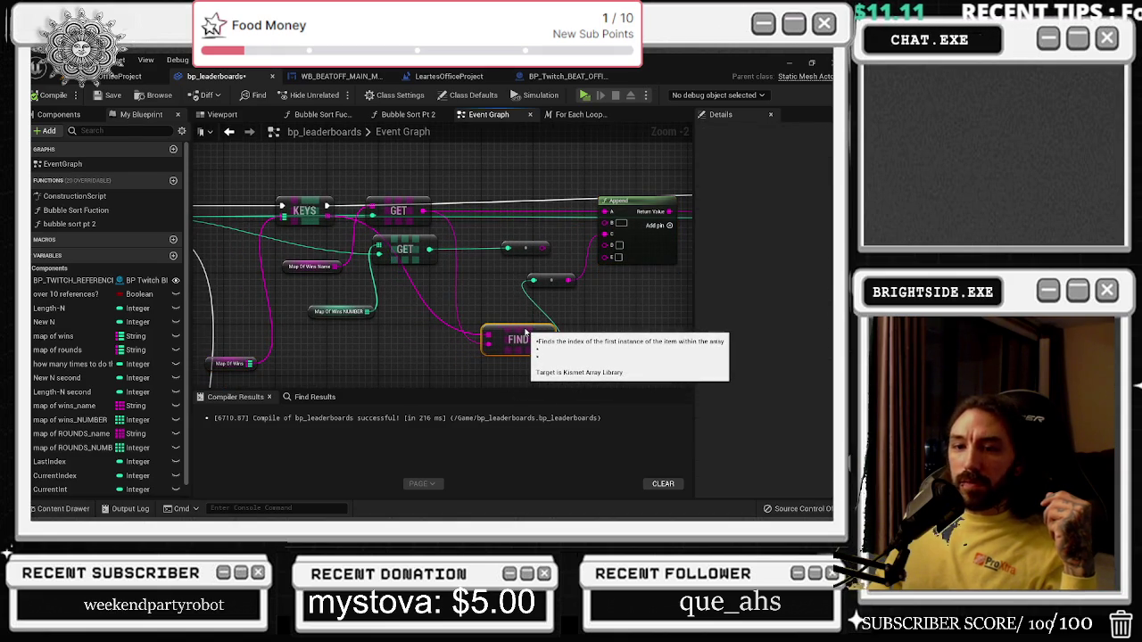
mouse_move(515, 332)
mouse_down()
mouse_move(519, 218)
mouse_move(501, 225)
mouse_up()
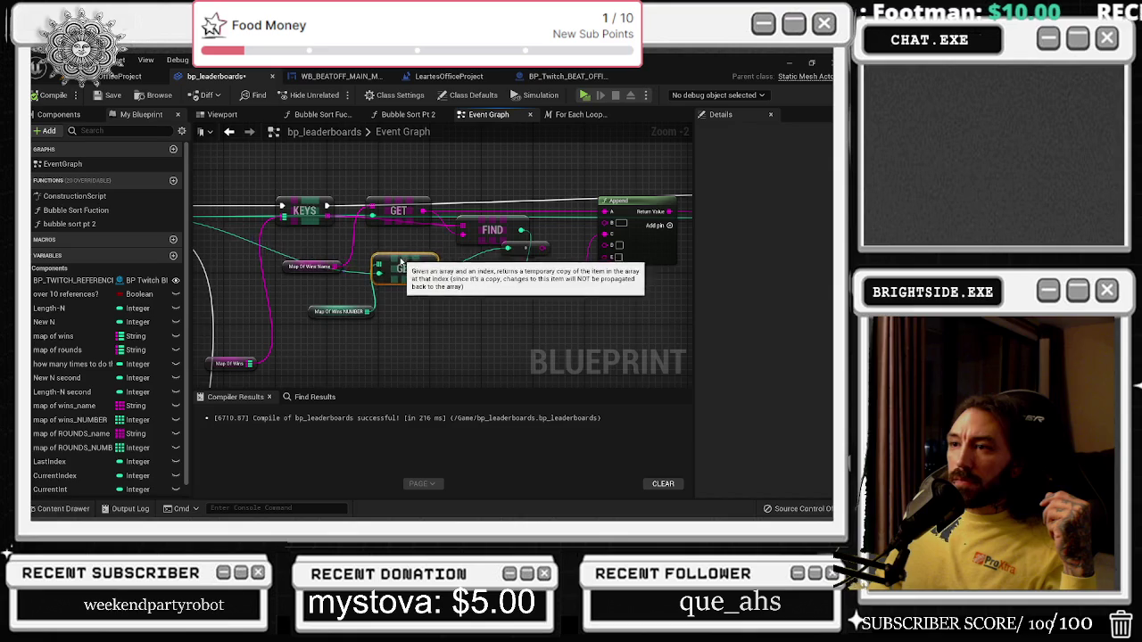
mouse_move(408, 250)
mouse_down()
mouse_move(413, 280)
mouse_move(388, 300)
mouse_up()
drag(342, 311, 314, 324)
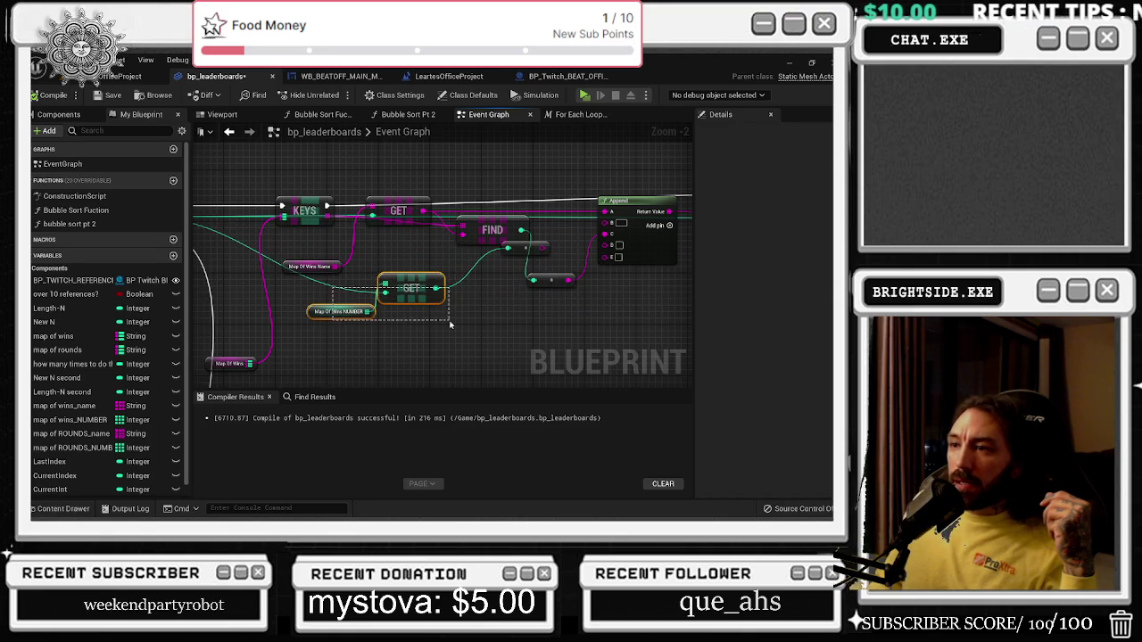
ctrl+click(385, 300)
Wire the integer-to-string conversion output into Append's C pin and save the level.
mouse_move(520, 252)
mouse_down()
mouse_move(466, 268)
mouse_move(605, 239)
mouse_up()
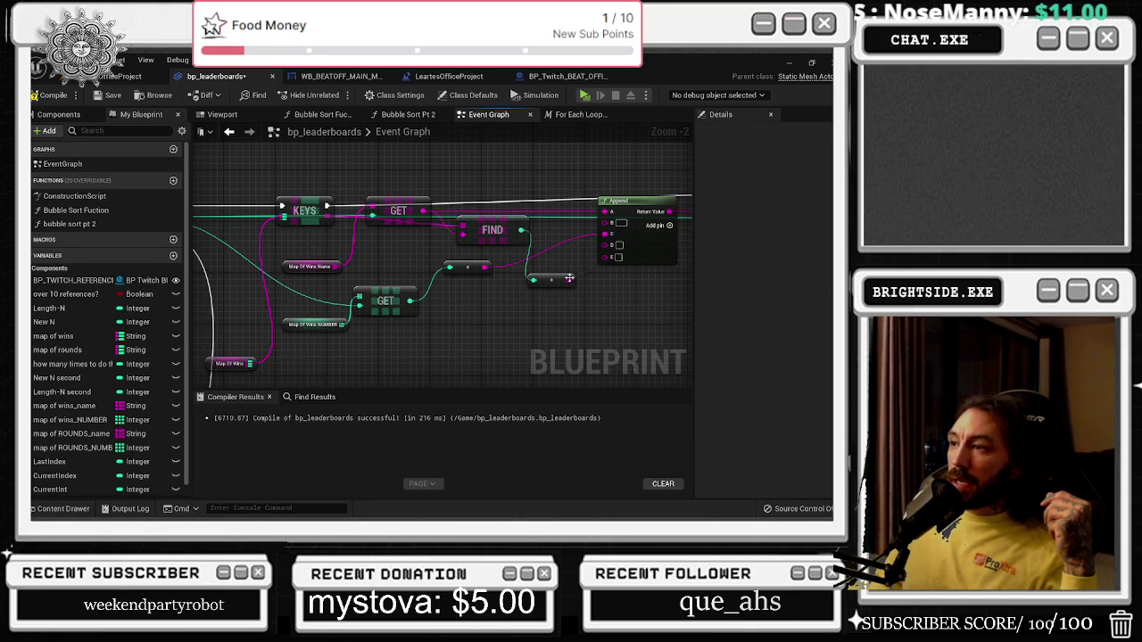
click(553, 281)
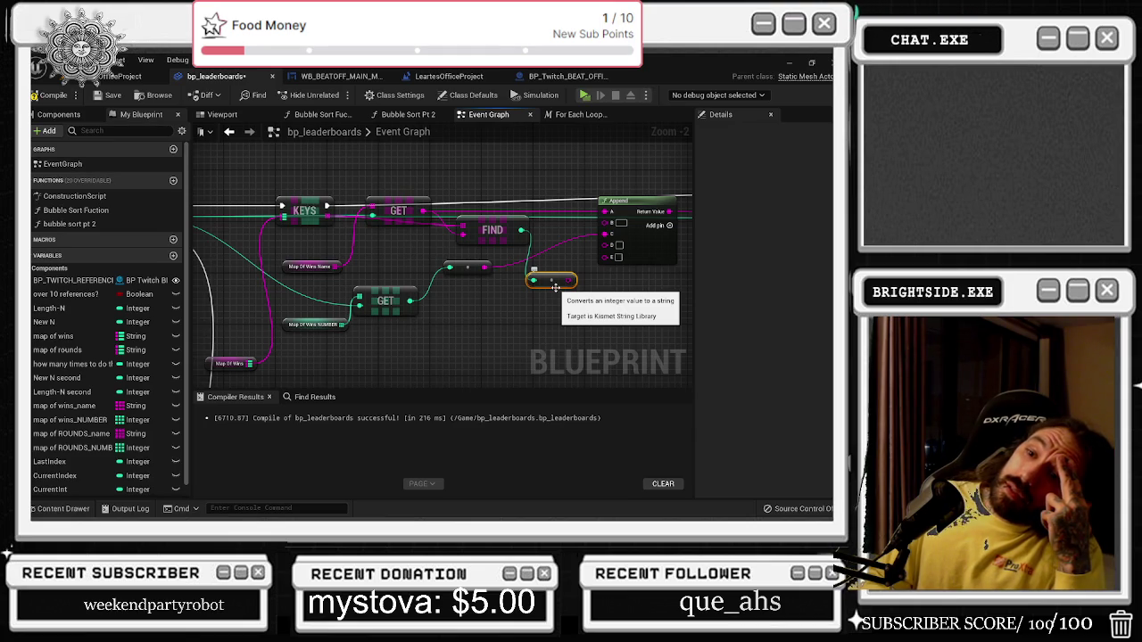
scroll(552, 283, down, 6)
scroll(507, 181, up, 6)
drag(479, 279, 585, 301)
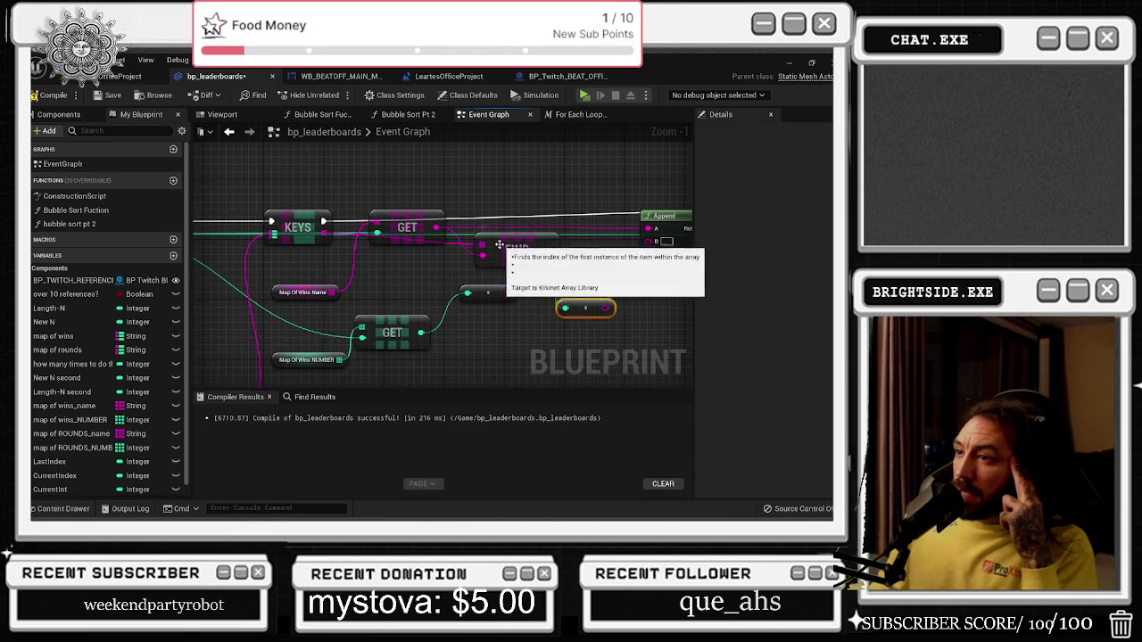
mouse_move(567, 267)
mouse_down()
mouse_move(500, 214)
mouse_move(420, 264)
mouse_up()
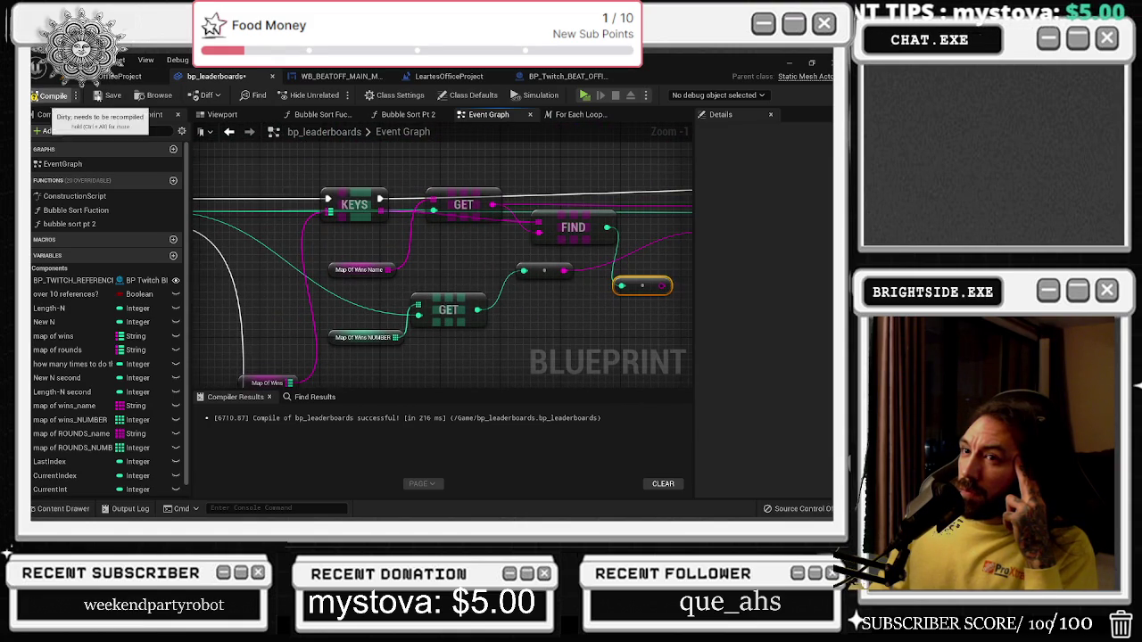
click(120, 75)
click(35, 95)
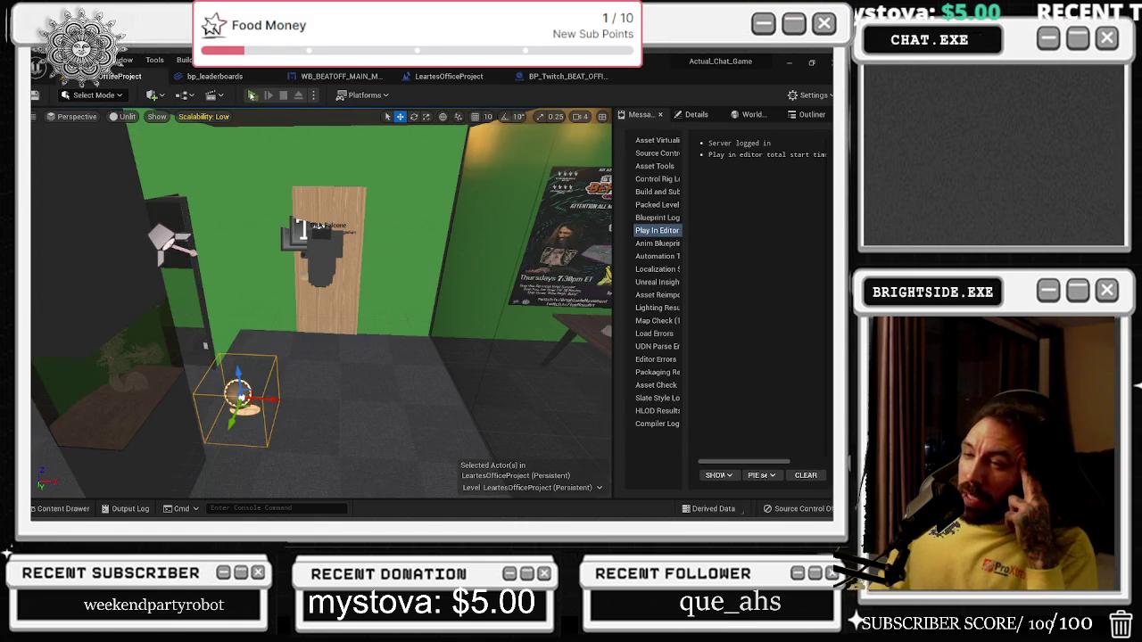
Play the level, show the Top 10 leaderboards in the green room, then return to bp_leaderboards.
click(250, 95)
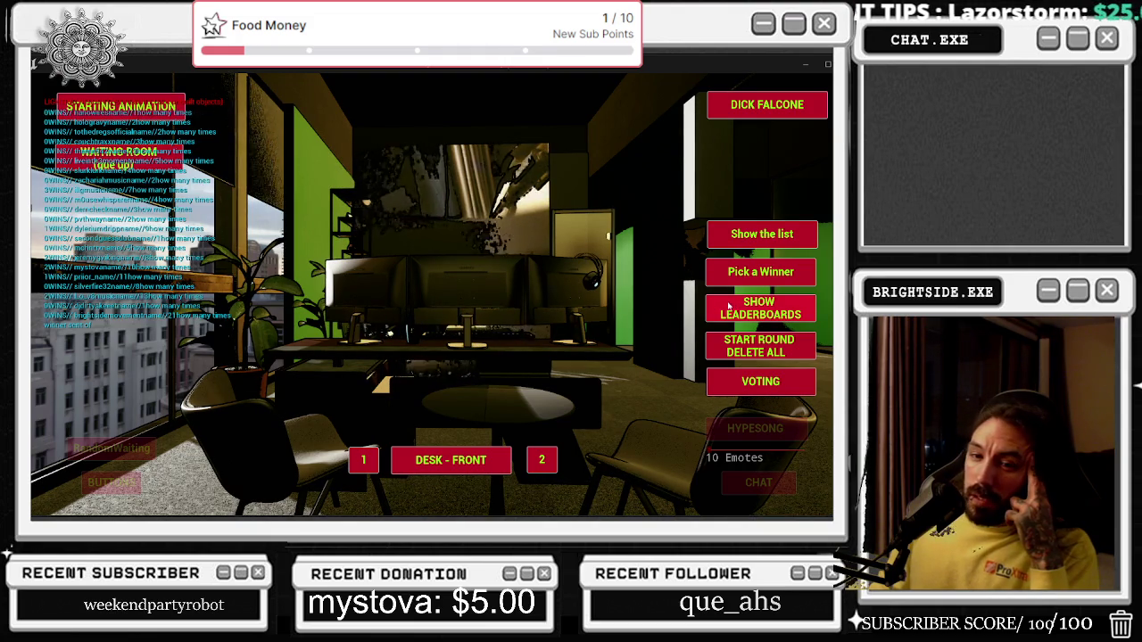
click(732, 237)
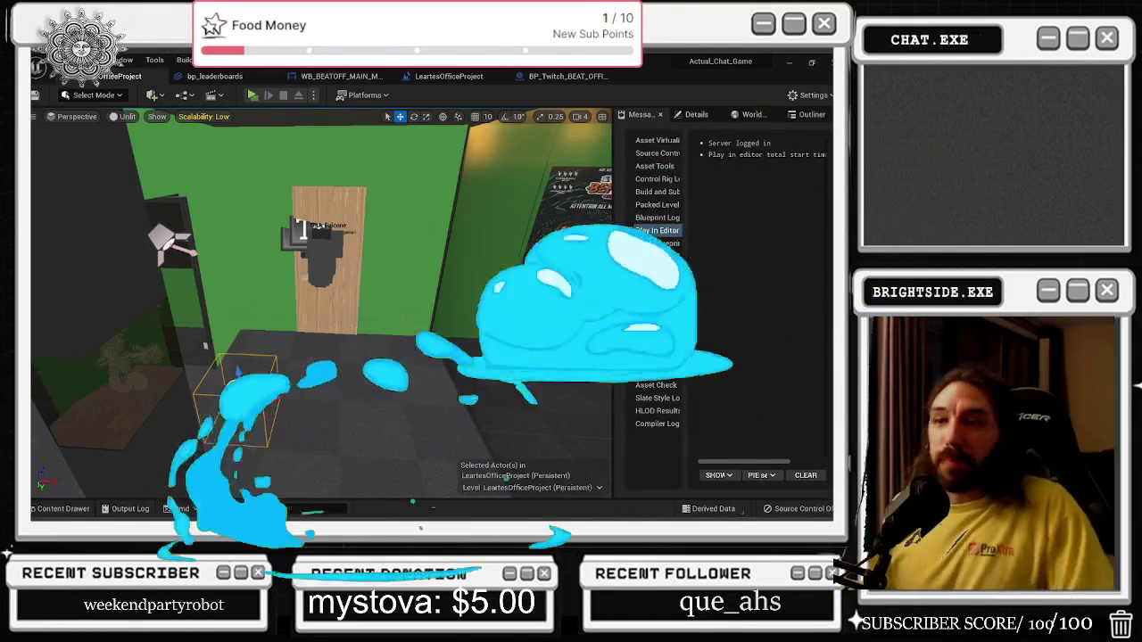
click(193, 77)
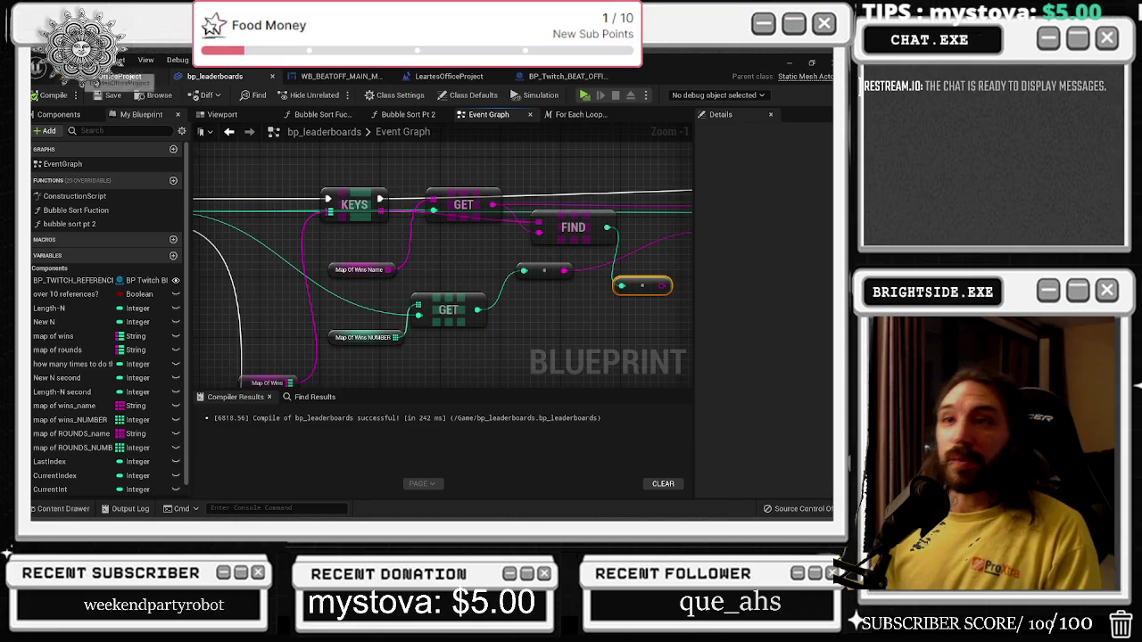
click(102, 76)
drag(266, 283, 271, 314)
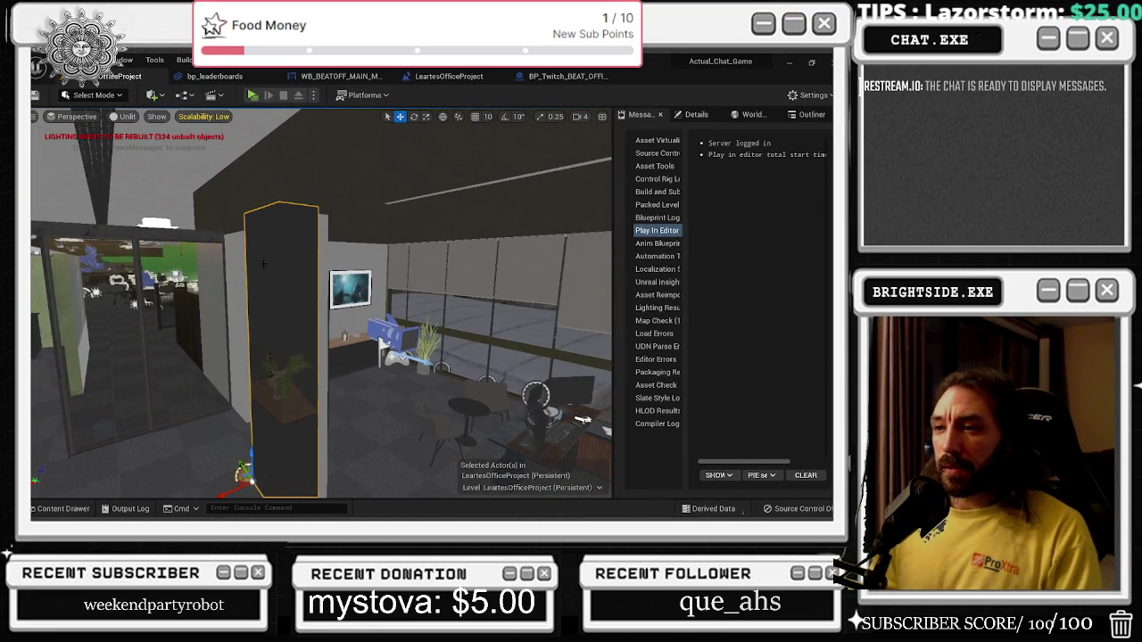
drag(288, 182, 289, 182)
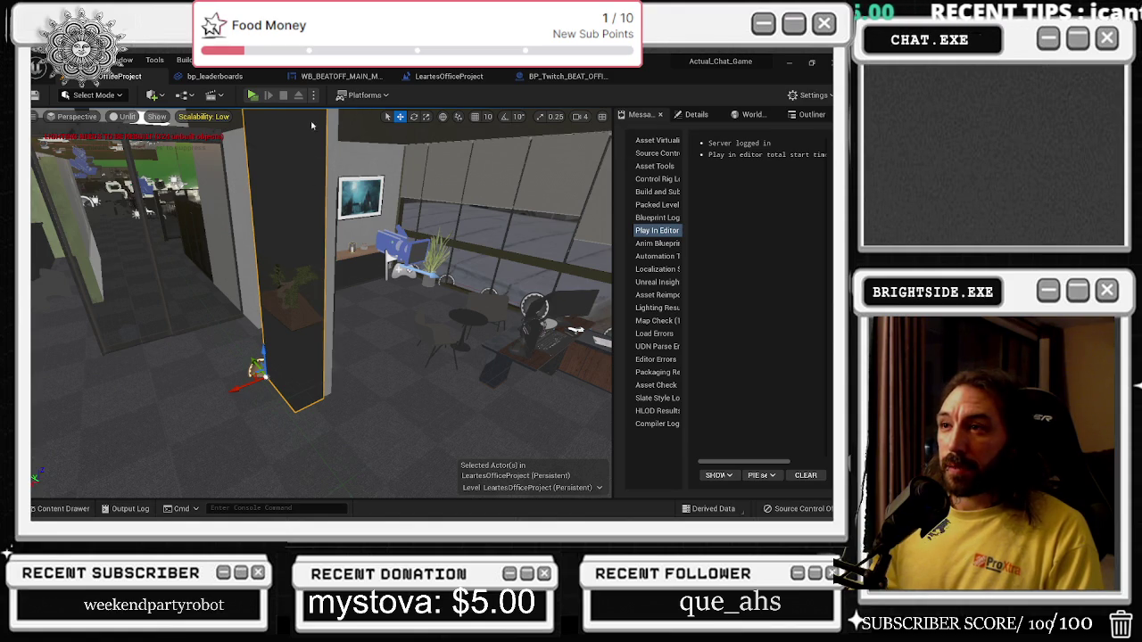
drag(336, 185, 335, 185)
Open BP_BonsaiCube and select its bonsai cube mesh component in the preview.
double_click(335, 185)
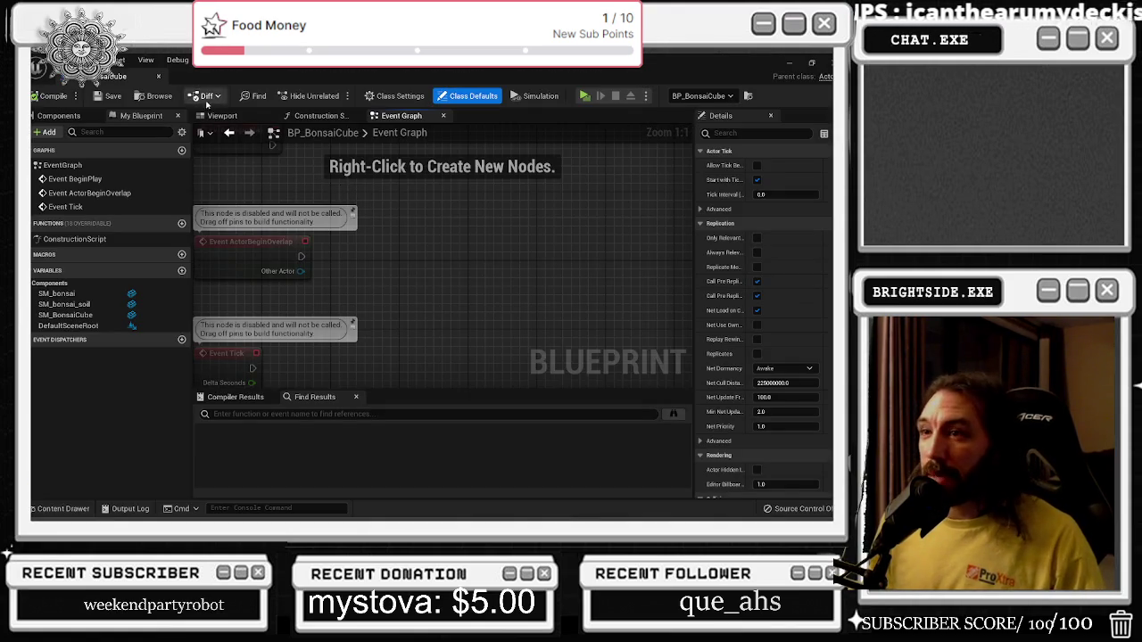
click(221, 116)
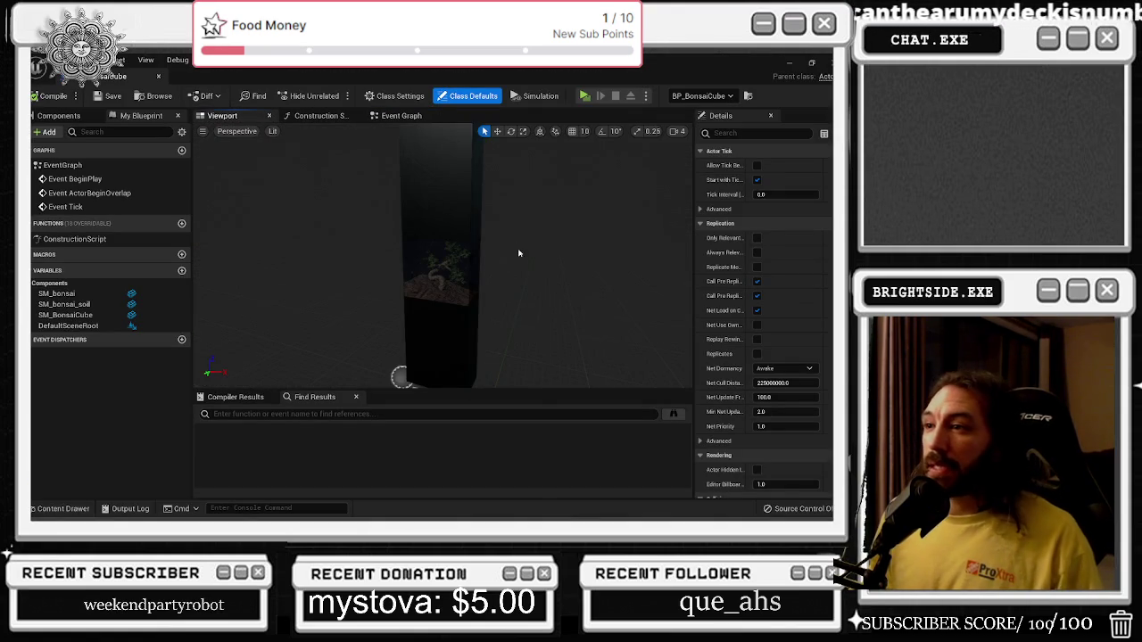
click(468, 252)
drag(468, 253, 545, 250)
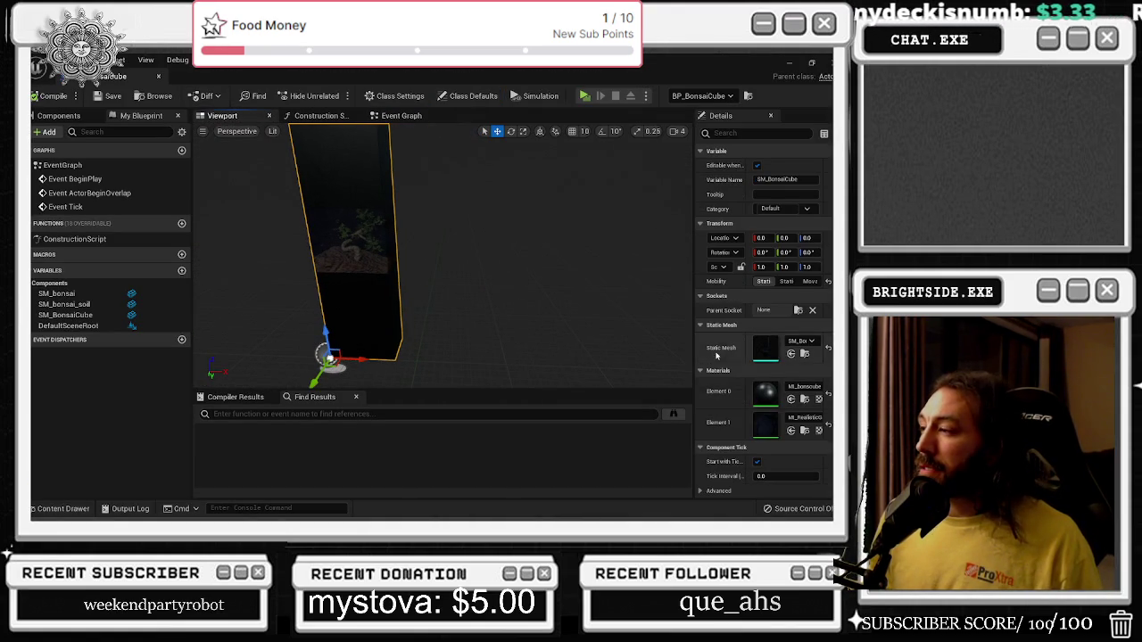
scroll(723, 348, down, 3)
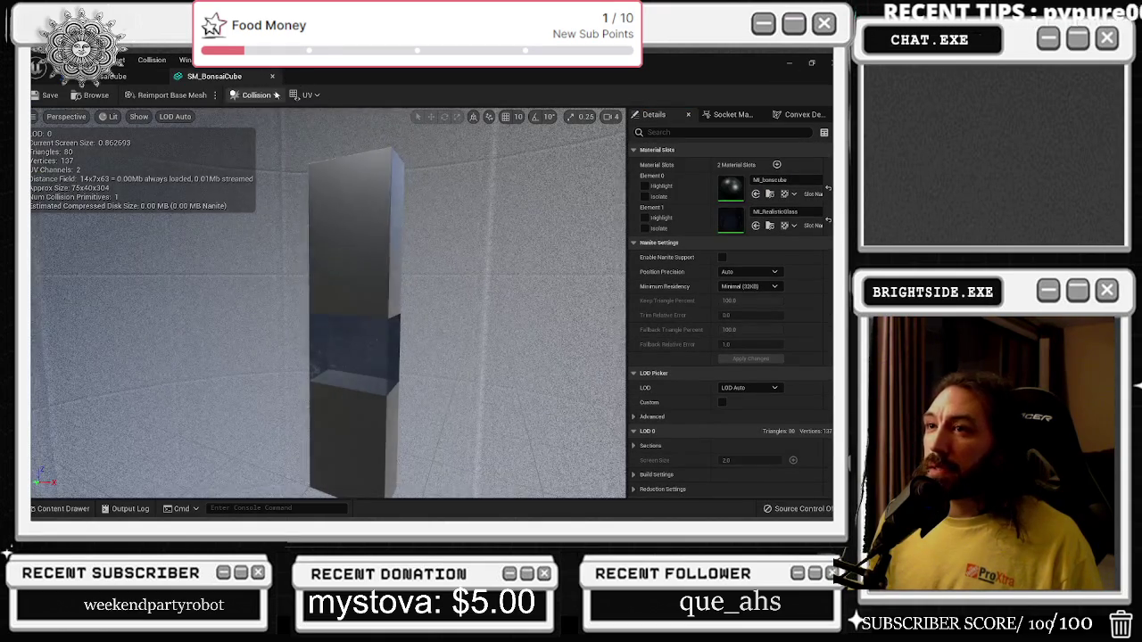
Add a 10DOP-X simplified collision to the SM_BonsaiCube mesh.
click(257, 94)
click(266, 148)
scroll(348, 303, down, 3)
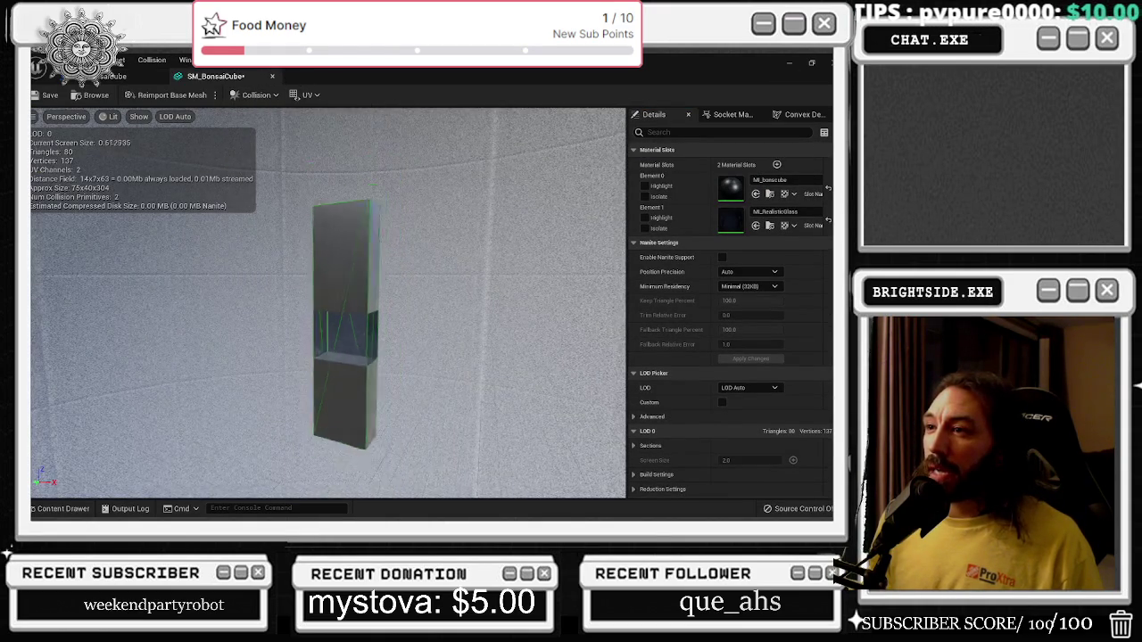
click(256, 94)
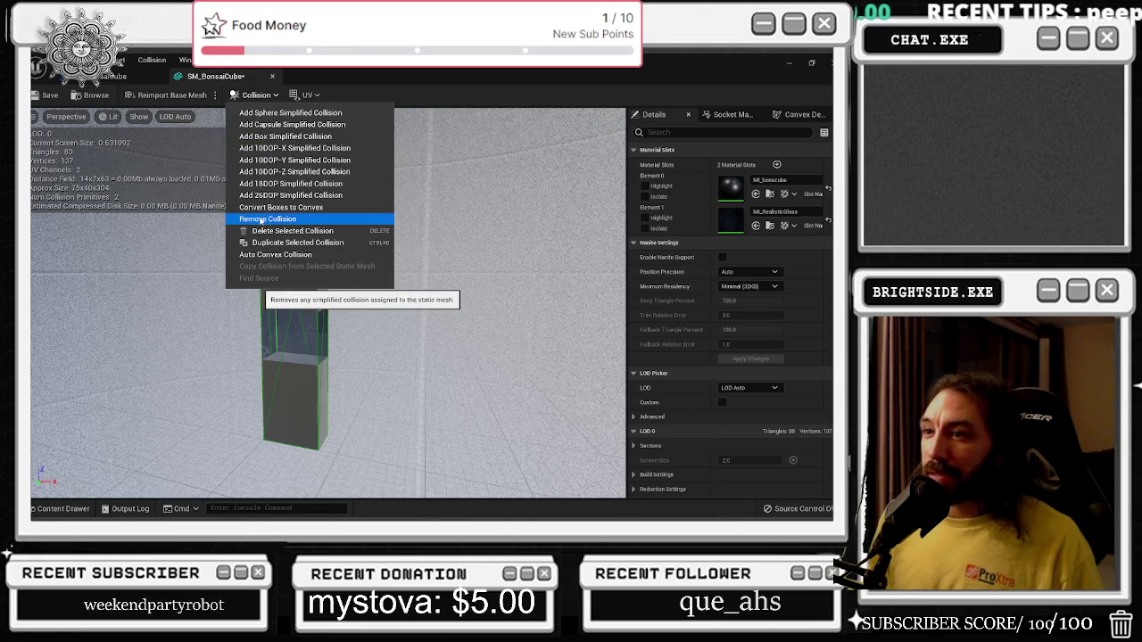
click(169, 234)
scroll(267, 215, up, 3)
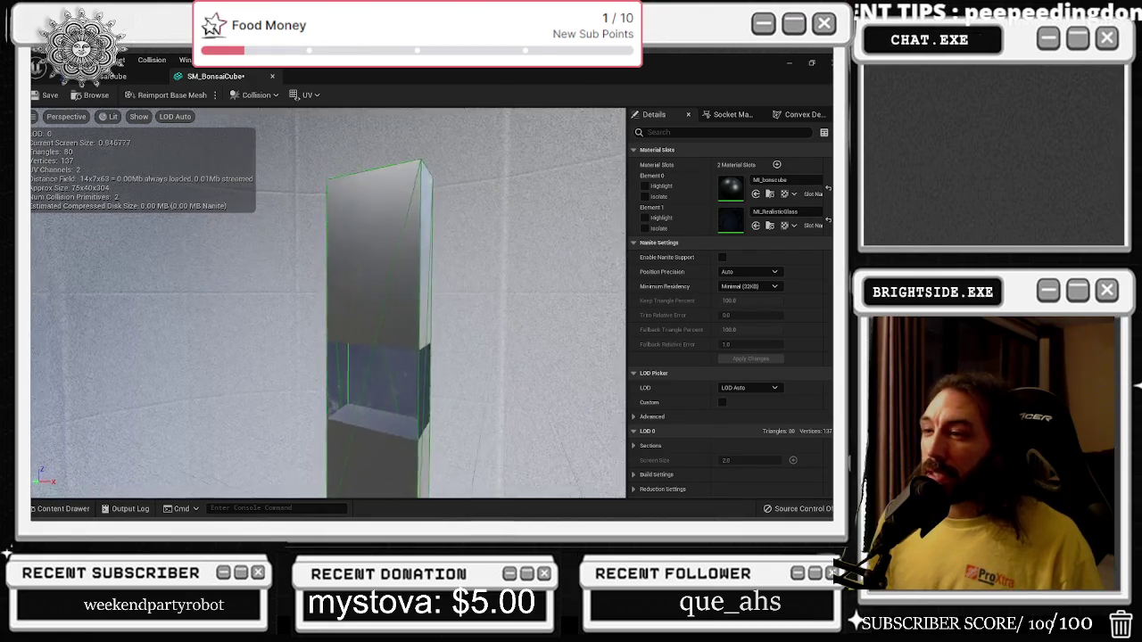
Undo the accidental collision scaling, inspect the column, and return to BP_BonsaiCube.
click(362, 390)
scroll(340, 304, down, 2)
key(e)
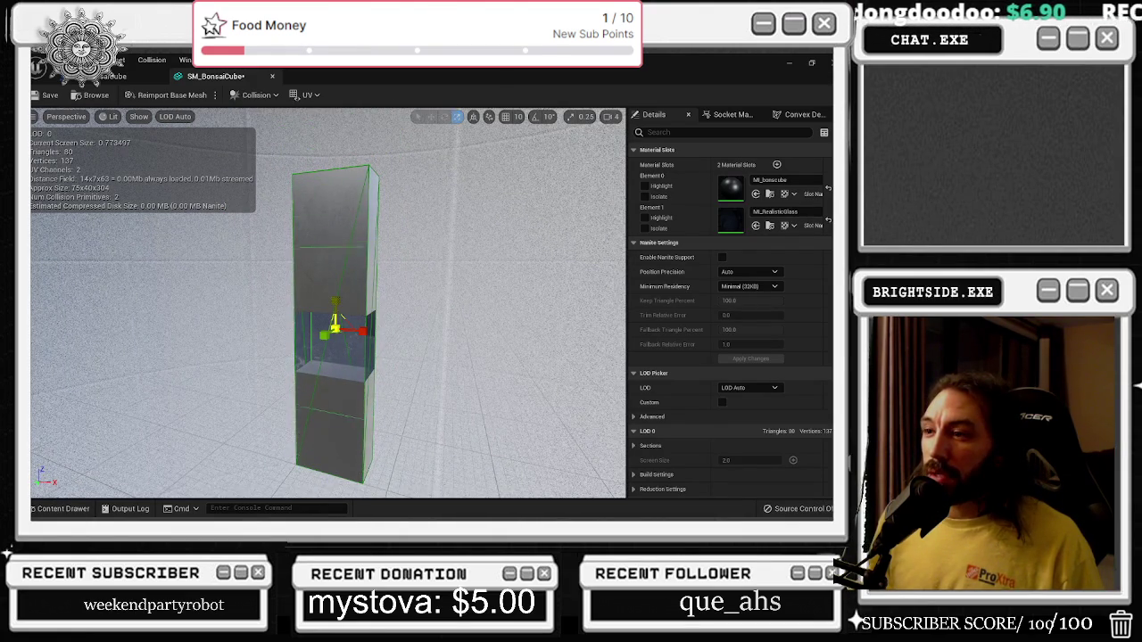
key(ctrl+z)
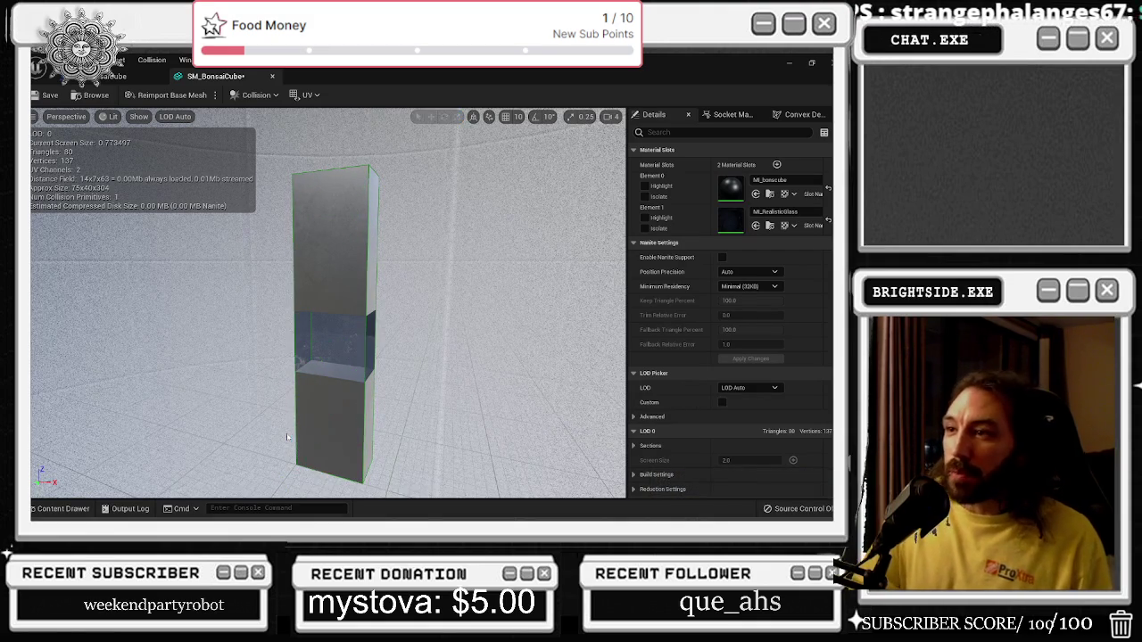
drag(287, 437, 293, 392)
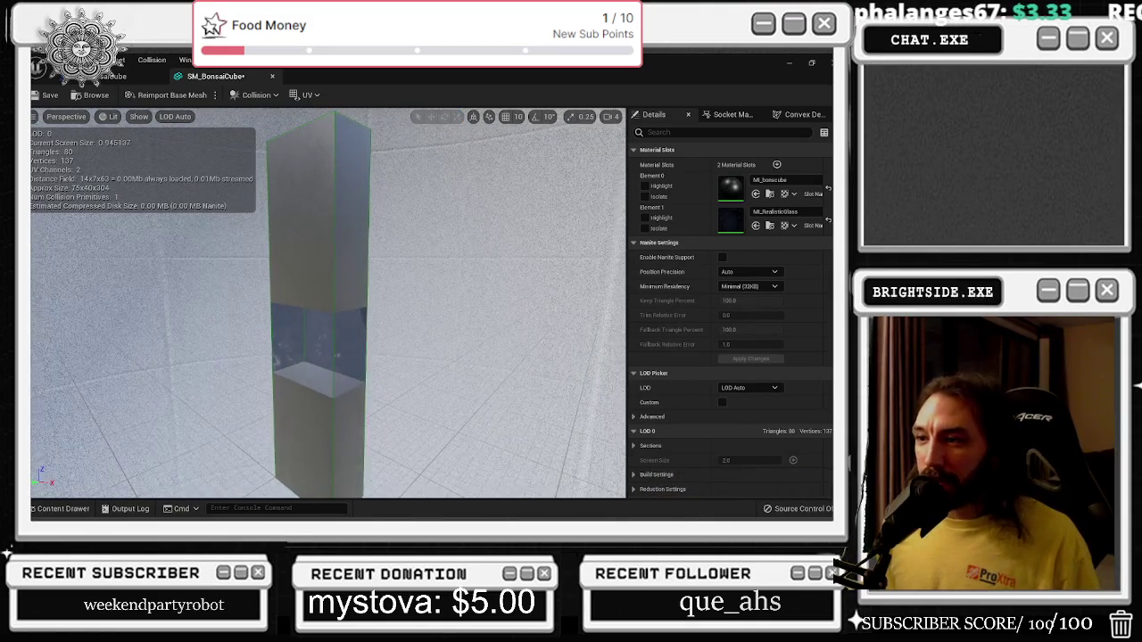
drag(342, 308, 351, 288)
drag(319, 254, 350, 248)
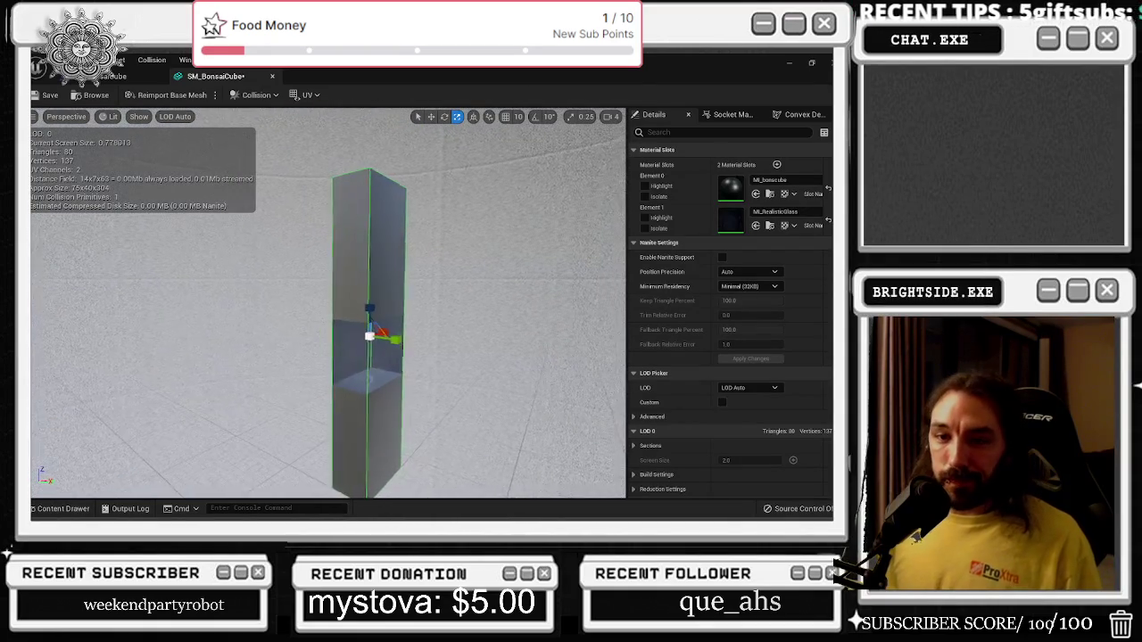
click(116, 76)
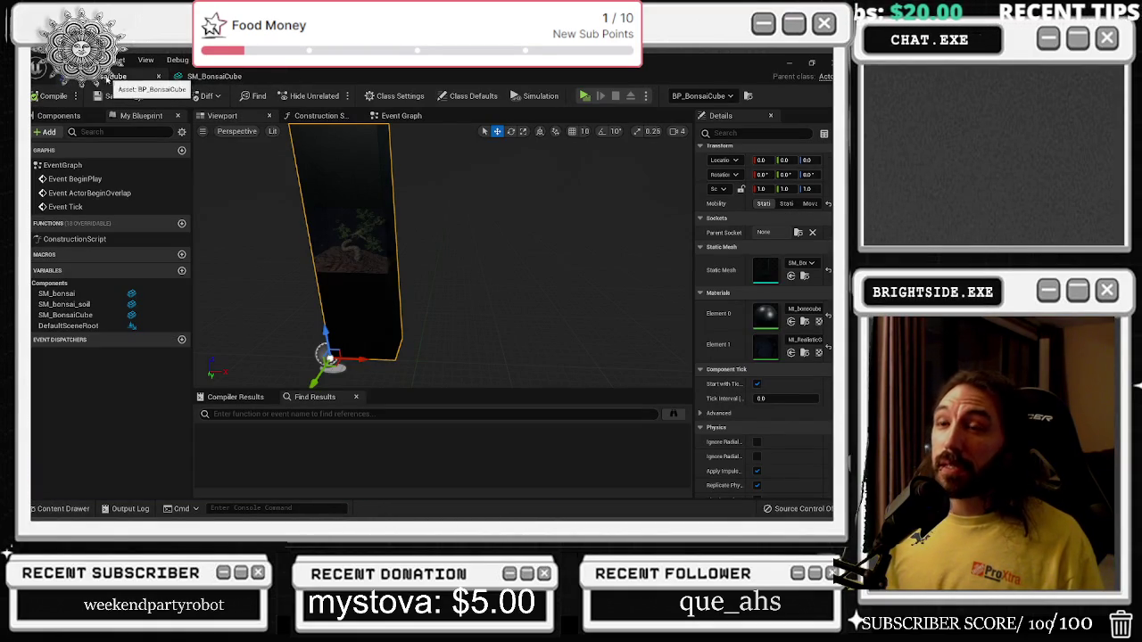
Close the BP_BonsaiCube and SM_BonsaiCube tabs to get back to the level viewport.
click(160, 78)
click(165, 79)
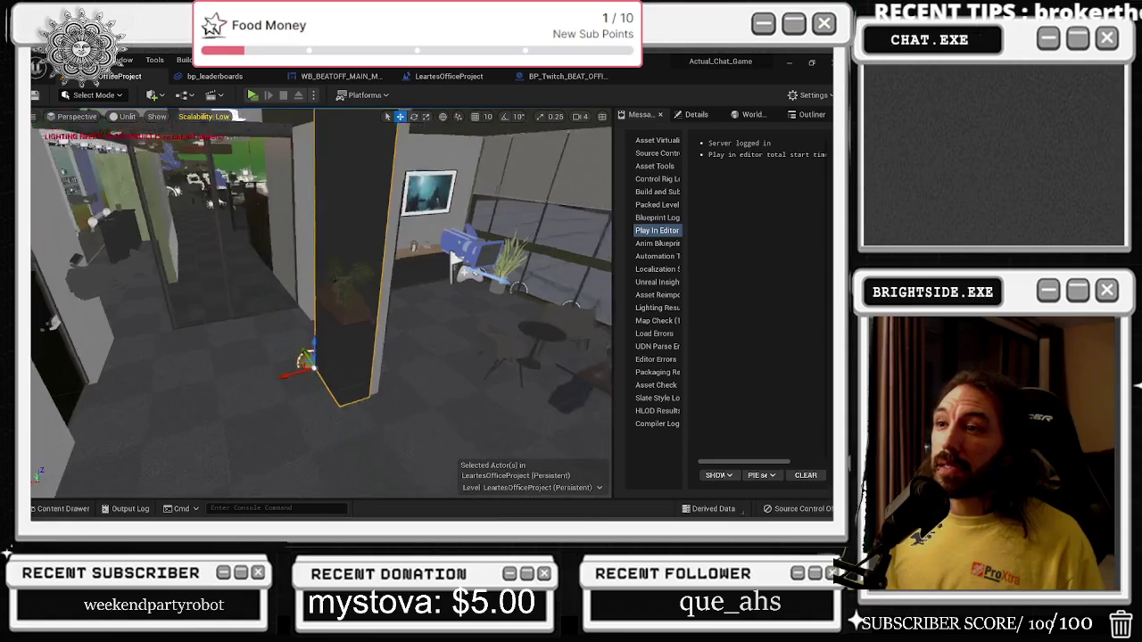
scroll(268, 366, up, 10)
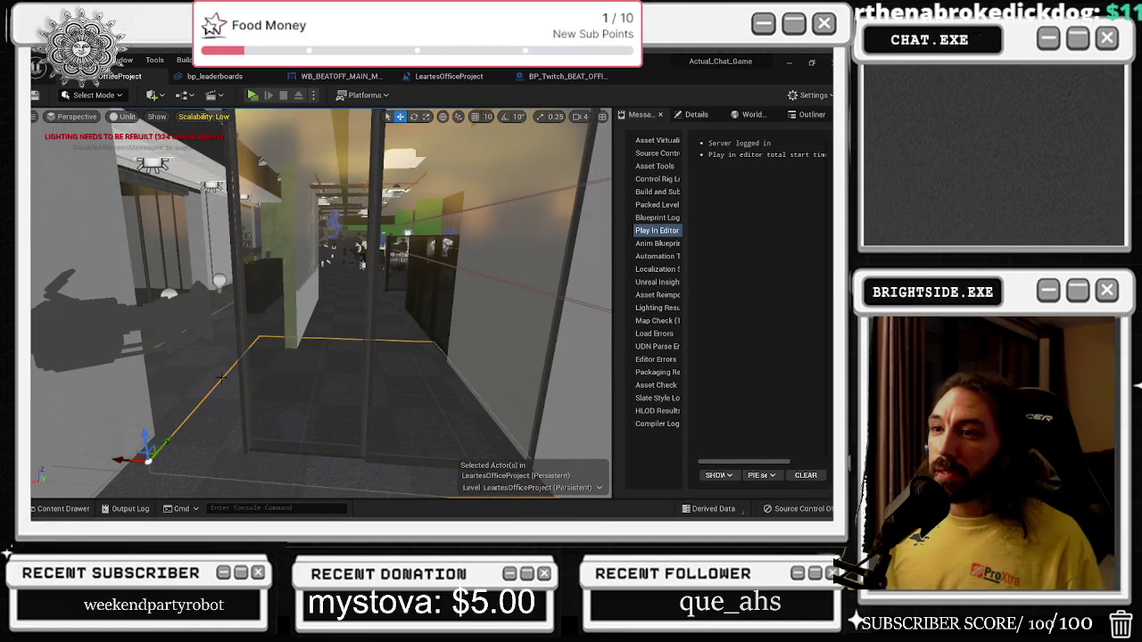
scroll(222, 378, up, 3)
drag(222, 379, 243, 188)
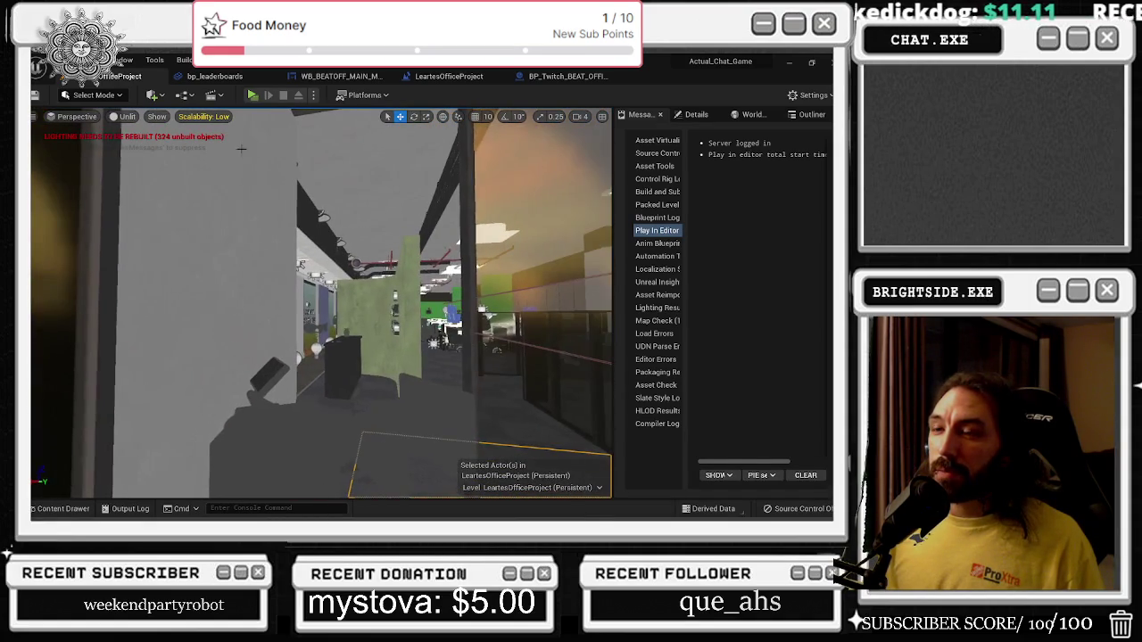
Enable Show > Collision in the level viewport and fly into the office toward the plant.
click(157, 116)
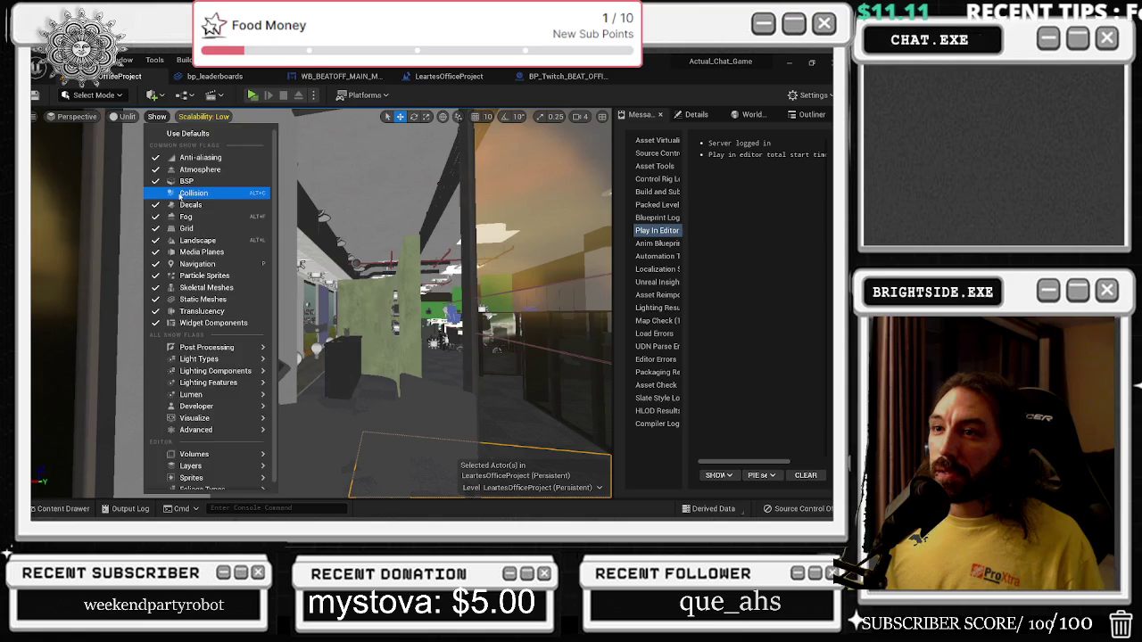
click(181, 193)
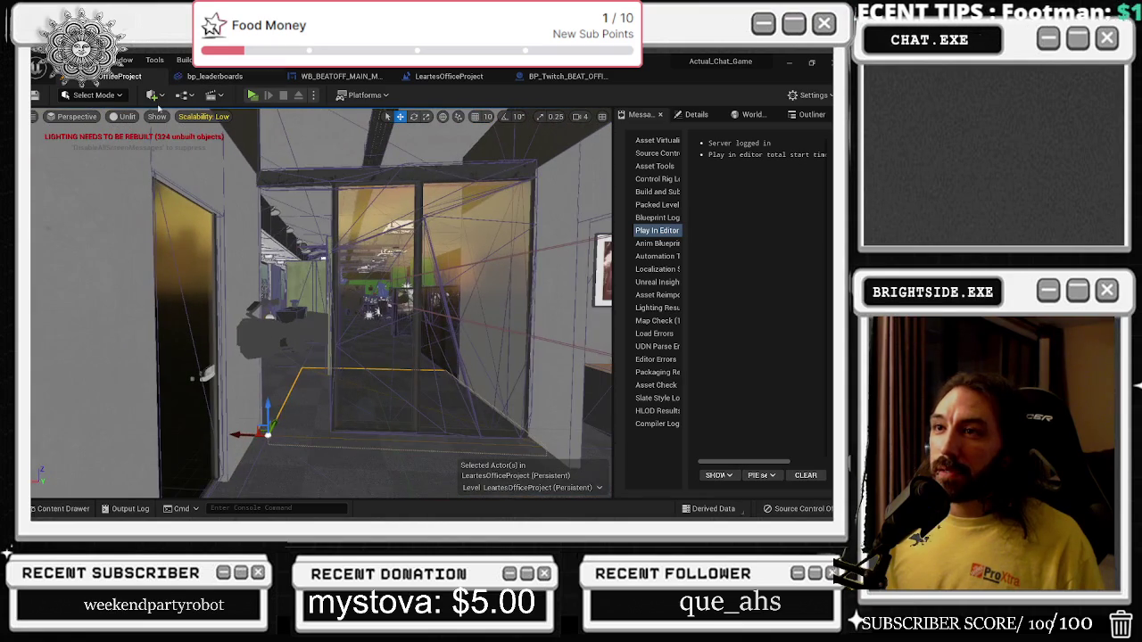
click(158, 117)
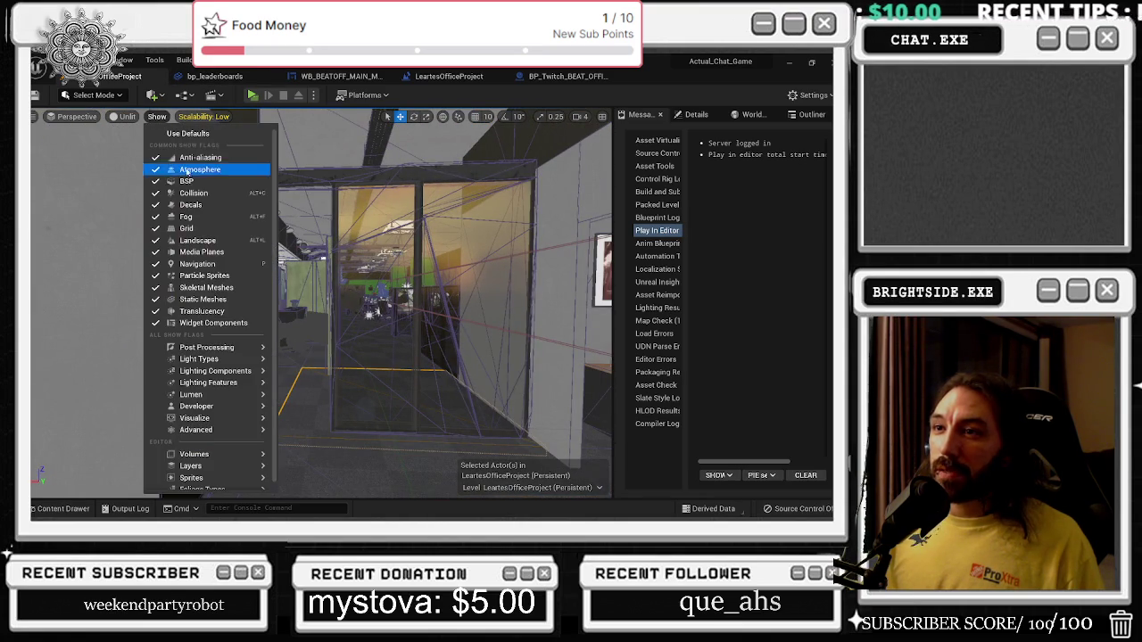
mouse_move(442, 187)
mouse_down()
mouse_move(531, 410)
mouse_move(443, 181)
mouse_up()
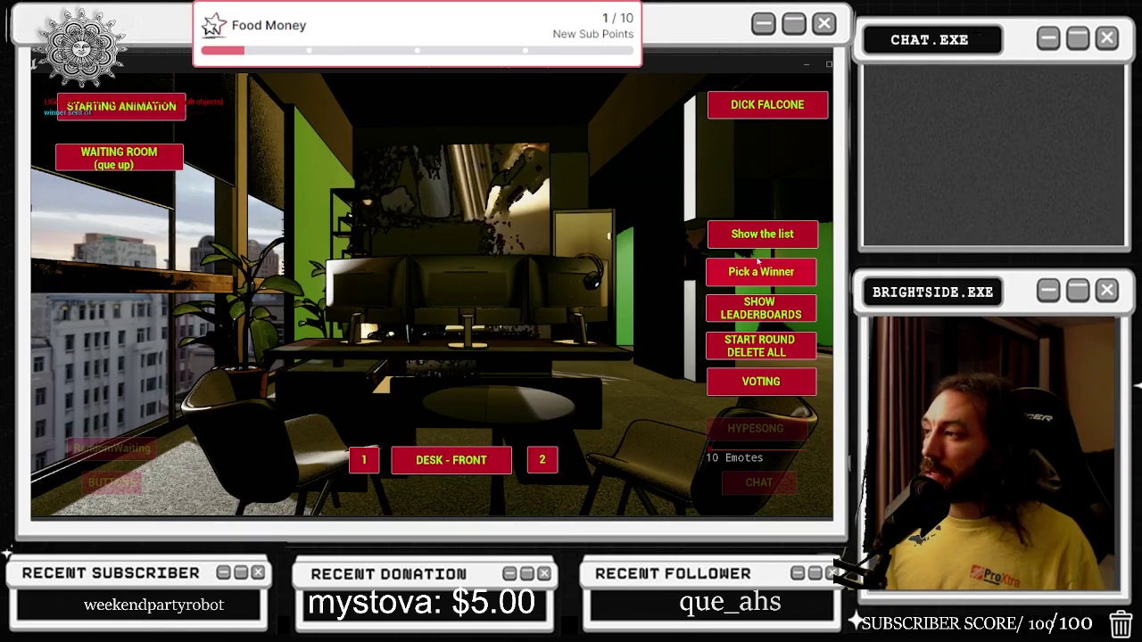
Display the Top 10 Rounds and Wins boards in game, then stop play with Escape.
click(758, 238)
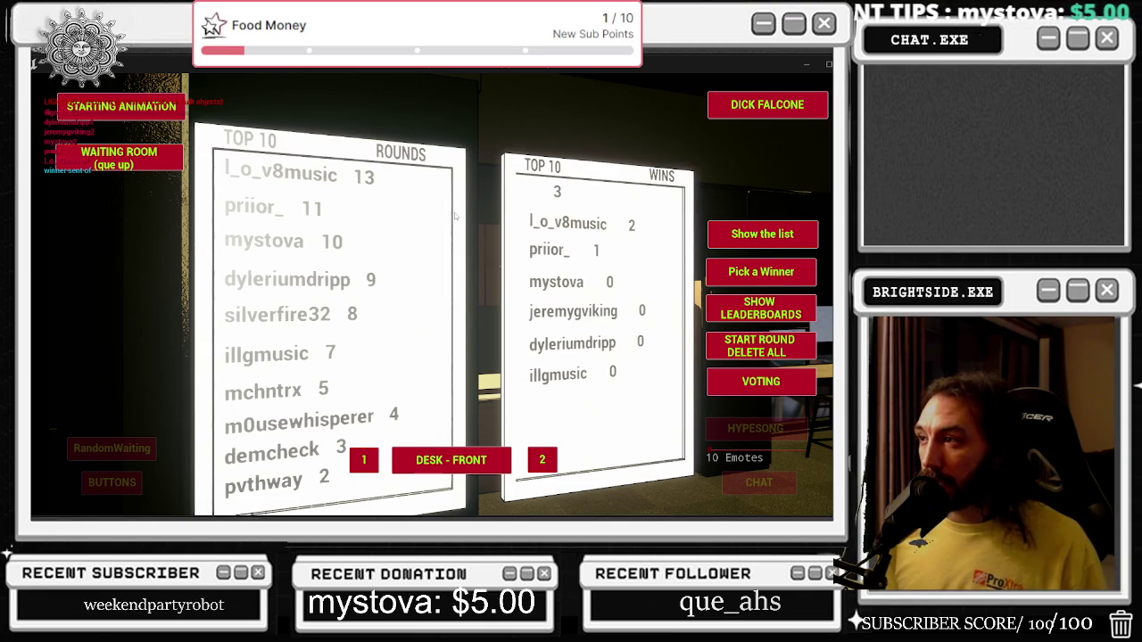
key(Escape)
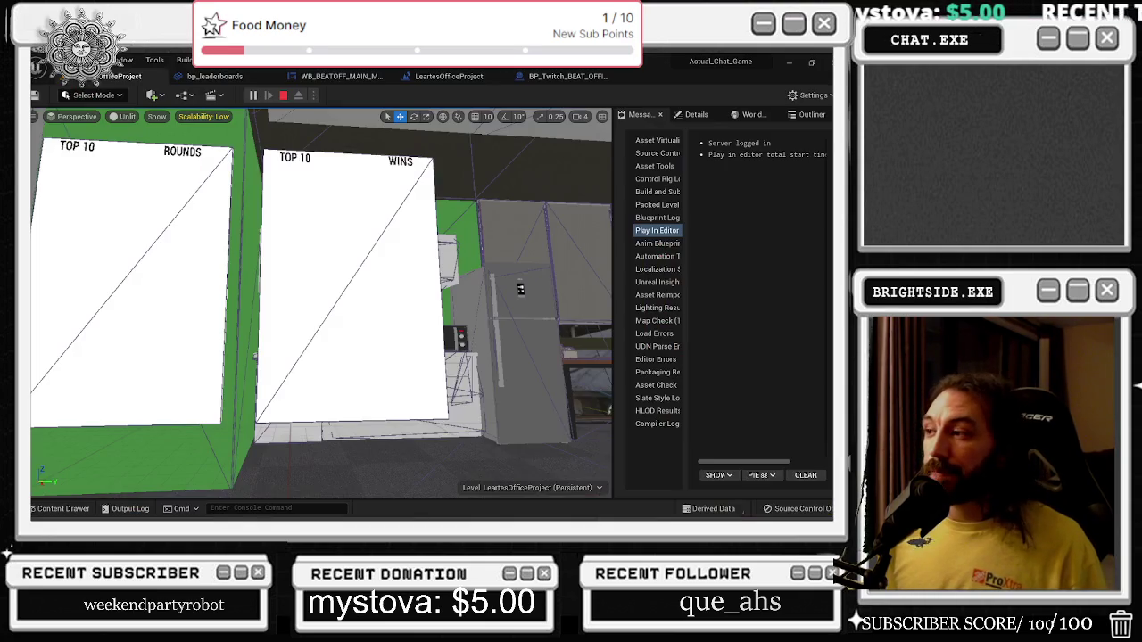
Look through the bp_leaderboards, WB_BEATOFF_MAIN_MENU, level blueprint and BP_Twitch_BEAT_OFFICES tabs.
click(214, 76)
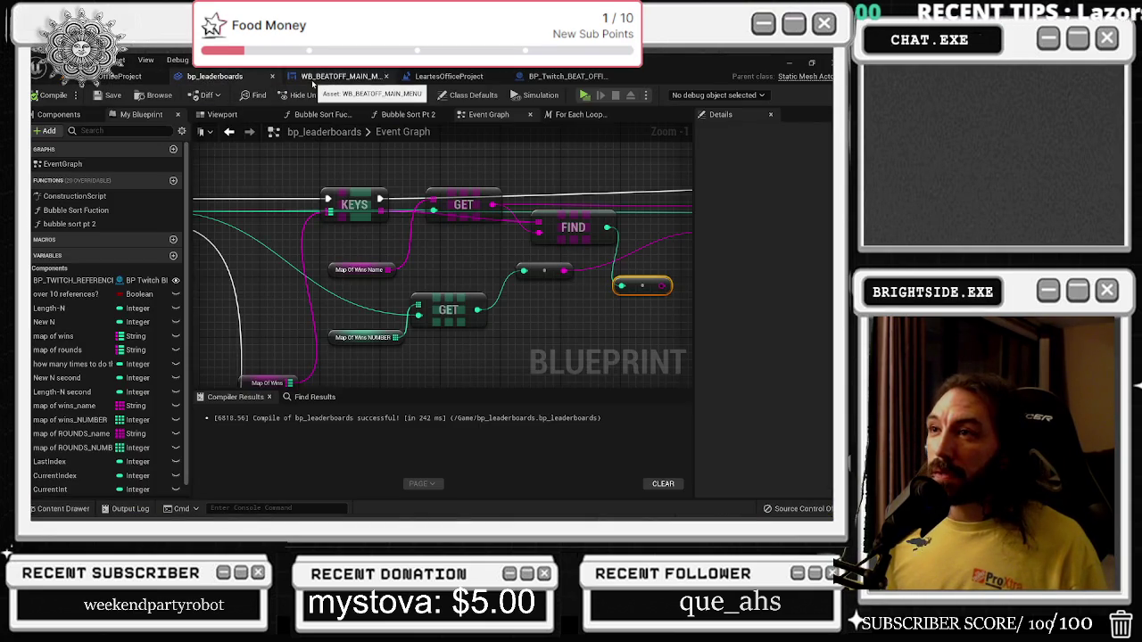
click(337, 76)
scroll(495, 200, down, 5)
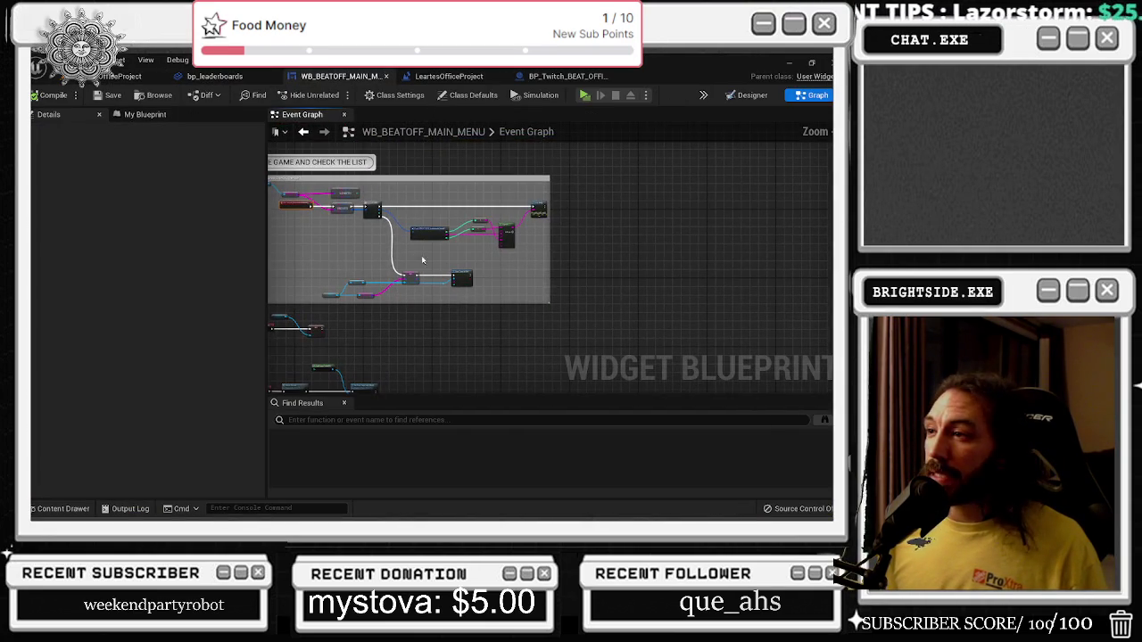
click(446, 76)
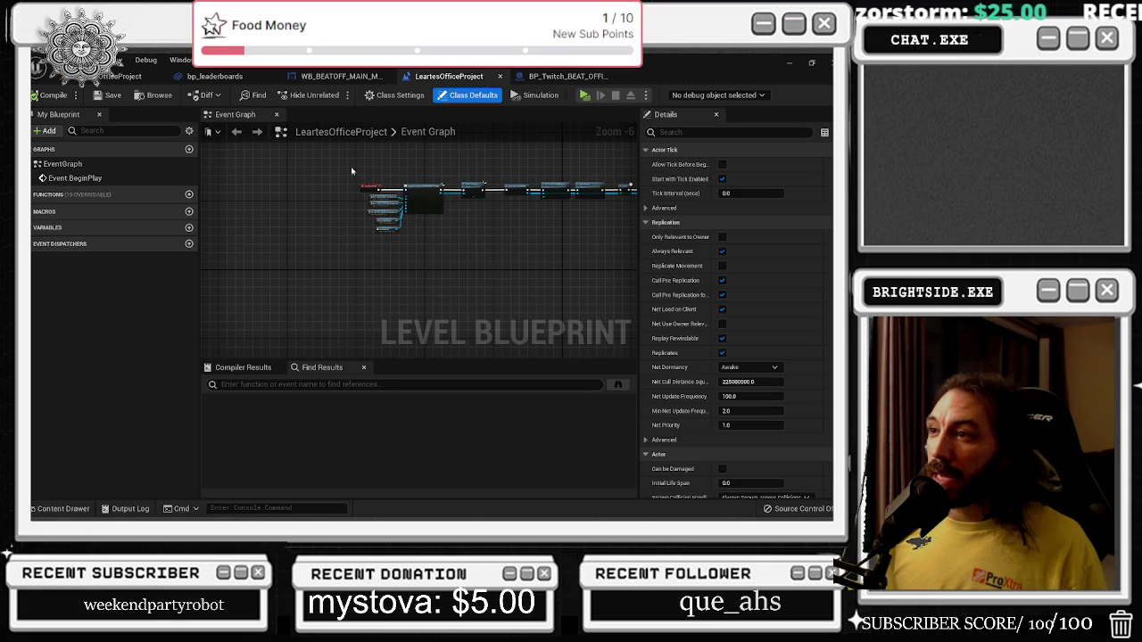
scroll(352, 171, down, 2)
click(567, 75)
scroll(437, 240, down, 1)
drag(419, 265, 391, 289)
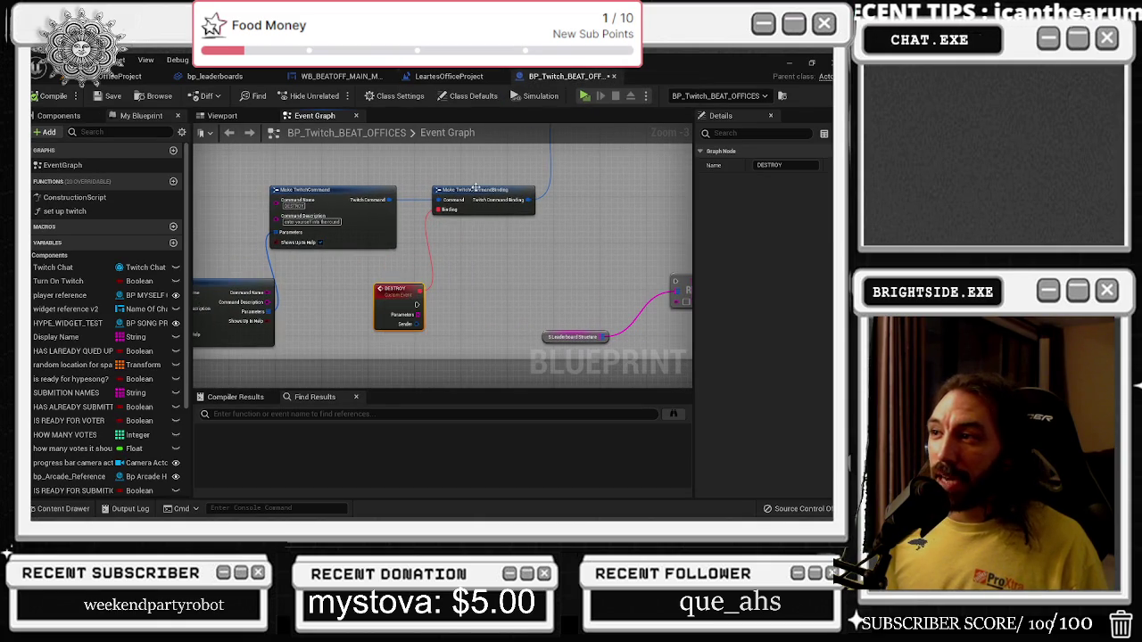
Inspect and select the two leaderboard boards in the office level, then return to bp_leaderboards.
click(124, 76)
mouse_move(321, 304)
mouse_down()
mouse_move(303, 295)
mouse_move(326, 254)
mouse_up()
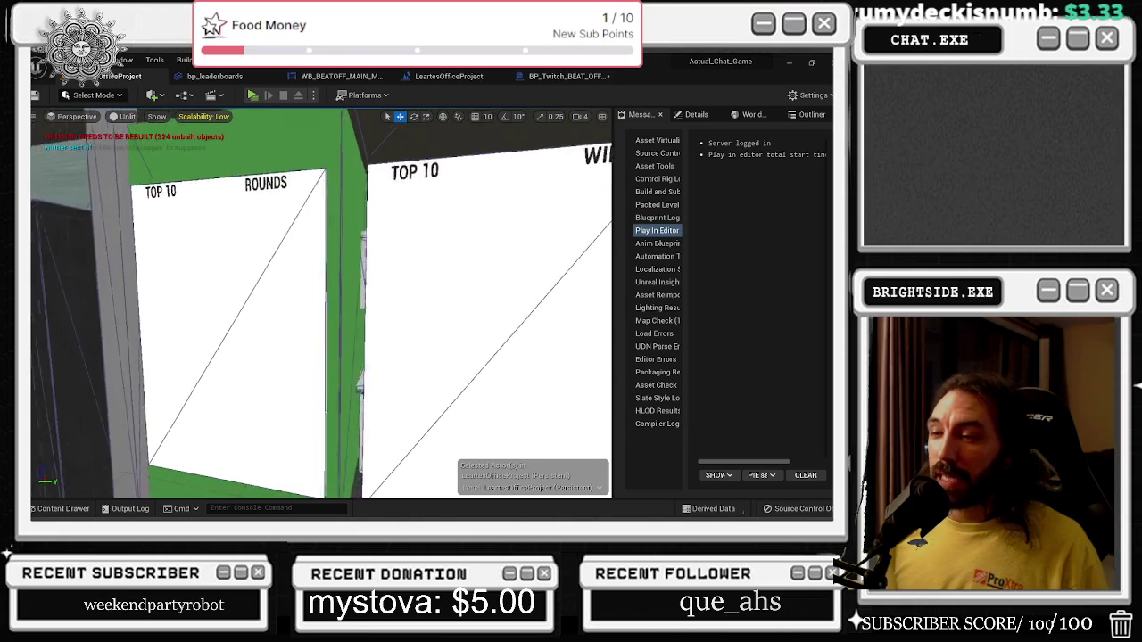
scroll(321, 303, down, 3)
click(489, 277)
mouse_move(488, 278)
mouse_down()
mouse_move(473, 259)
mouse_move(448, 264)
mouse_up()
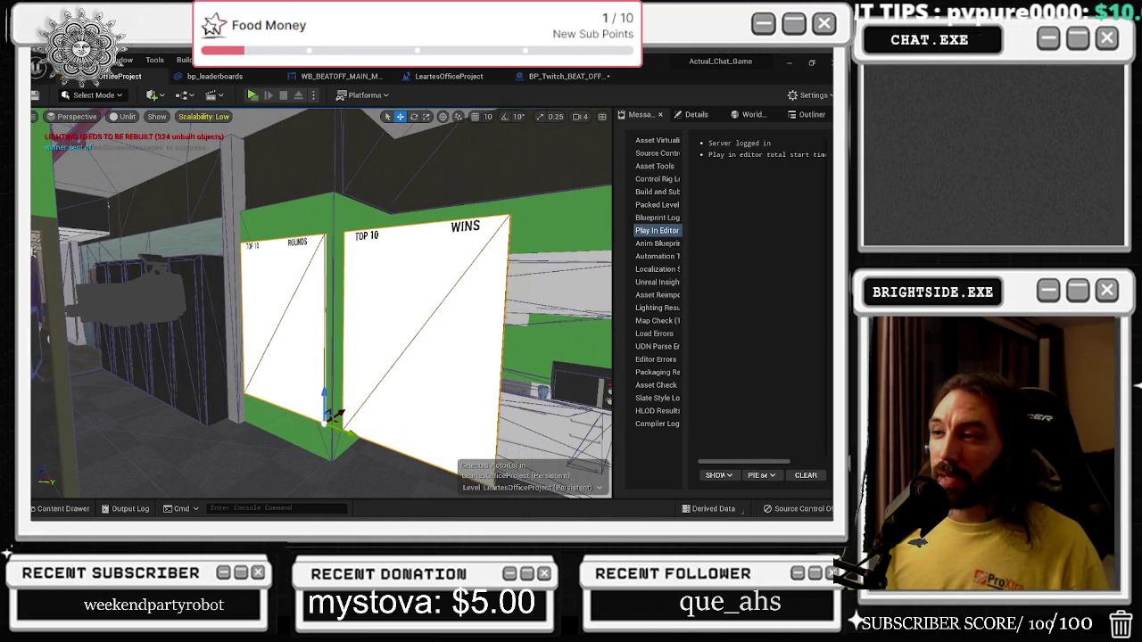
click(211, 81)
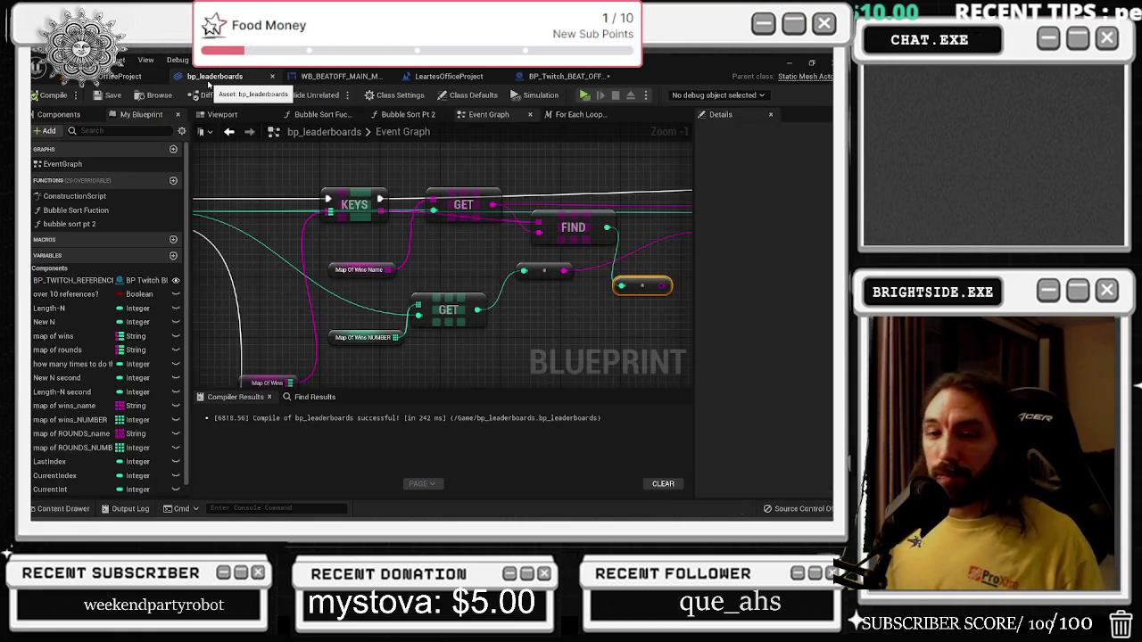
Rearrange the Map Of Wins, KEYS and FIND nodes in the bp_leaderboards graph.
scroll(375, 230, down, 5)
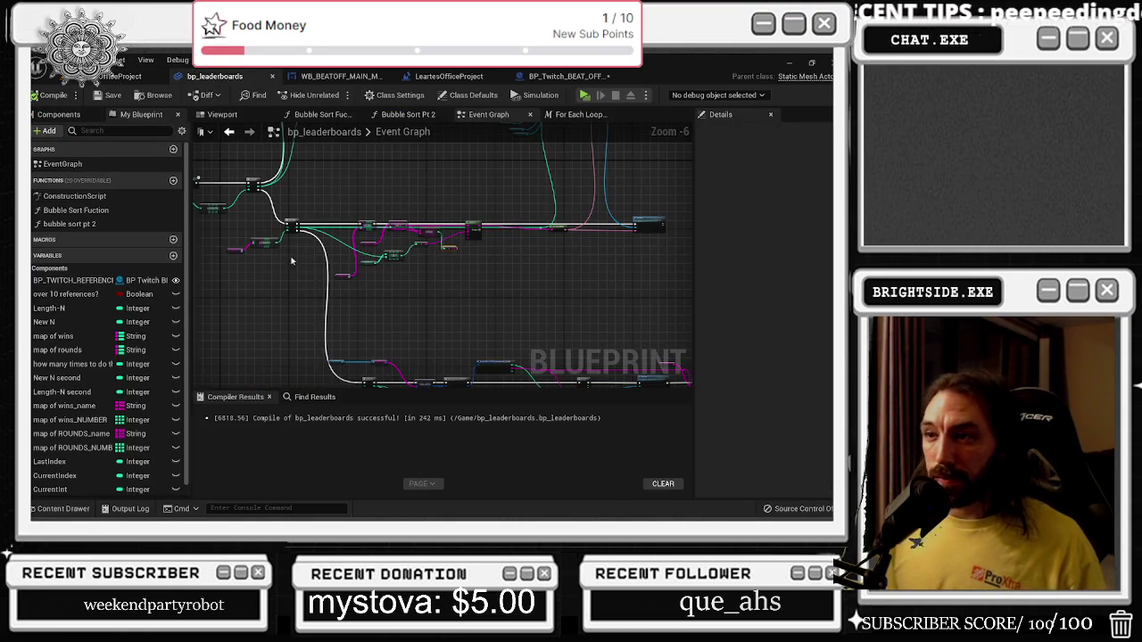
scroll(305, 252, up, 4)
click(370, 219)
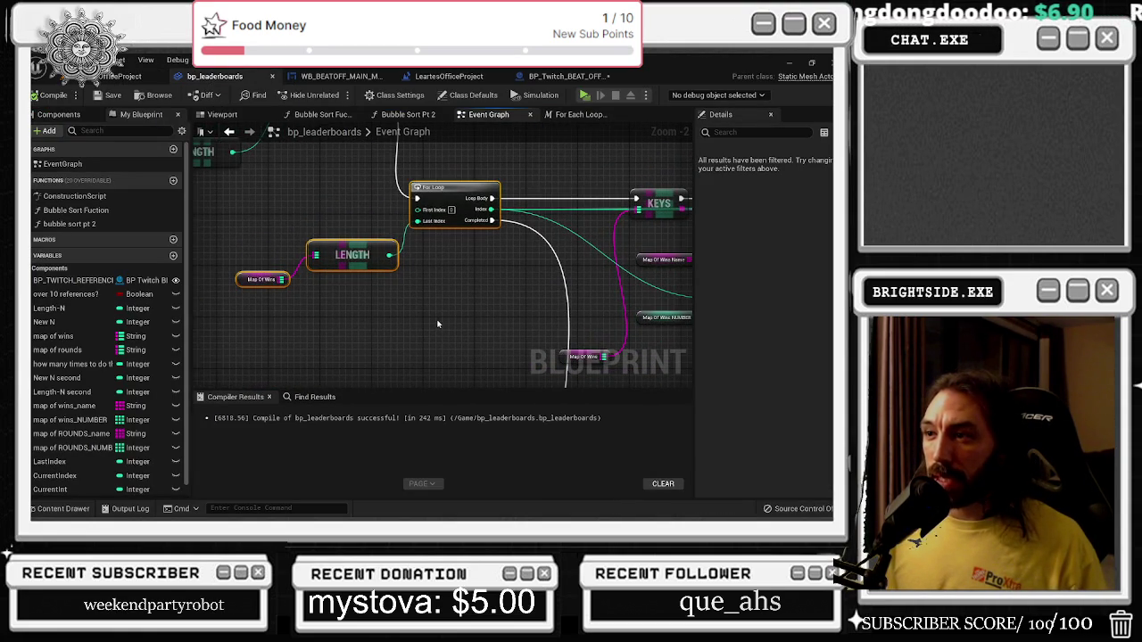
drag(439, 324, 276, 375)
mouse_move(388, 313)
mouse_down()
mouse_move(267, 348)
mouse_move(407, 198)
mouse_up()
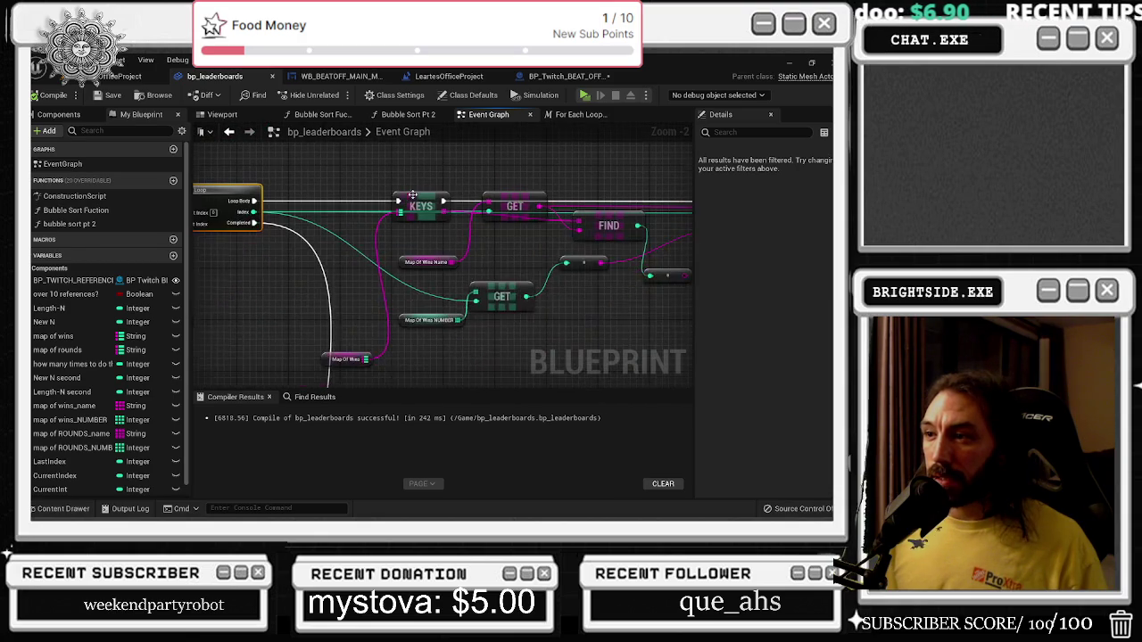
mouse_move(329, 360)
mouse_down()
mouse_move(383, 186)
mouse_move(331, 184)
mouse_up()
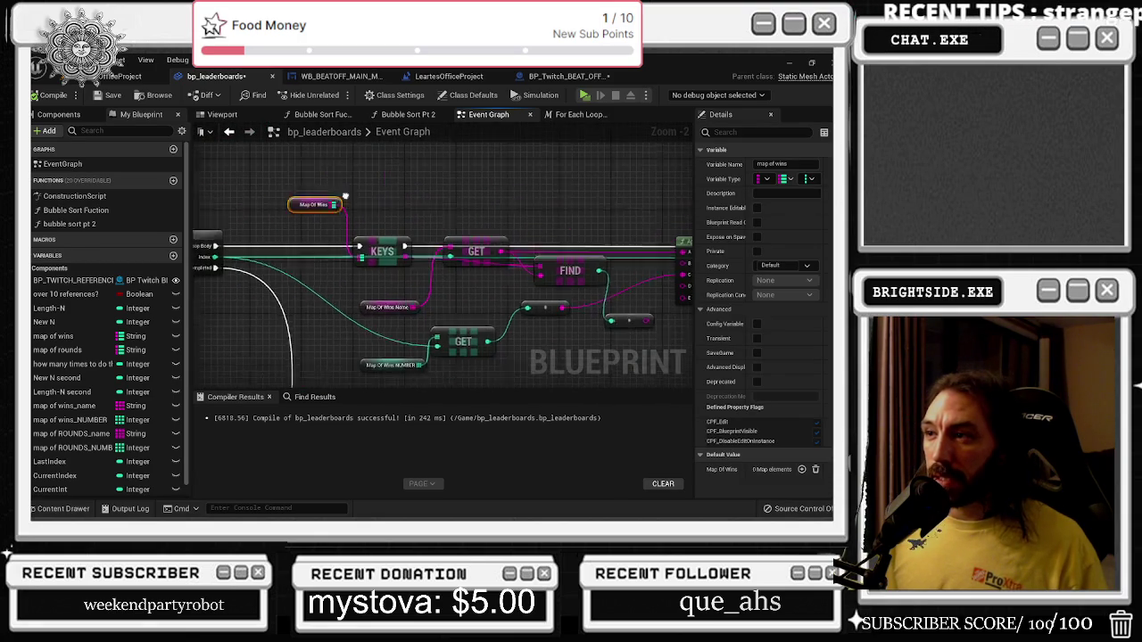
drag(377, 258, 352, 259)
mouse_move(308, 223)
mouse_down()
mouse_move(289, 220)
mouse_move(365, 235)
mouse_up()
mouse_move(422, 266)
mouse_down()
mouse_move(435, 266)
mouse_move(429, 233)
mouse_up()
drag(492, 185, 355, 195)
drag(476, 284, 476, 246)
mouse_move(396, 274)
mouse_down()
mouse_move(463, 266)
mouse_move(441, 266)
mouse_up()
Delete the FIND node and its wires.
click(463, 265)
ctrl+click(381, 323)
click(580, 239)
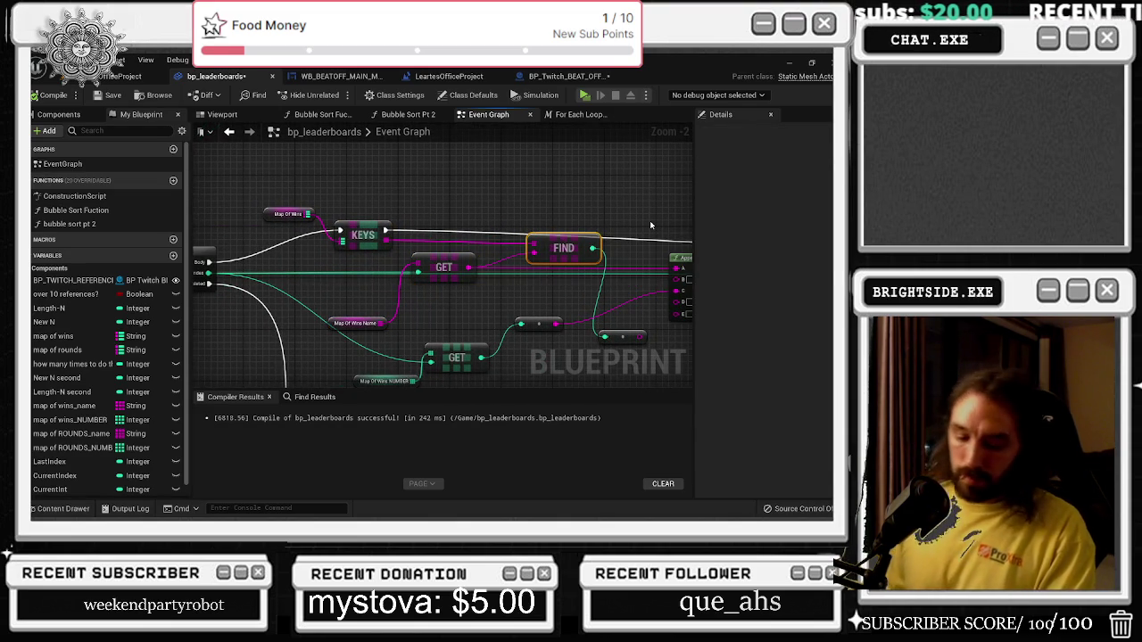
key(Delete)
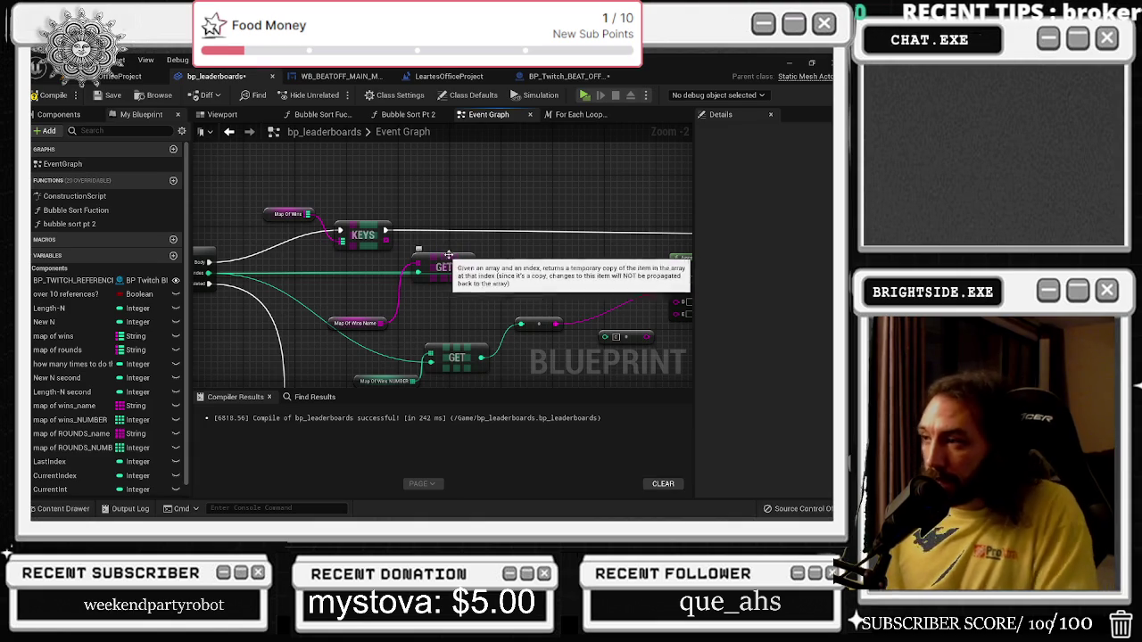
Place the name GET lookup above the main row and add a reroute knot on the KEYS-to-GET wire.
drag(518, 276, 498, 277)
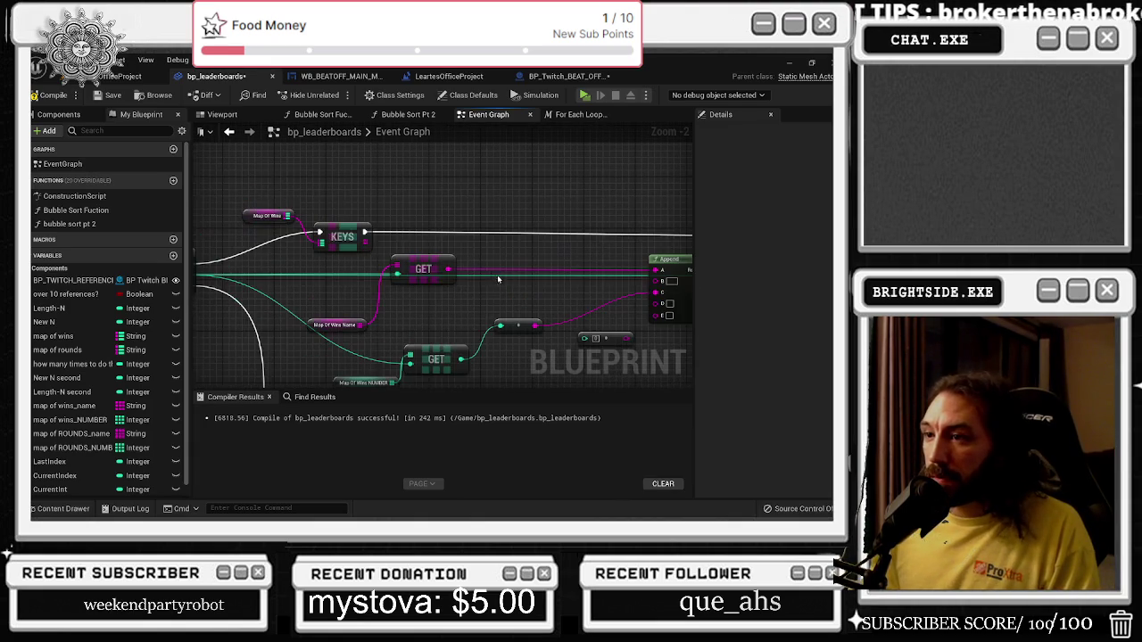
drag(354, 277, 405, 325)
mouse_move(423, 268)
mouse_down()
mouse_move(459, 228)
mouse_move(551, 170)
mouse_up()
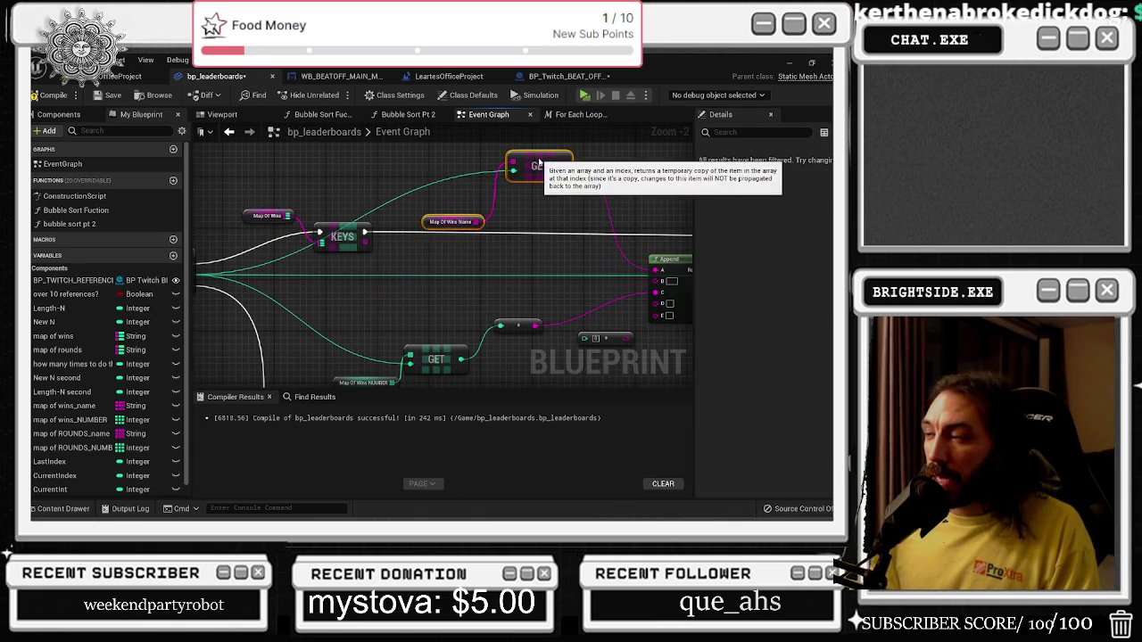
mouse_move(405, 207)
mouse_down()
mouse_move(505, 198)
mouse_move(548, 265)
mouse_up()
double_click(505, 197)
mouse_move(646, 164)
mouse_down()
mouse_move(465, 190)
mouse_move(507, 186)
mouse_up()
drag(385, 246, 448, 217)
drag(357, 267, 211, 204)
mouse_move(325, 246)
mouse_down()
mouse_move(325, 279)
mouse_move(312, 278)
mouse_move(374, 212)
mouse_move(430, 224)
mouse_move(340, 203)
mouse_up()
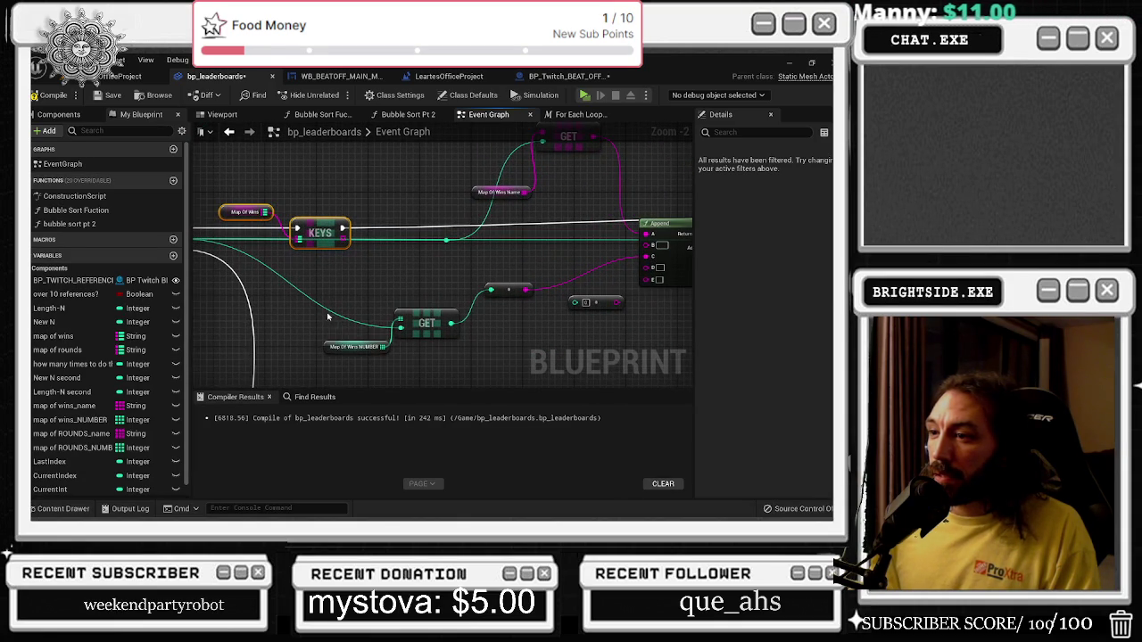
Tidy the number GET and Map Of Wins NUMBER nodes and delete an unused small node.
mouse_move(377, 323)
mouse_down()
mouse_move(406, 349)
mouse_move(401, 274)
mouse_up()
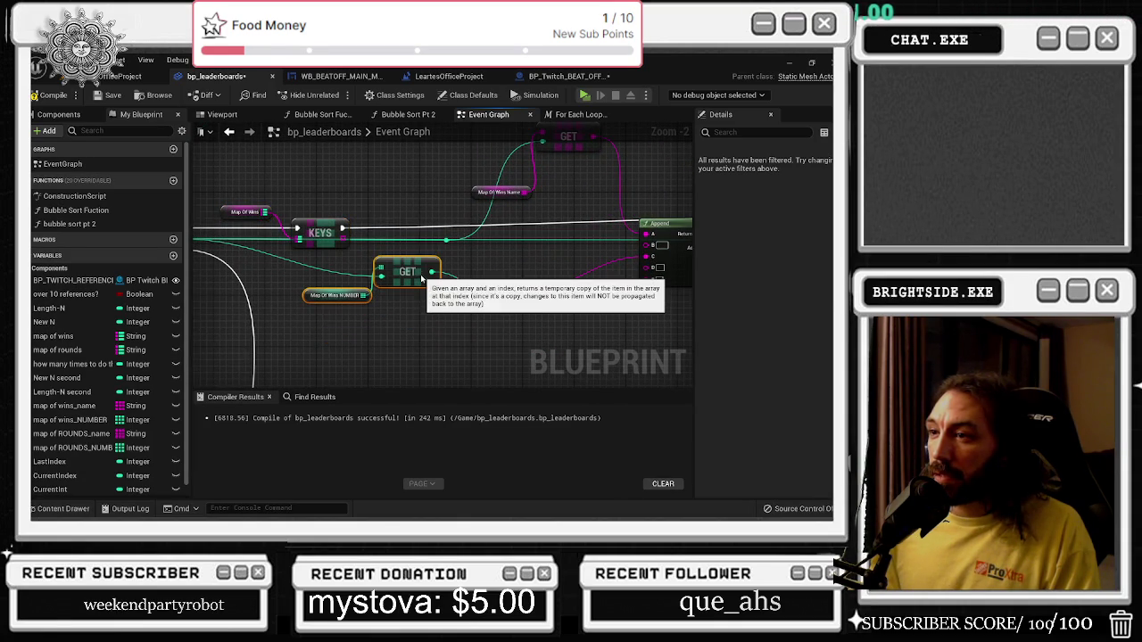
drag(562, 258, 481, 269)
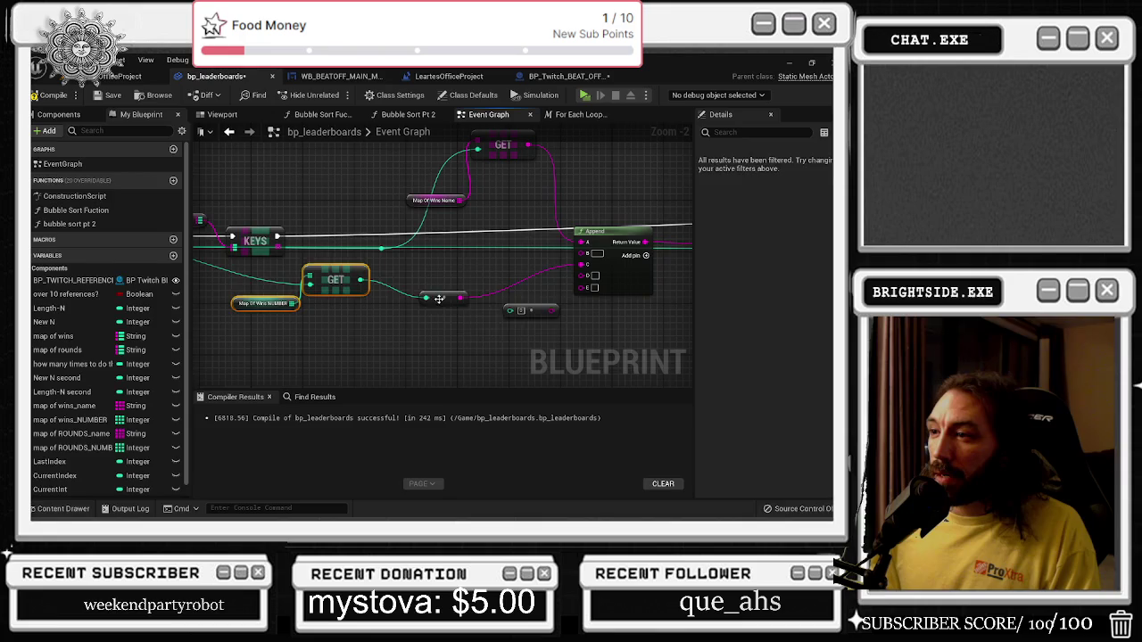
drag(435, 299, 457, 280)
drag(354, 289, 438, 303)
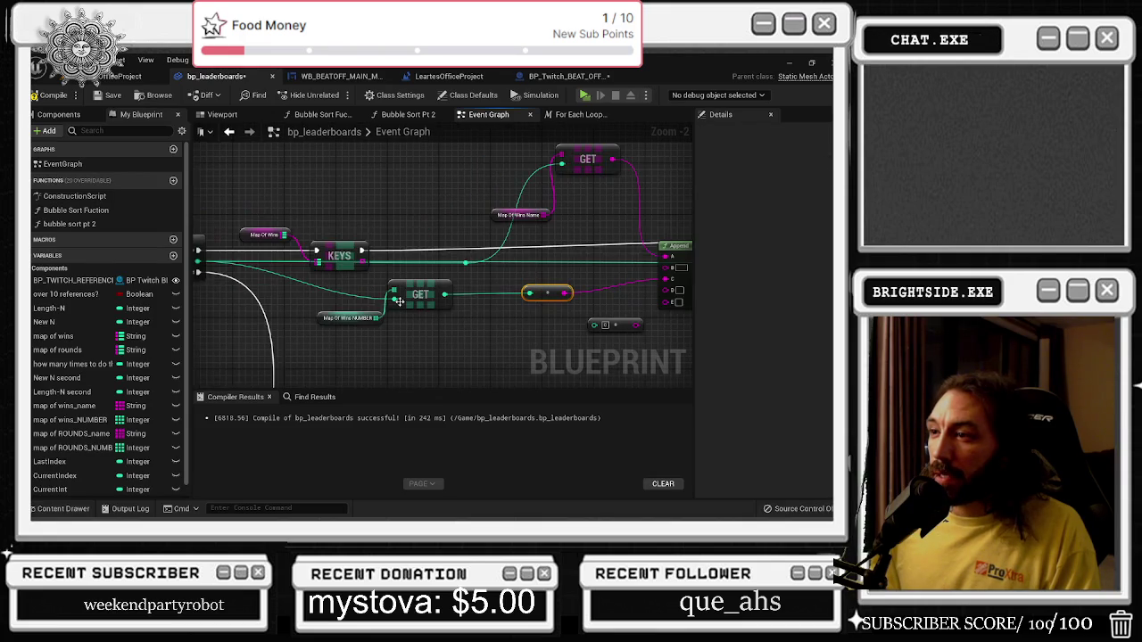
drag(339, 297, 403, 284)
drag(487, 283, 411, 284)
click(486, 262)
drag(484, 262, 404, 305)
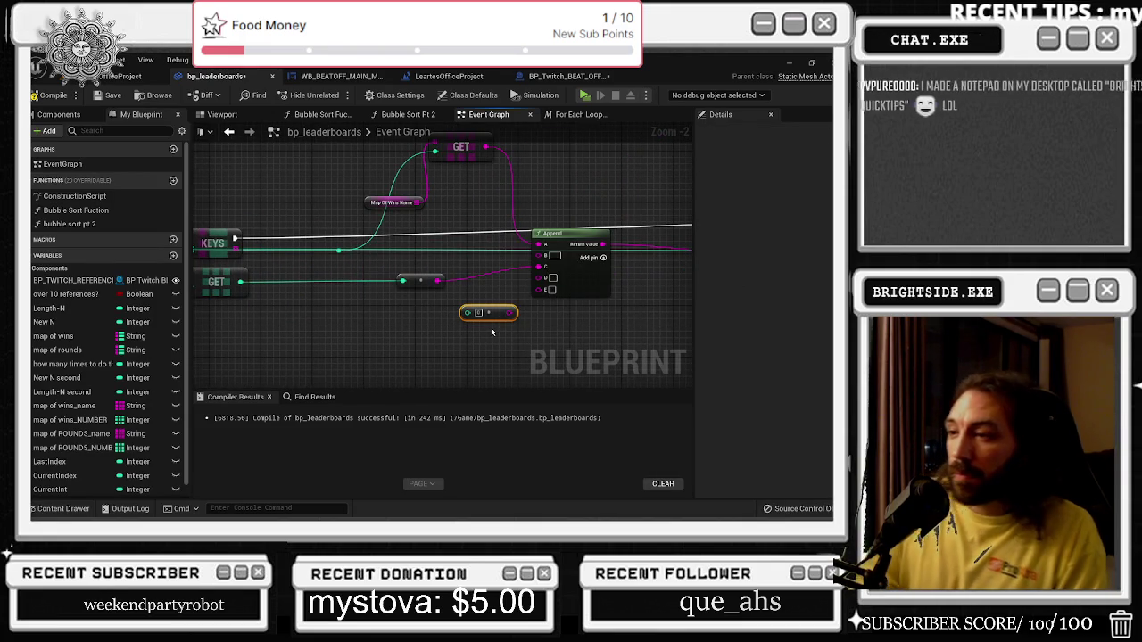
key(Delete)
drag(491, 332, 618, 294)
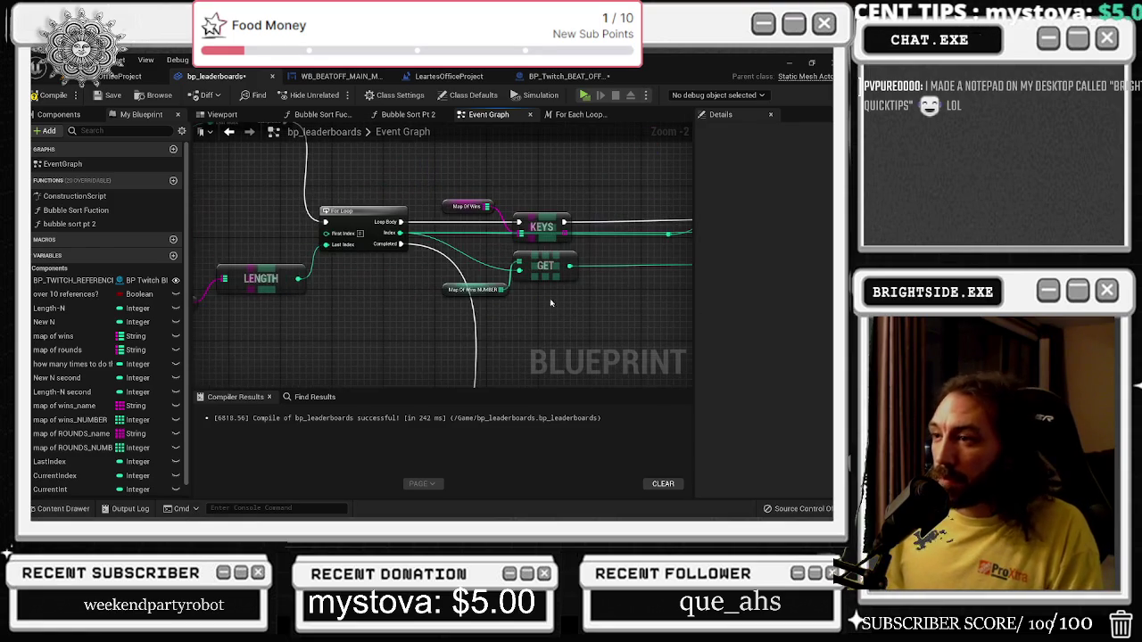
drag(485, 269, 334, 268)
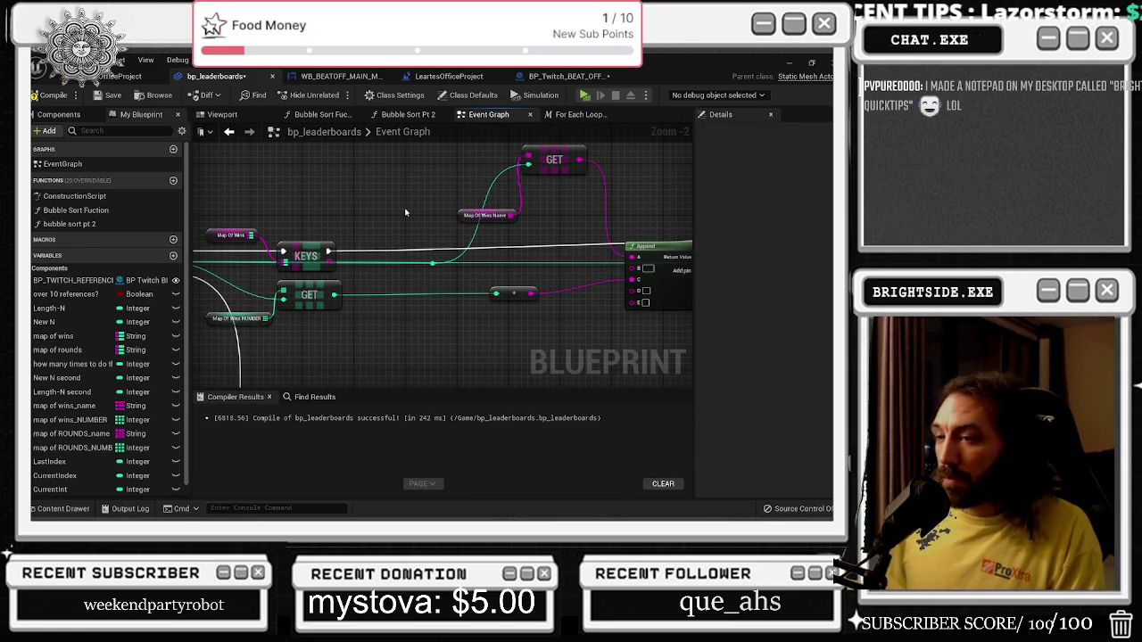
mouse_move(405, 212)
mouse_down()
mouse_move(558, 255)
mouse_move(411, 269)
mouse_up()
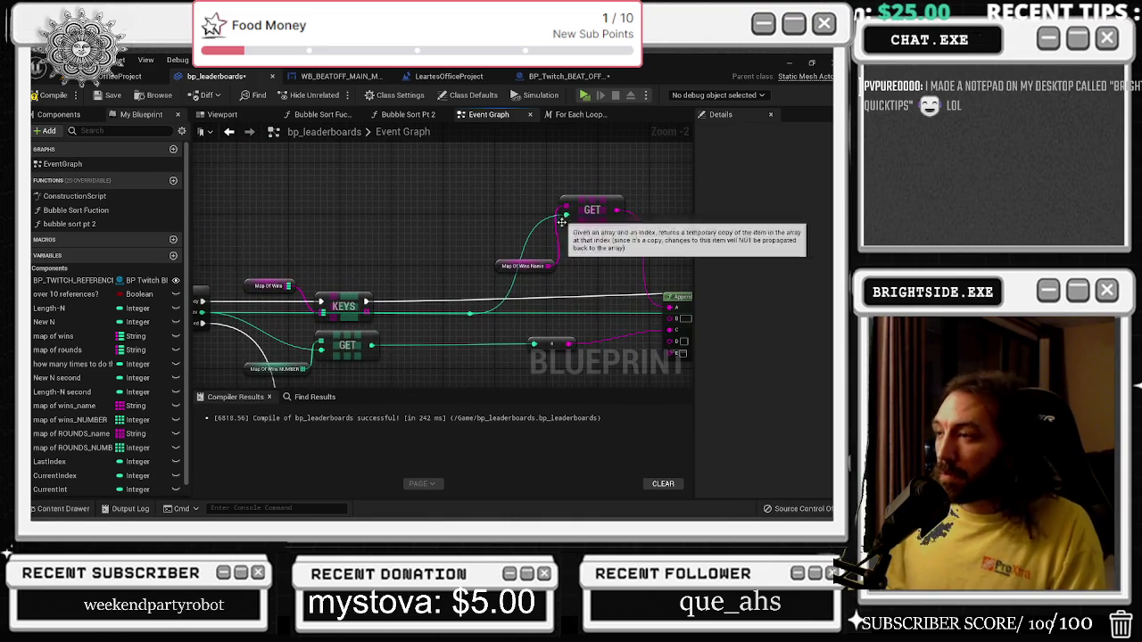
Add a Clamp (Integer) node on the name GET's index and wire its Max input.
mouse_move(565, 215)
mouse_down()
mouse_move(531, 228)
mouse_move(454, 202)
mouse_up()
text(clamp)
key(Return)
drag(470, 313, 474, 241)
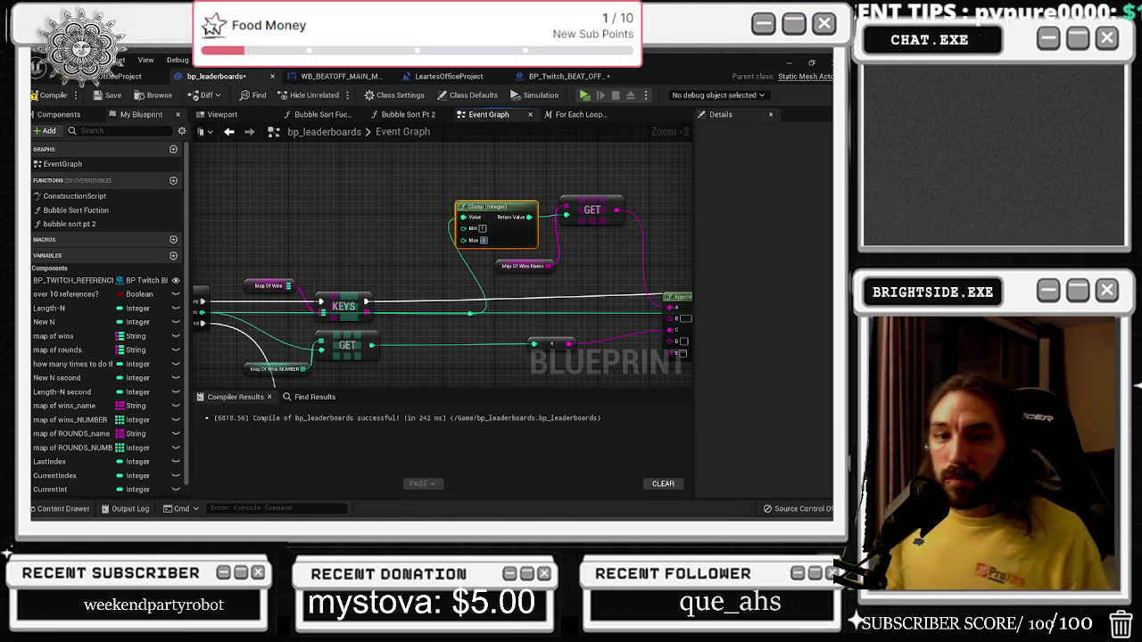
mouse_move(603, 281)
mouse_down()
mouse_move(474, 313)
mouse_move(499, 324)
mouse_up()
drag(489, 257, 526, 279)
click(527, 273)
Compile bp_leaderboards, then save the office level map and view the leaderboard boards.
click(49, 95)
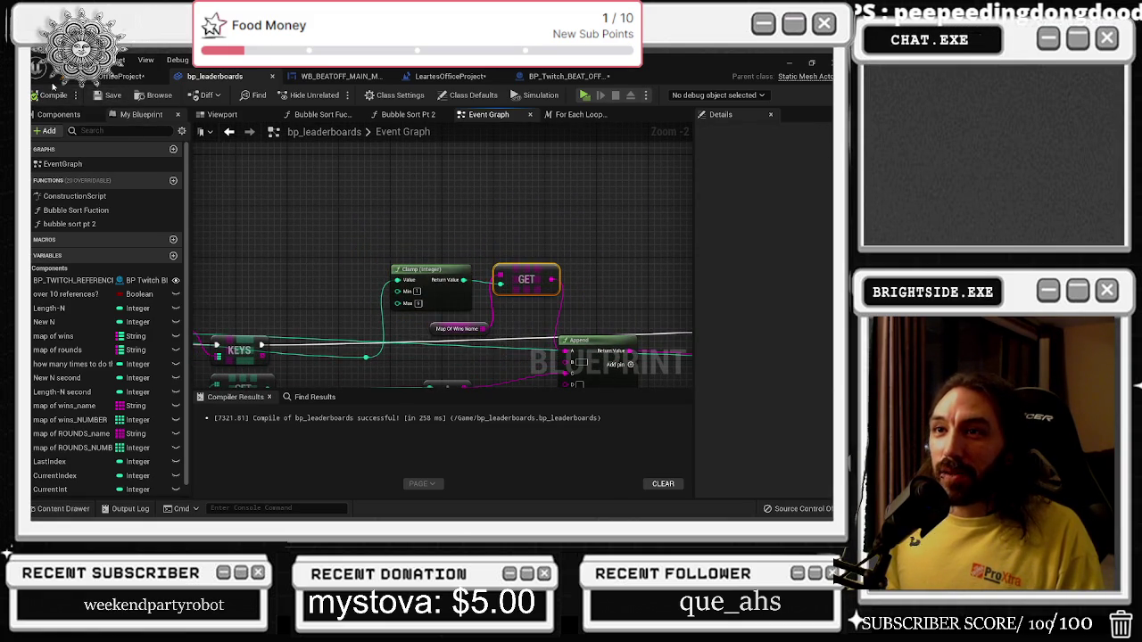
click(121, 76)
key(ctrl+s)
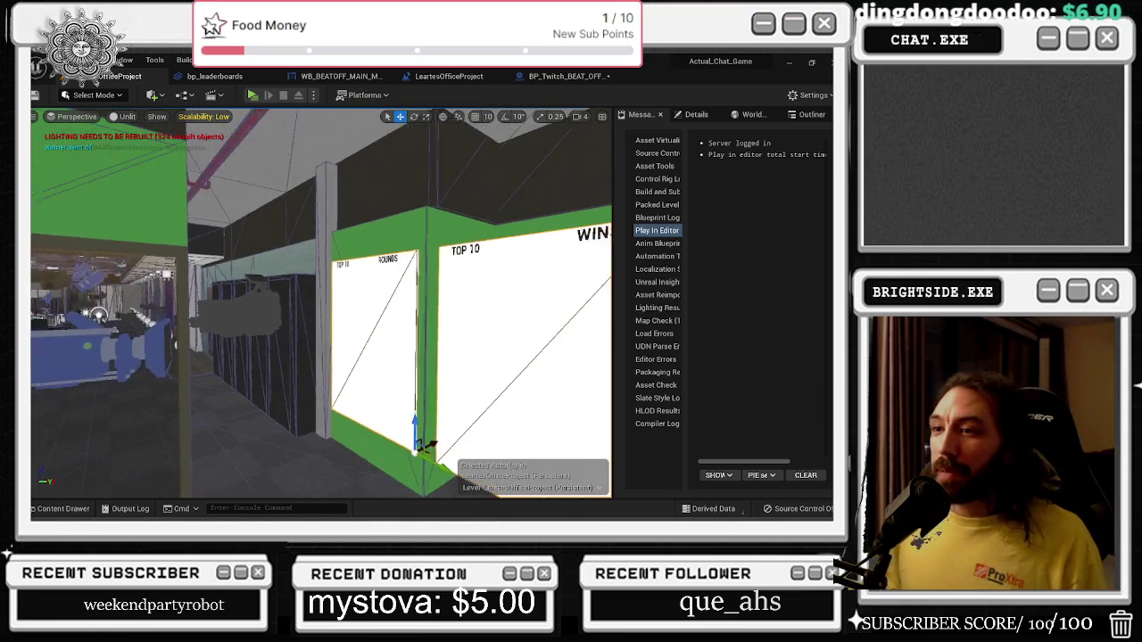
key(s)
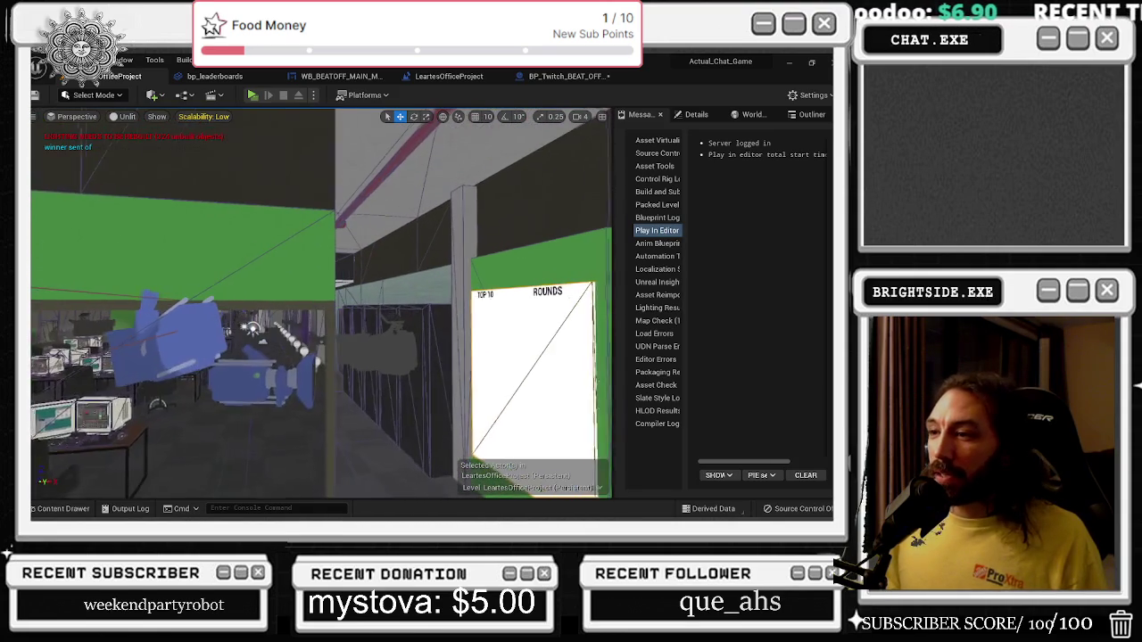
click(279, 238)
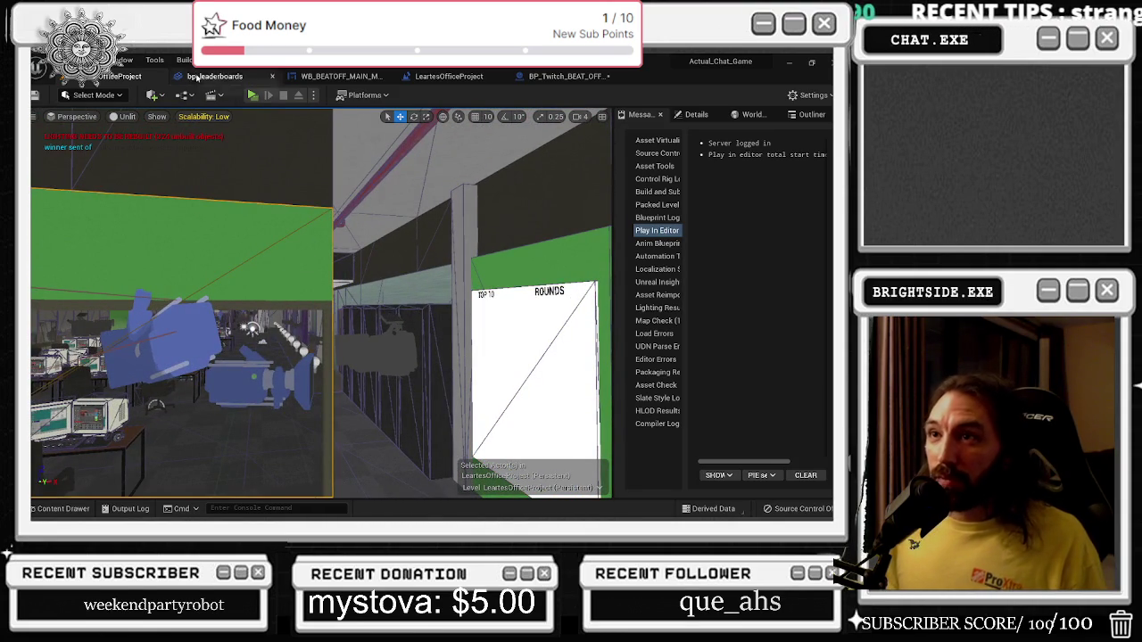
key(ctrl+e)
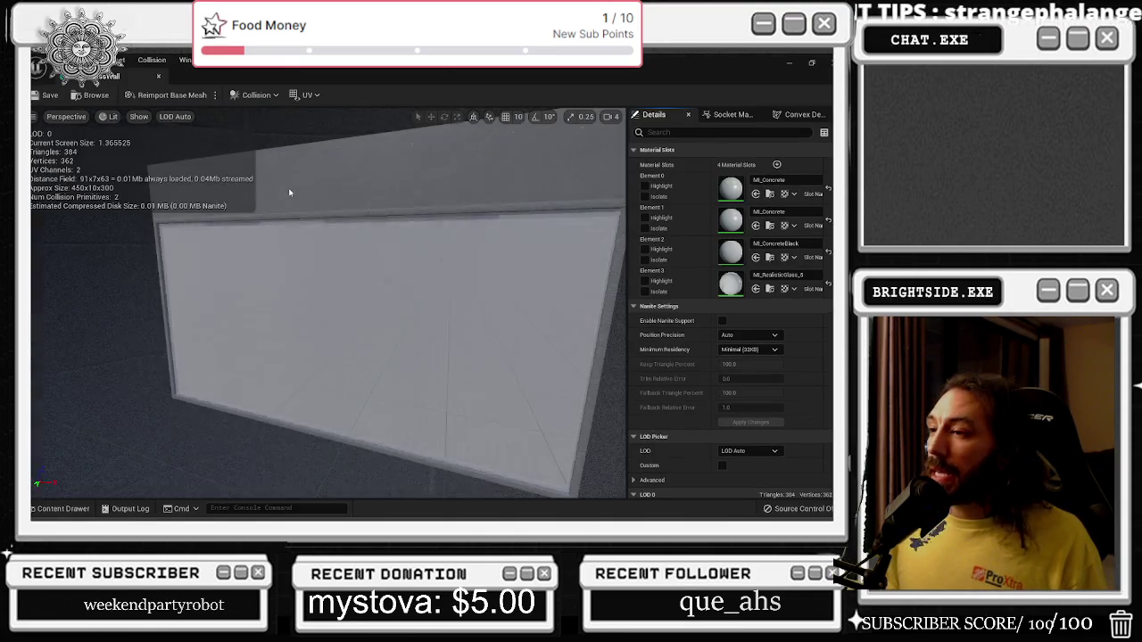
scroll(731, 321, down, 10)
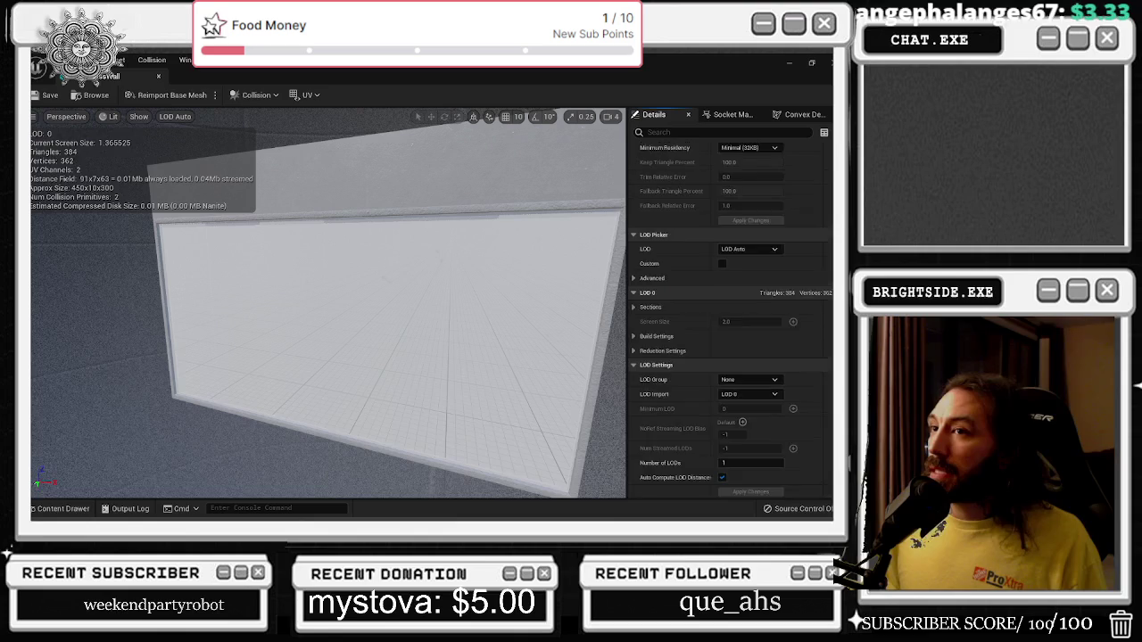
scroll(740, 374, down, 3)
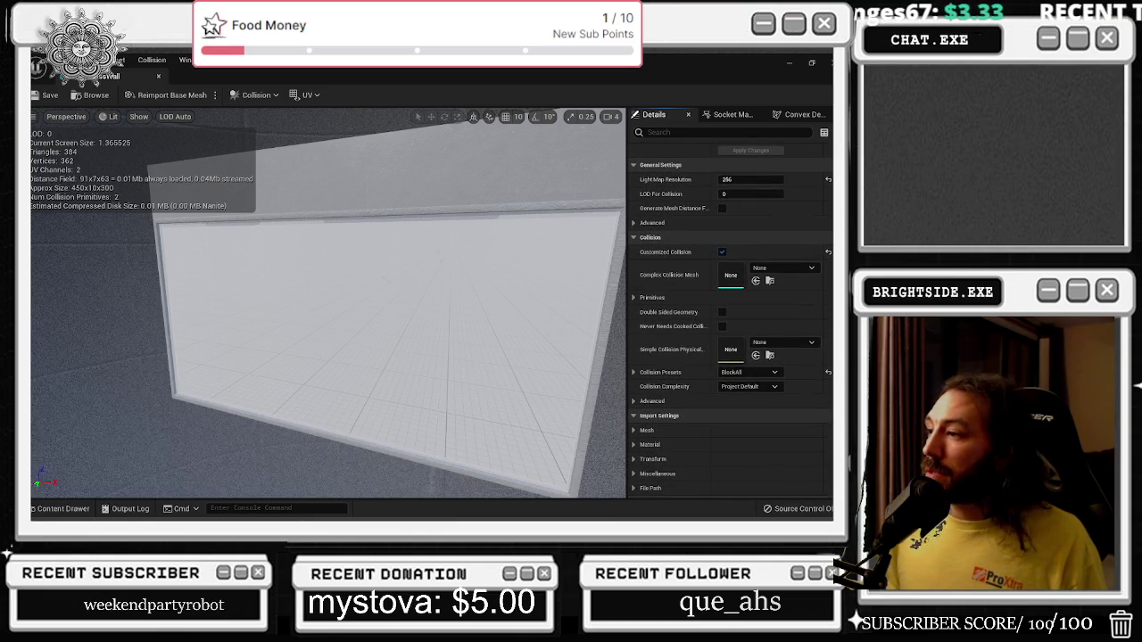
click(740, 372)
click(740, 374)
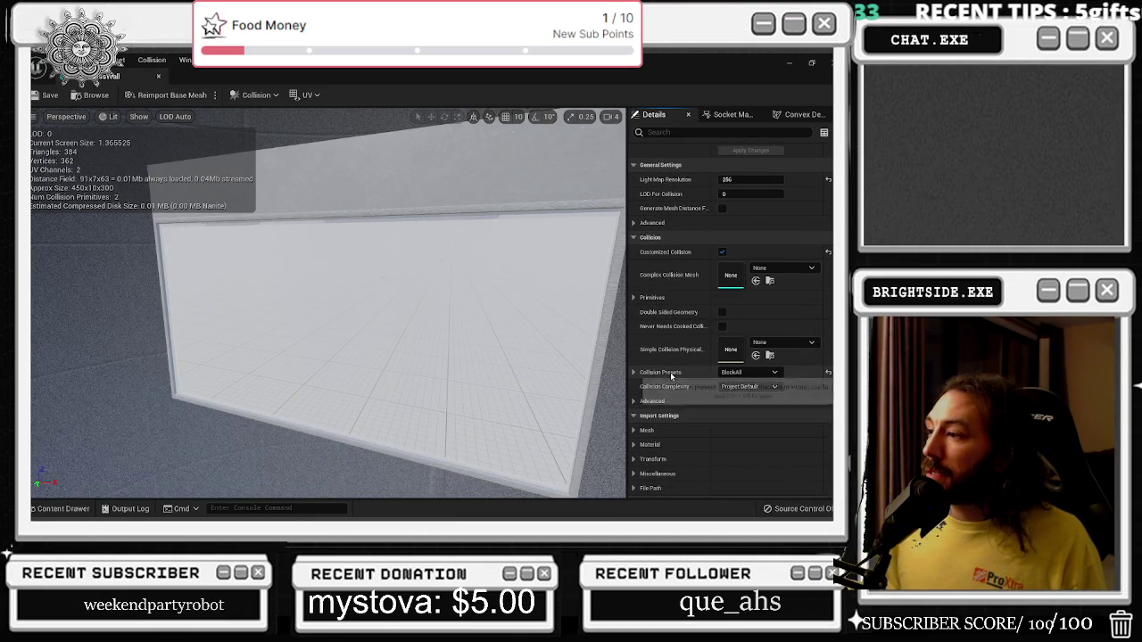
click(754, 387)
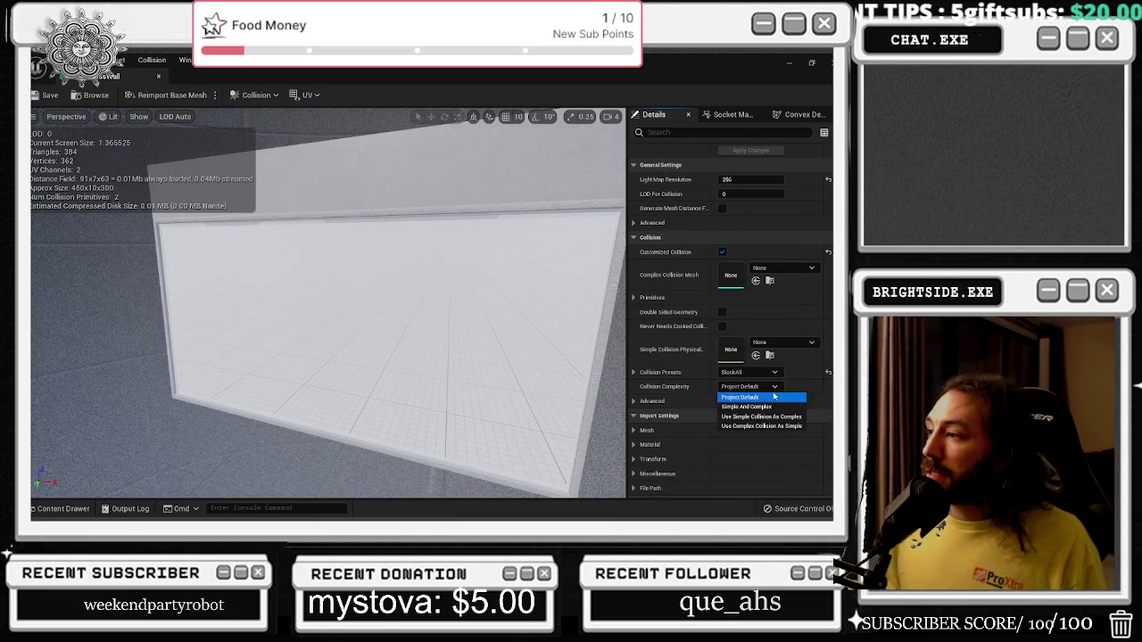
click(675, 393)
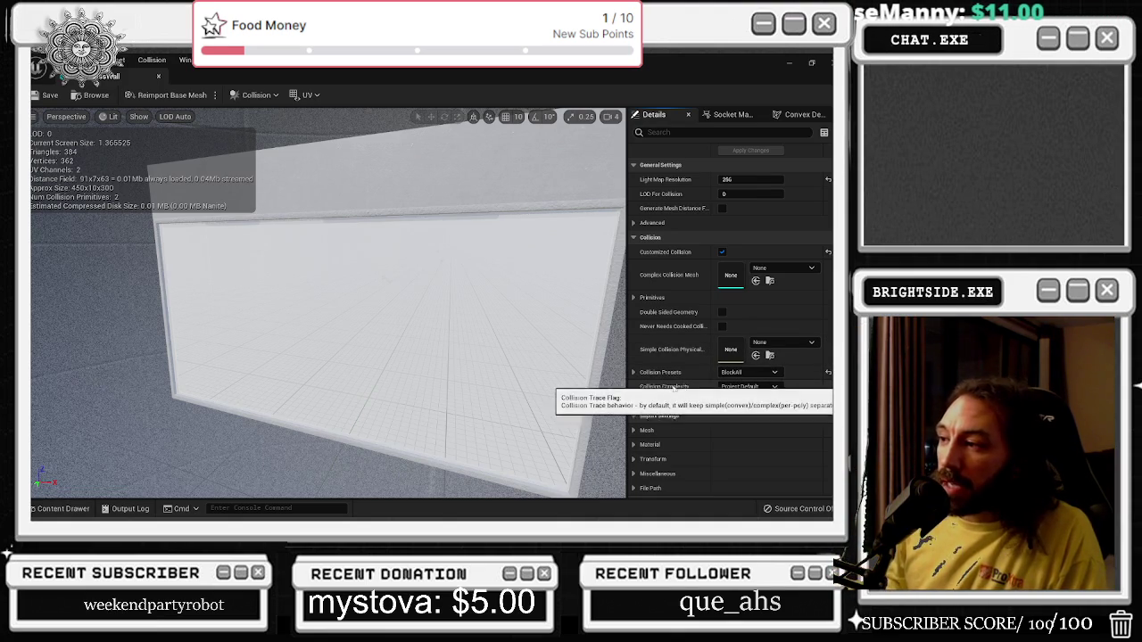
click(757, 386)
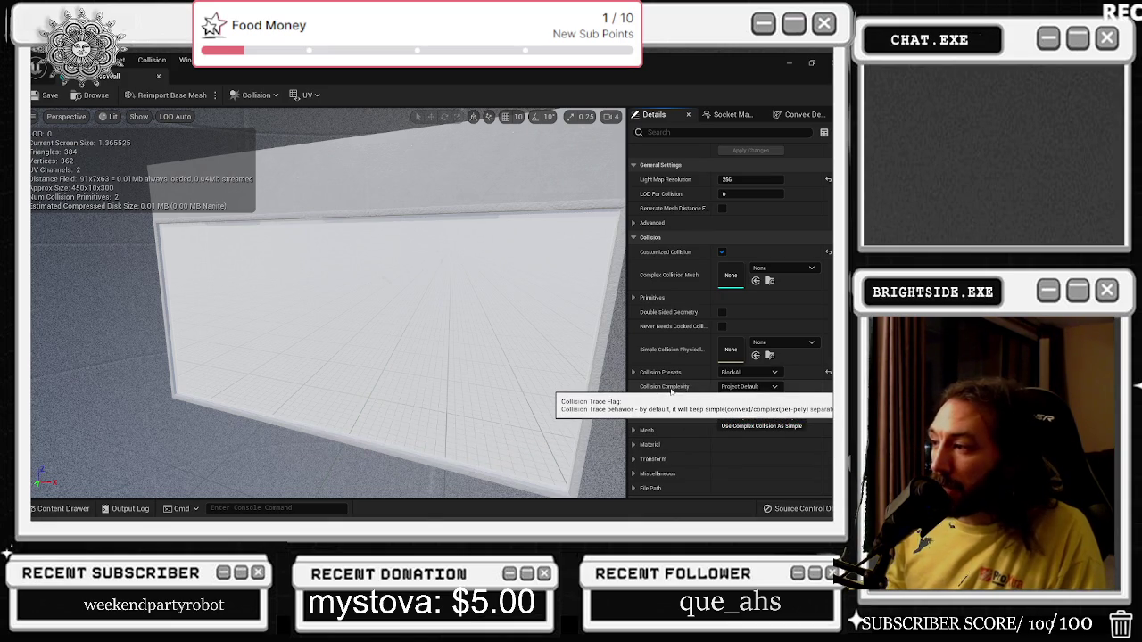
click(666, 389)
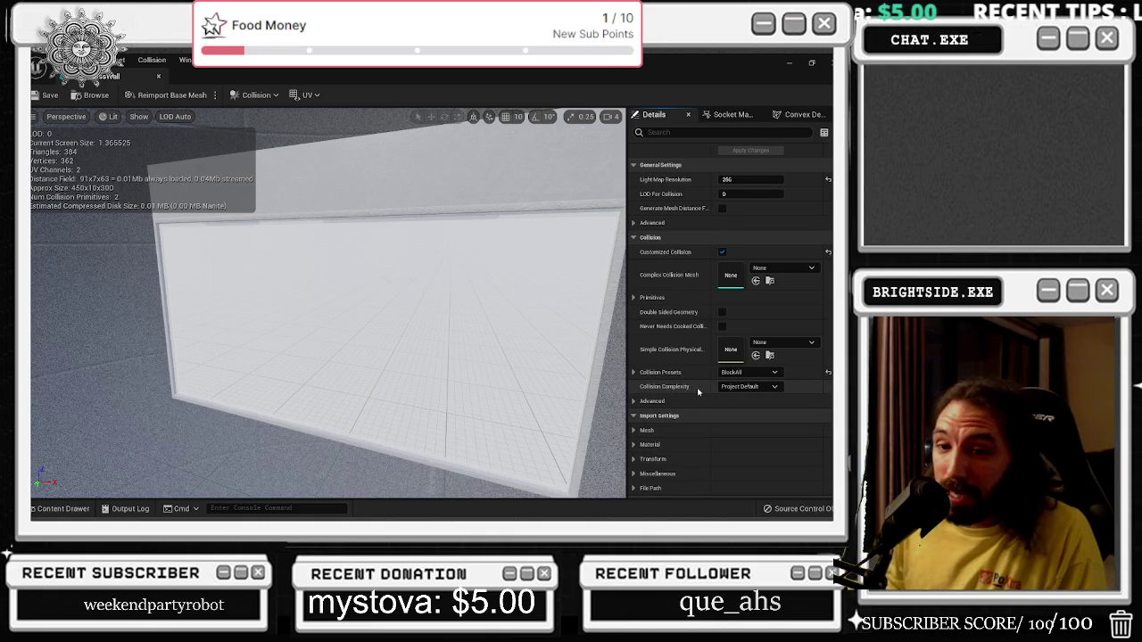
click(747, 372)
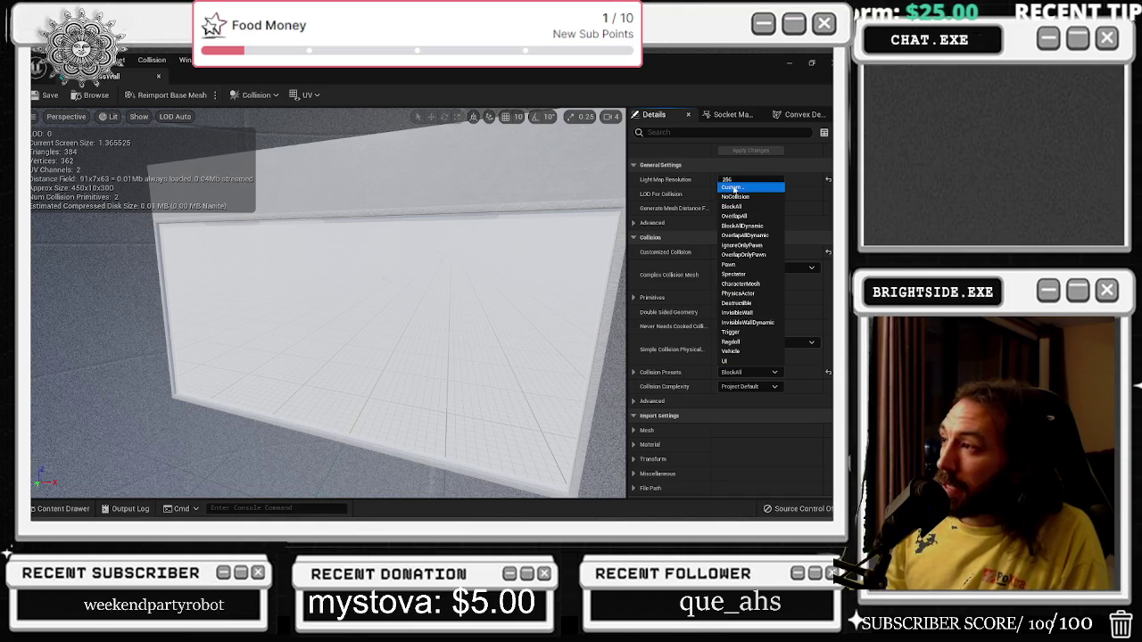
click(739, 372)
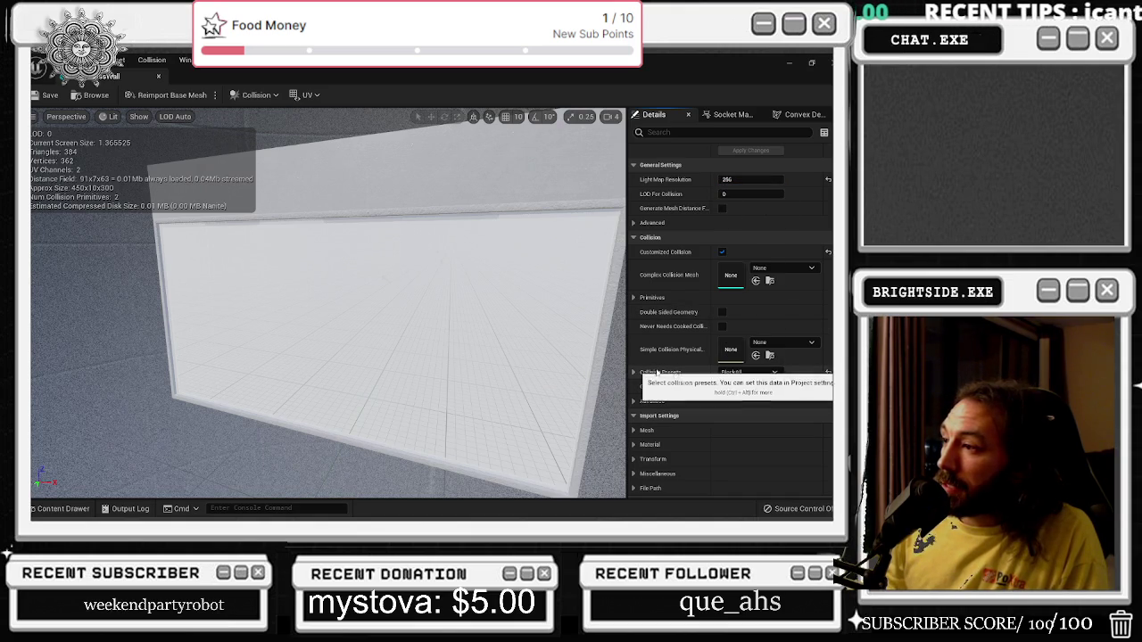
click(739, 372)
click(727, 374)
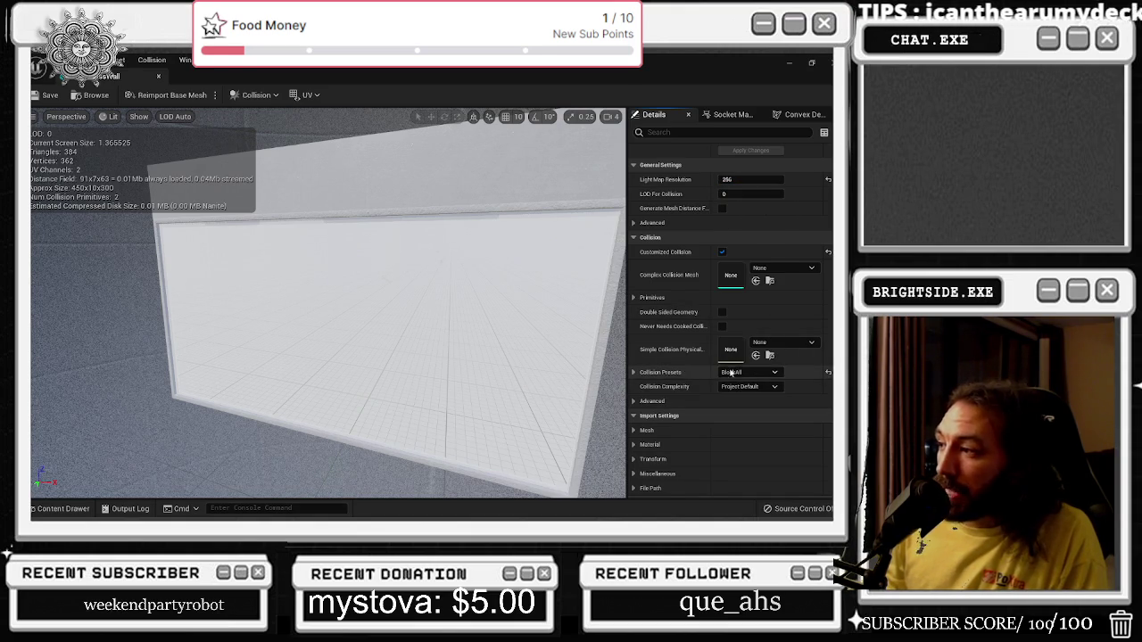
click(158, 79)
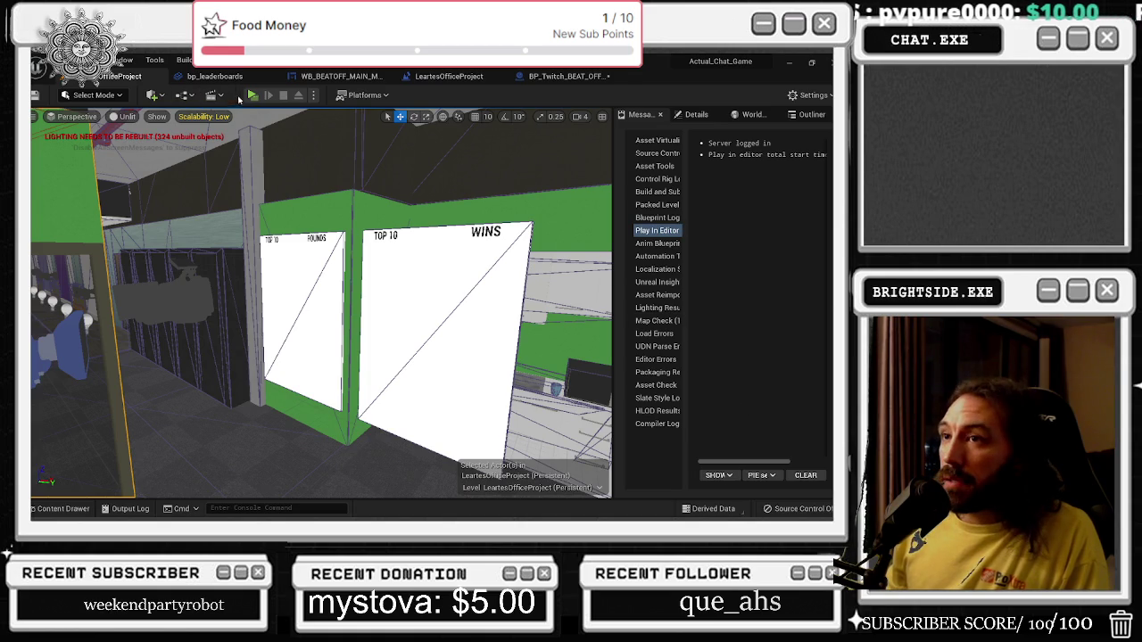
Play the level in the editor, show the Top 10 Rounds and Wins lists, then stop with Escape.
click(253, 95)
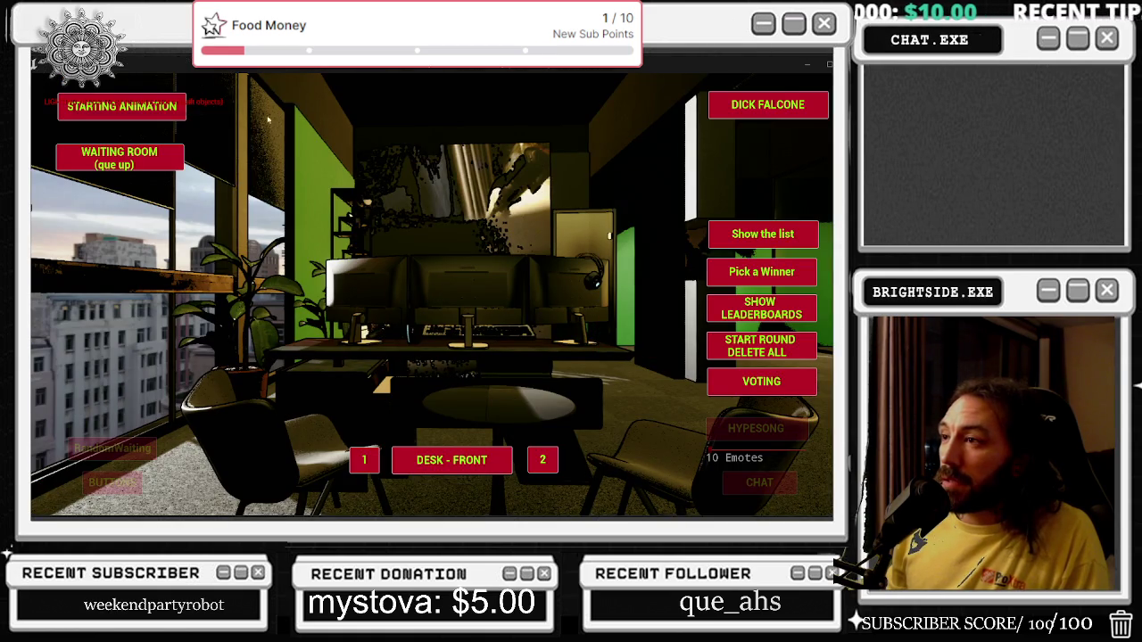
click(729, 244)
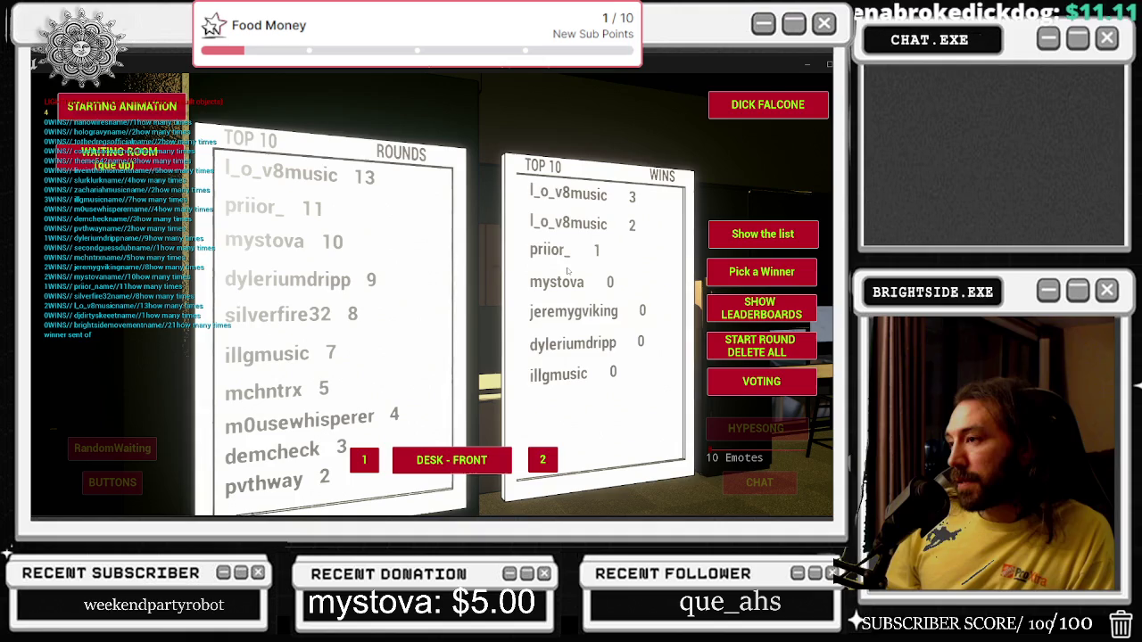
key(Escape)
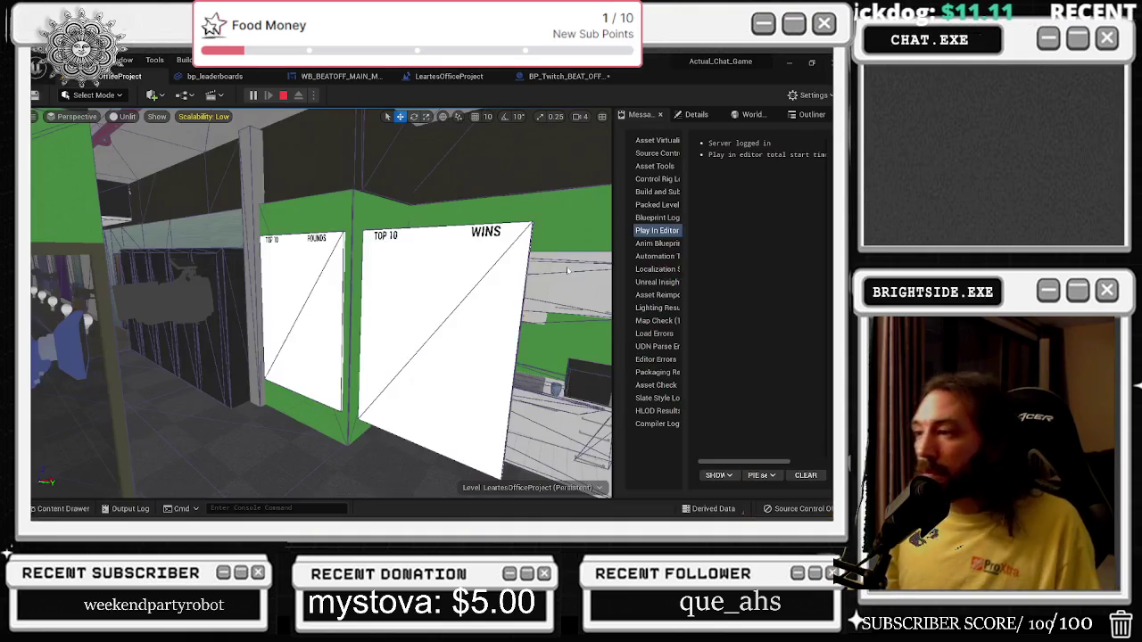
click(214, 76)
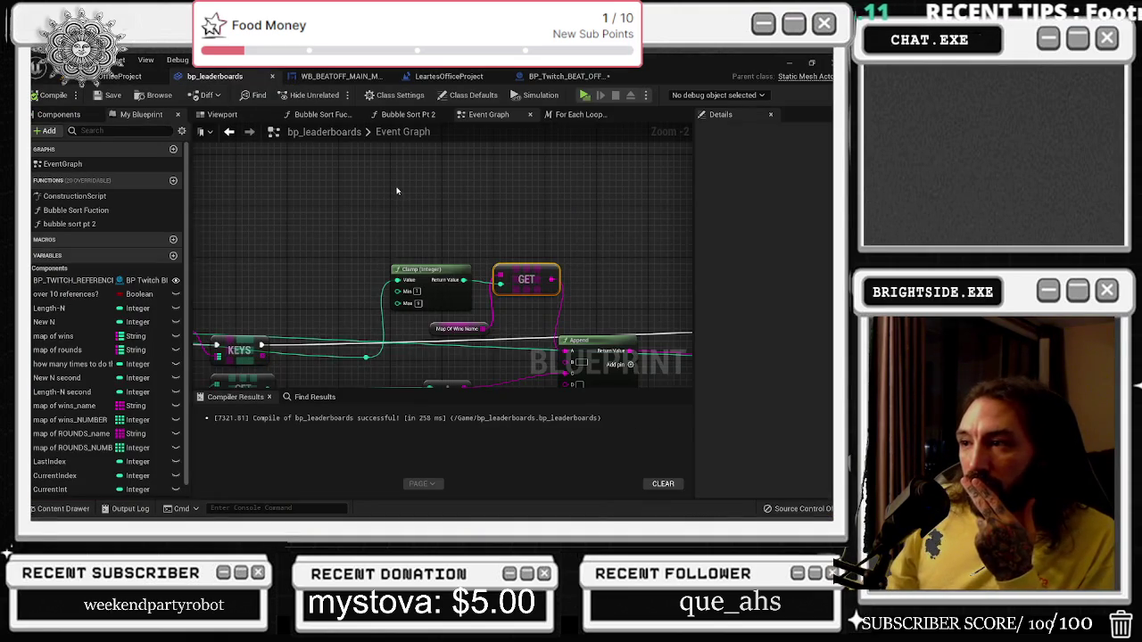
click(125, 76)
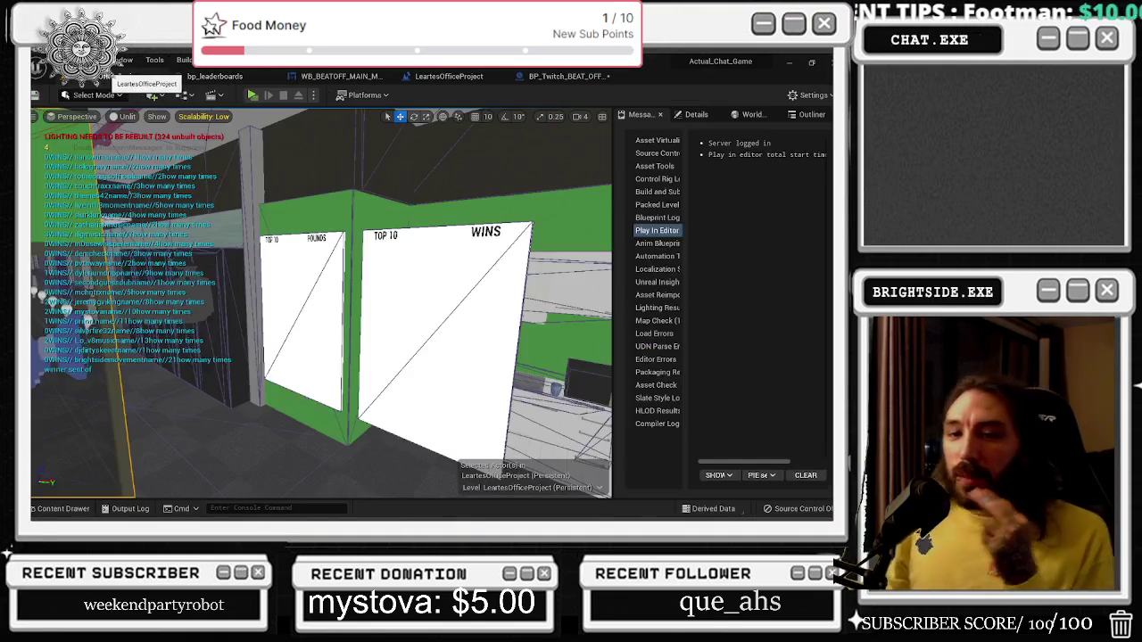
click(252, 95)
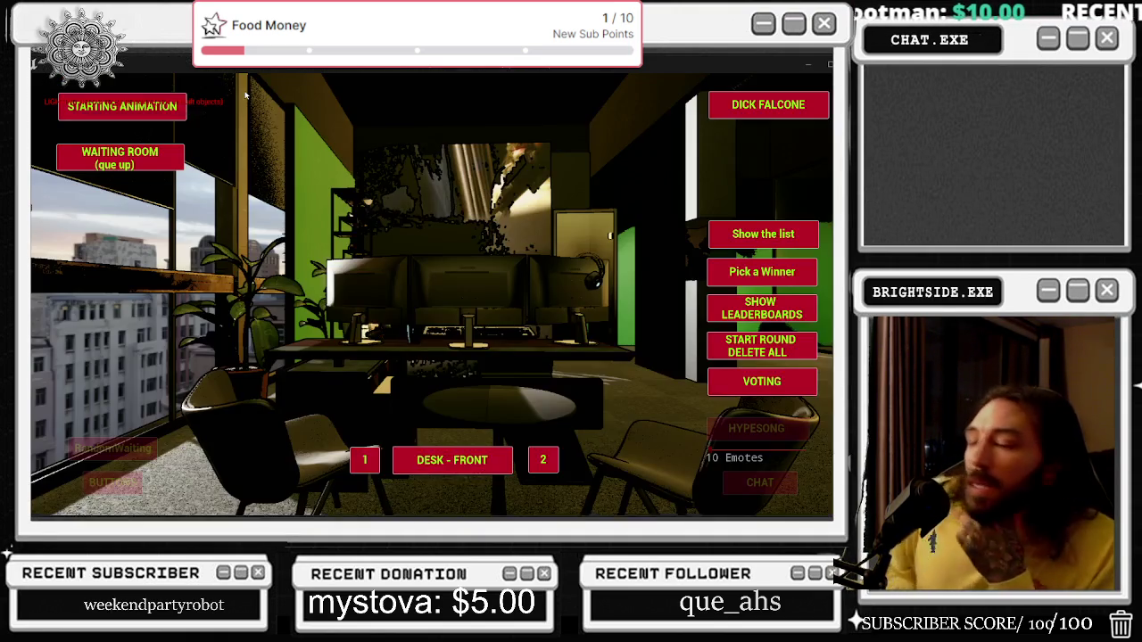
click(763, 314)
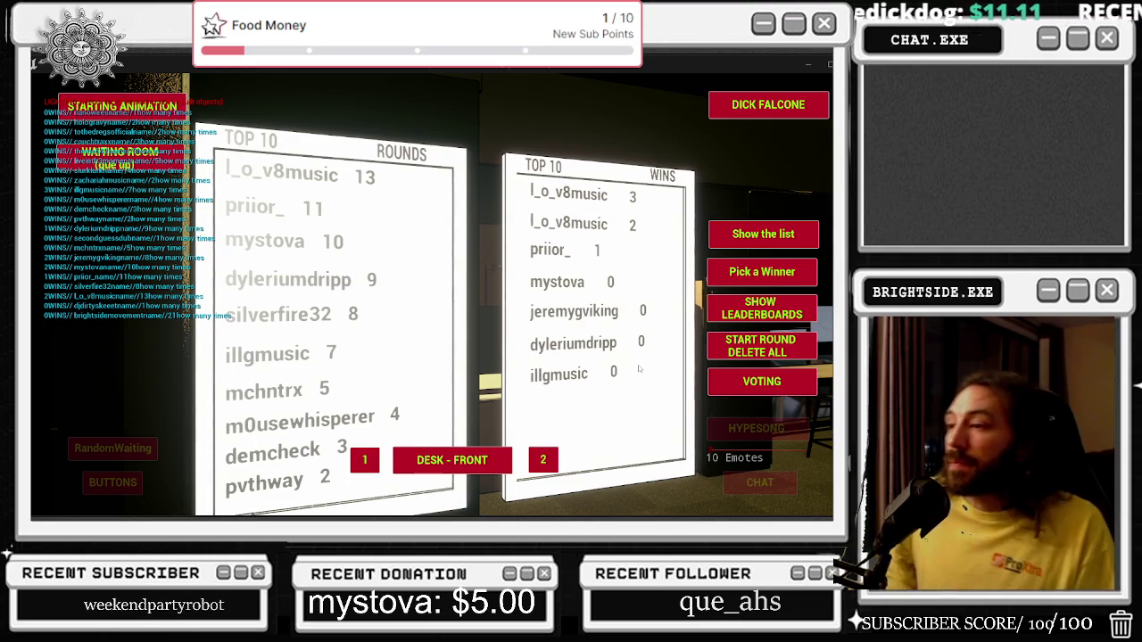
key(Escape)
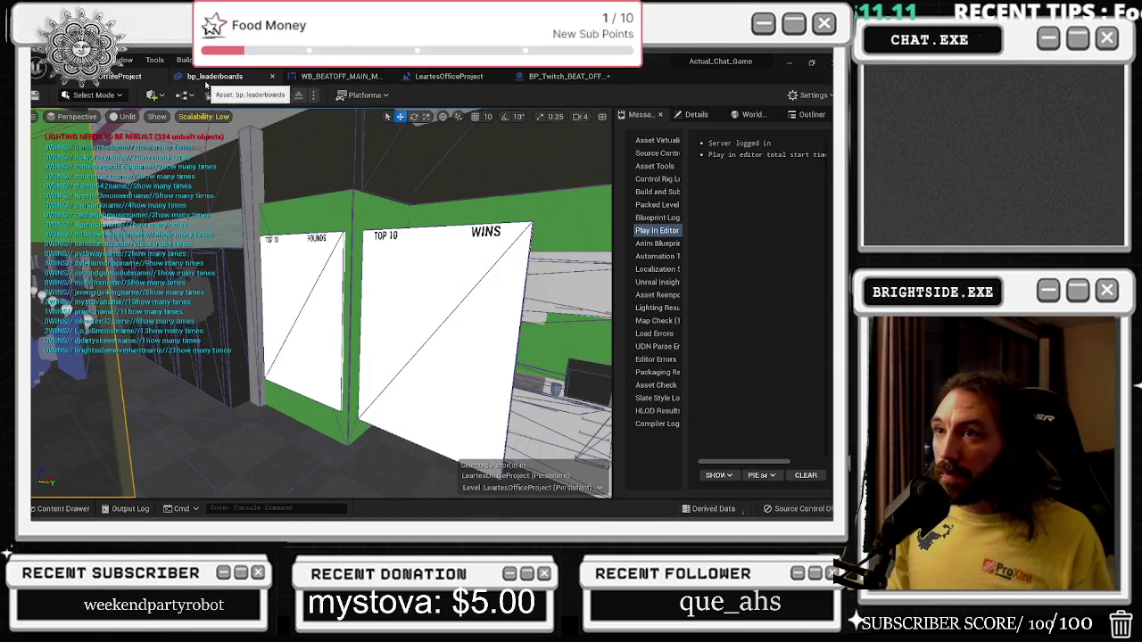
Open bp_leaderboards and move the selected GET and map lookup node cluster to the right.
click(214, 76)
scroll(260, 203, down, 5)
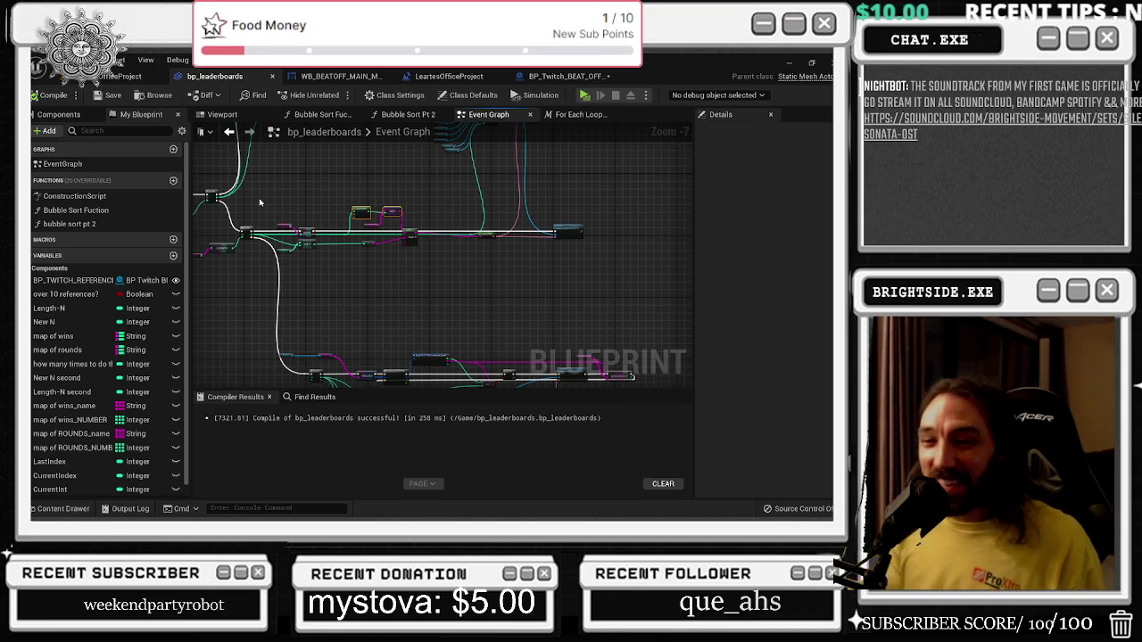
scroll(347, 159, up, 2)
scroll(342, 219, up, 2)
drag(317, 194, 461, 331)
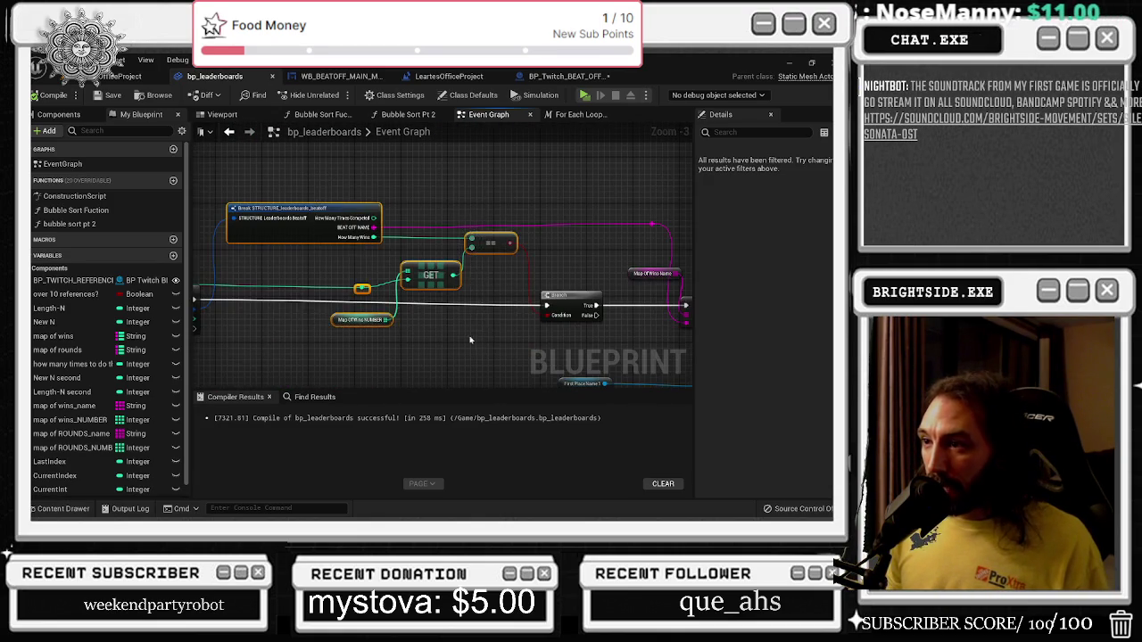
scroll(425, 297, down, 2)
mouse_move(318, 178)
mouse_down()
mouse_move(375, 212)
mouse_move(550, 271)
mouse_move(533, 269)
mouse_up()
scroll(446, 268, down, 1)
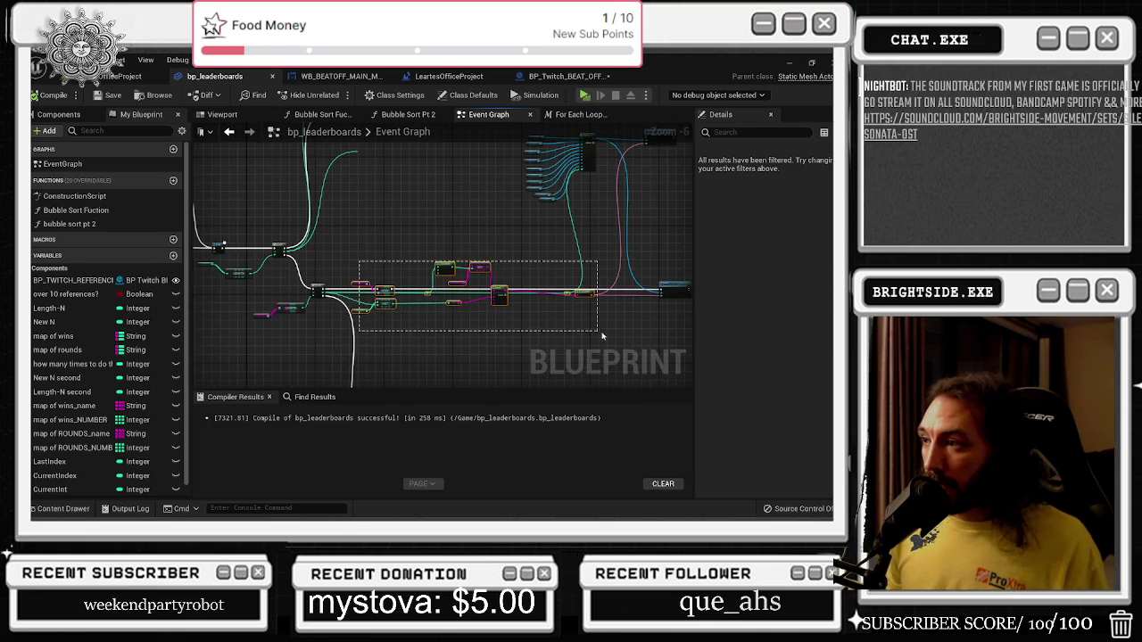
drag(678, 332, 469, 322)
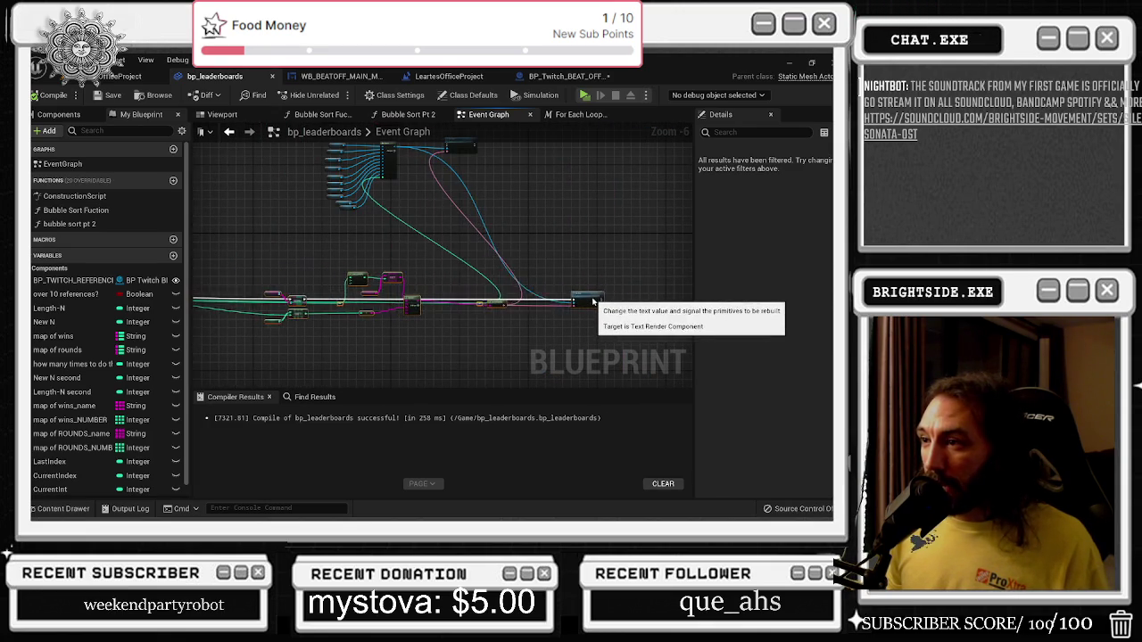
mouse_move(375, 153)
mouse_down()
mouse_move(342, 242)
mouse_move(451, 290)
mouse_up()
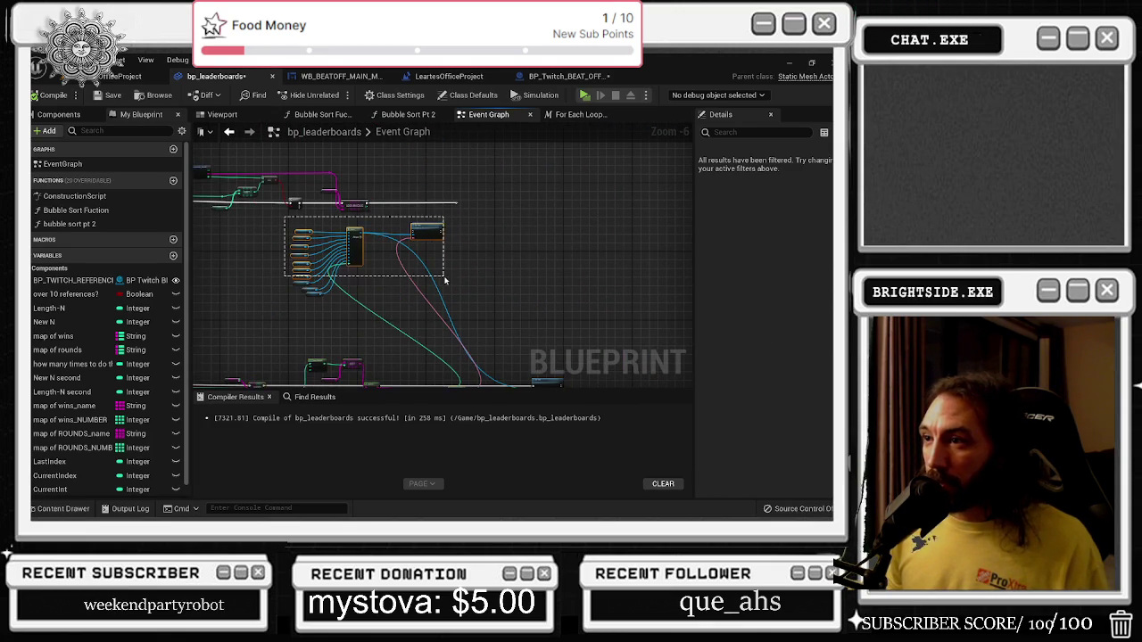
drag(429, 234, 591, 247)
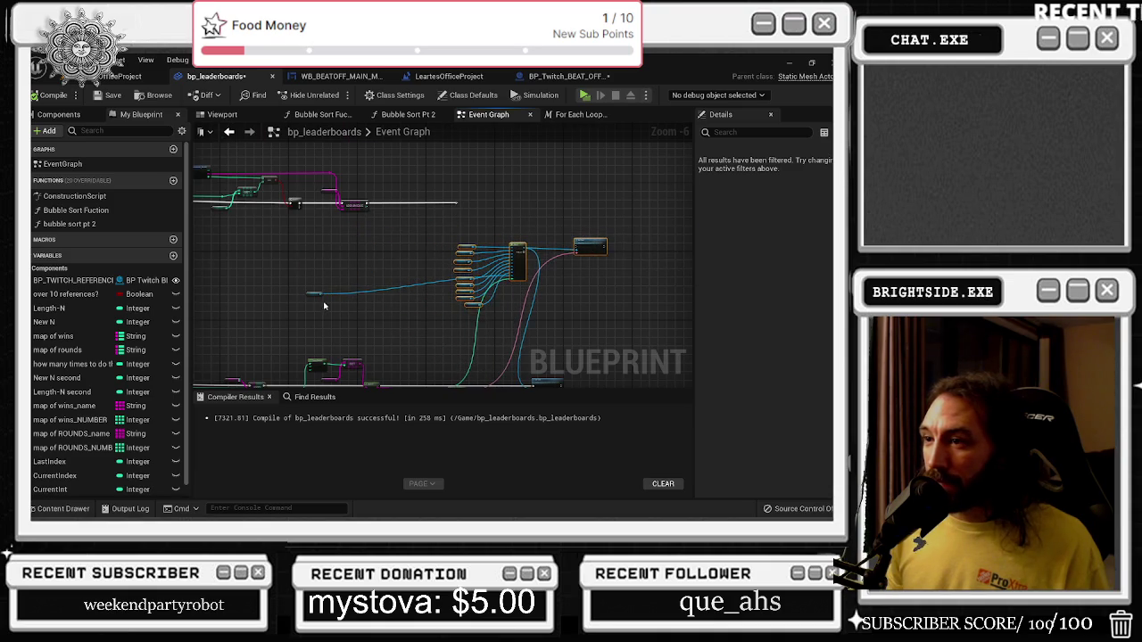
Reposition the 10th-place name, LENGTH and string-to-text conversion nodes.
scroll(308, 292, up, 2)
mouse_move(300, 288)
mouse_down()
mouse_move(503, 273)
mouse_move(594, 314)
mouse_move(479, 283)
mouse_up()
scroll(520, 206, down, 2)
scroll(378, 299, up, 2)
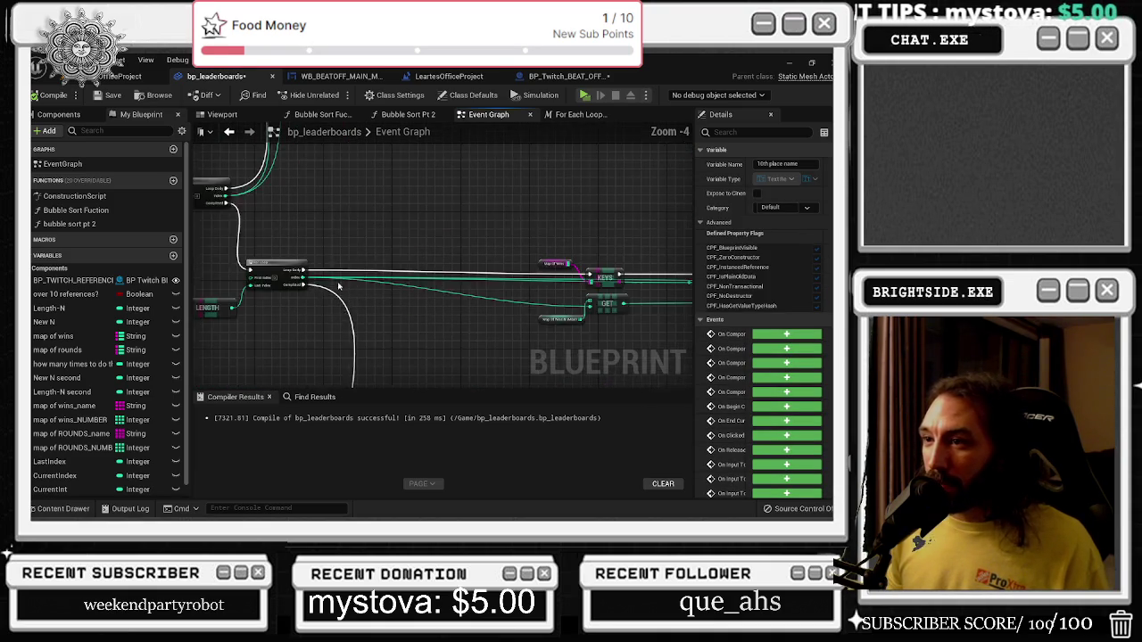
mouse_move(294, 353)
mouse_down()
mouse_move(422, 253)
mouse_move(527, 300)
mouse_move(560, 274)
mouse_up()
scroll(365, 270, down, 3)
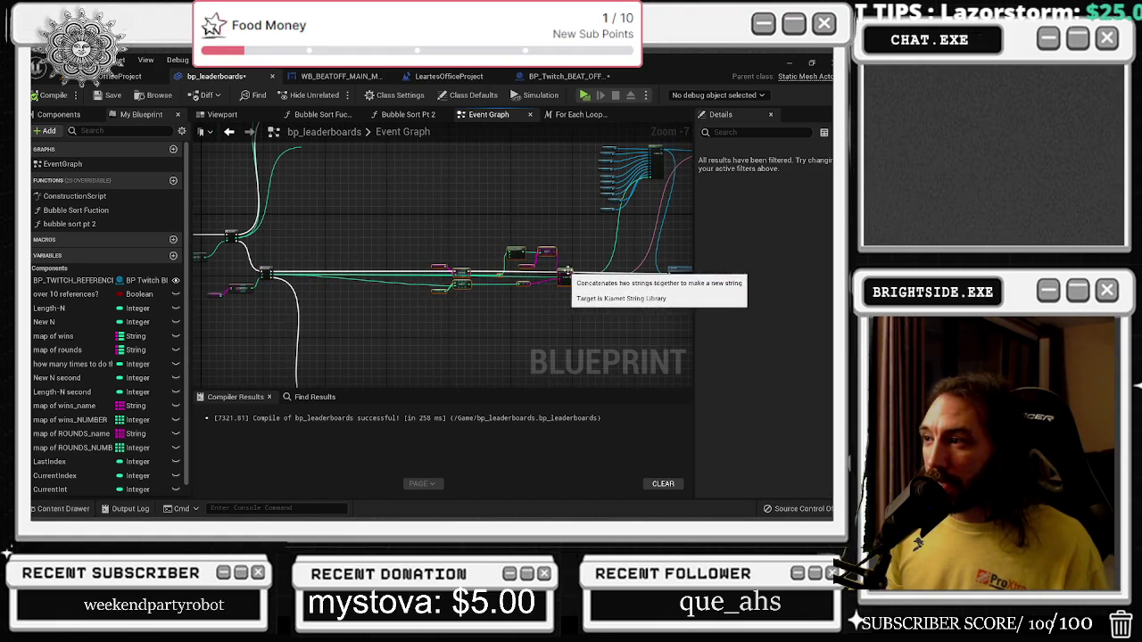
scroll(460, 276, up, 2)
drag(460, 279, 503, 274)
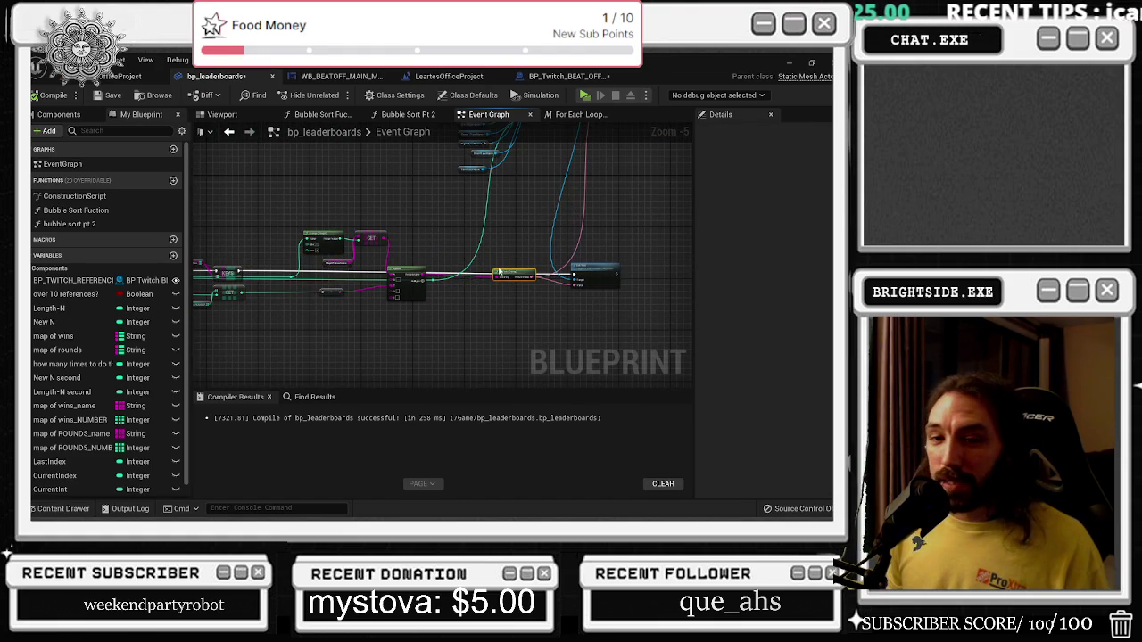
drag(564, 272, 528, 284)
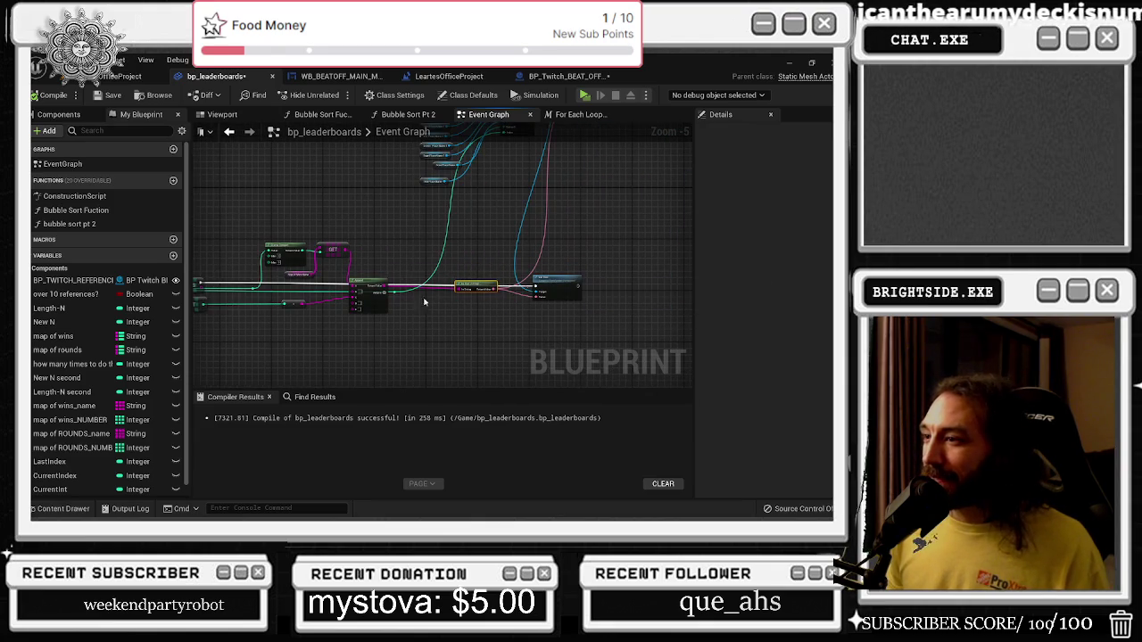
drag(205, 332, 429, 314)
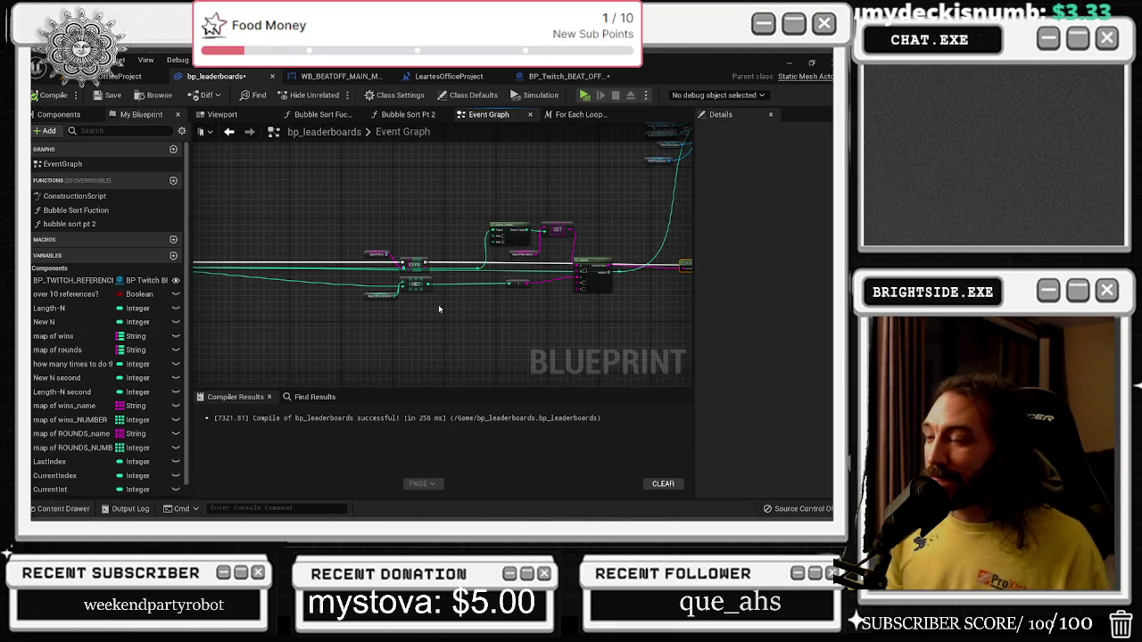
Straighten the wins comparison wire by moving the reroute knot near the Map Of Wins NUMBER GET.
scroll(471, 289, up, 3)
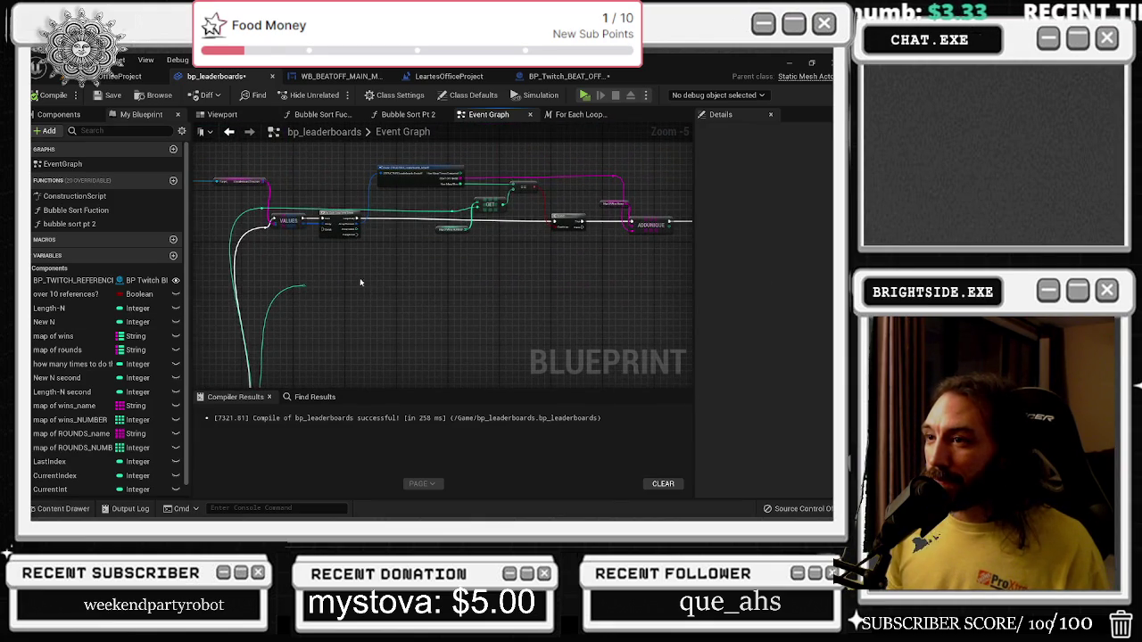
scroll(371, 291, up, 1)
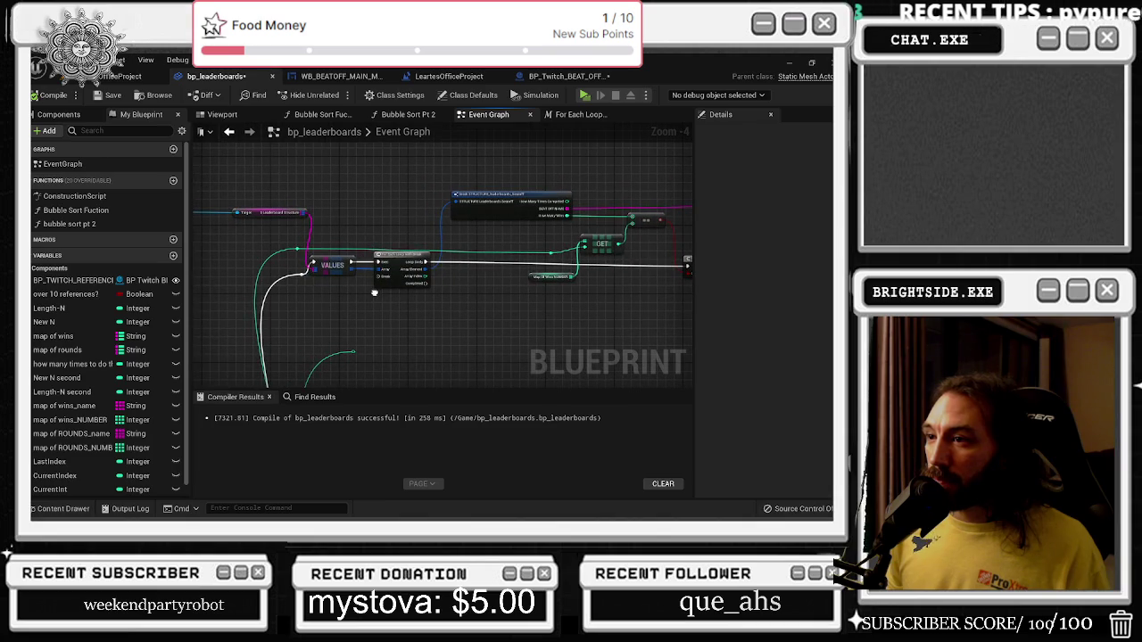
drag(374, 292, 145, 320)
drag(515, 220, 540, 237)
scroll(384, 237, up, 2)
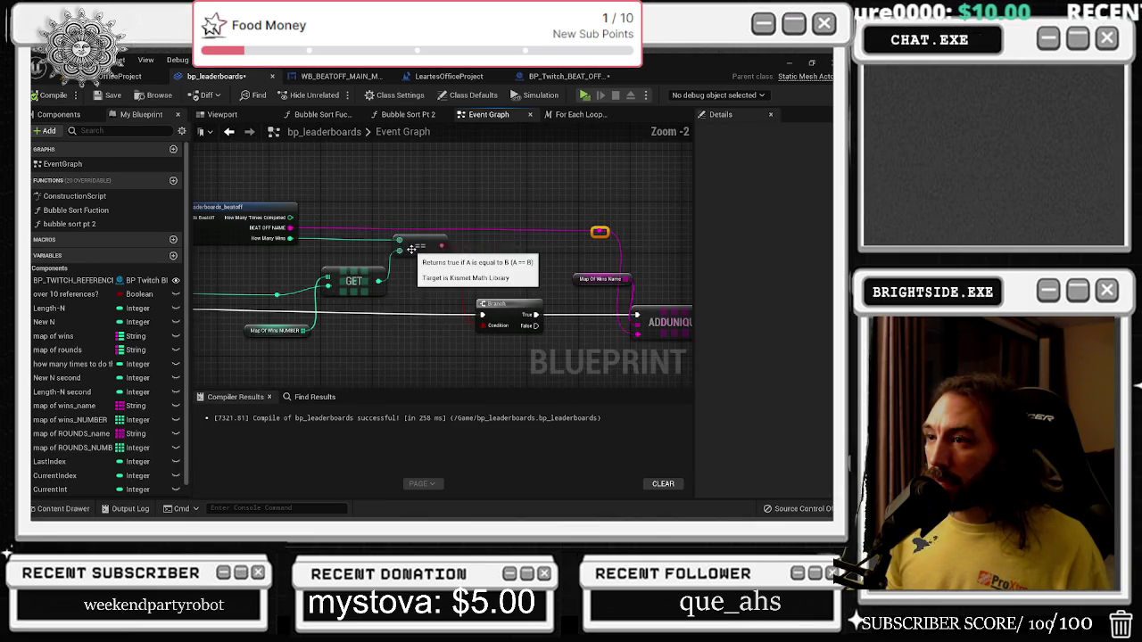
drag(268, 288, 379, 362)
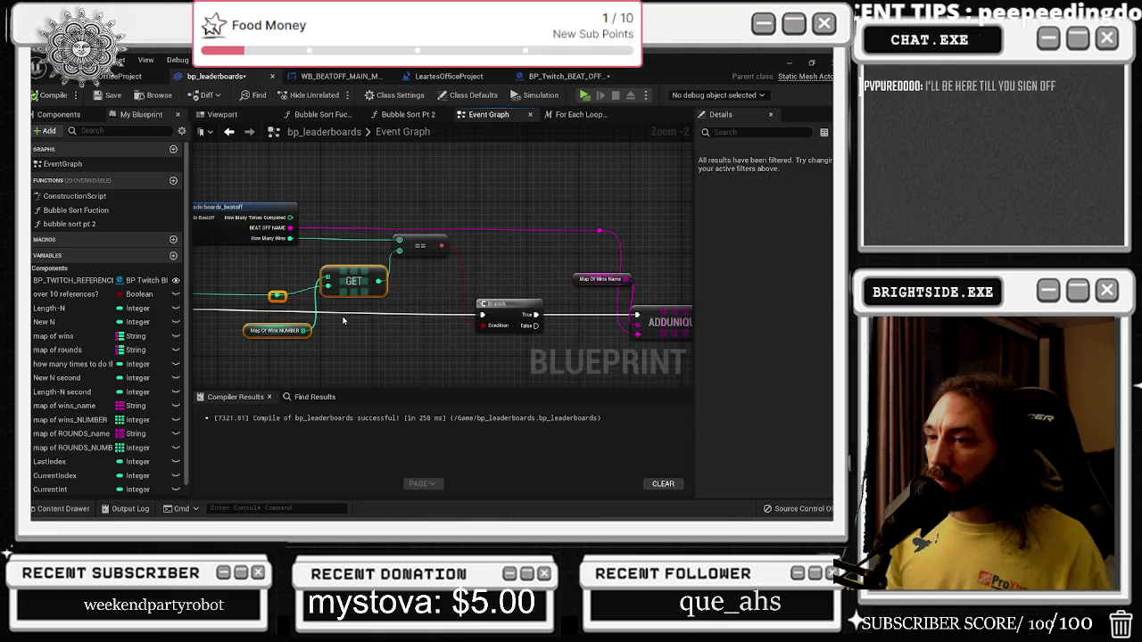
drag(331, 327, 406, 315)
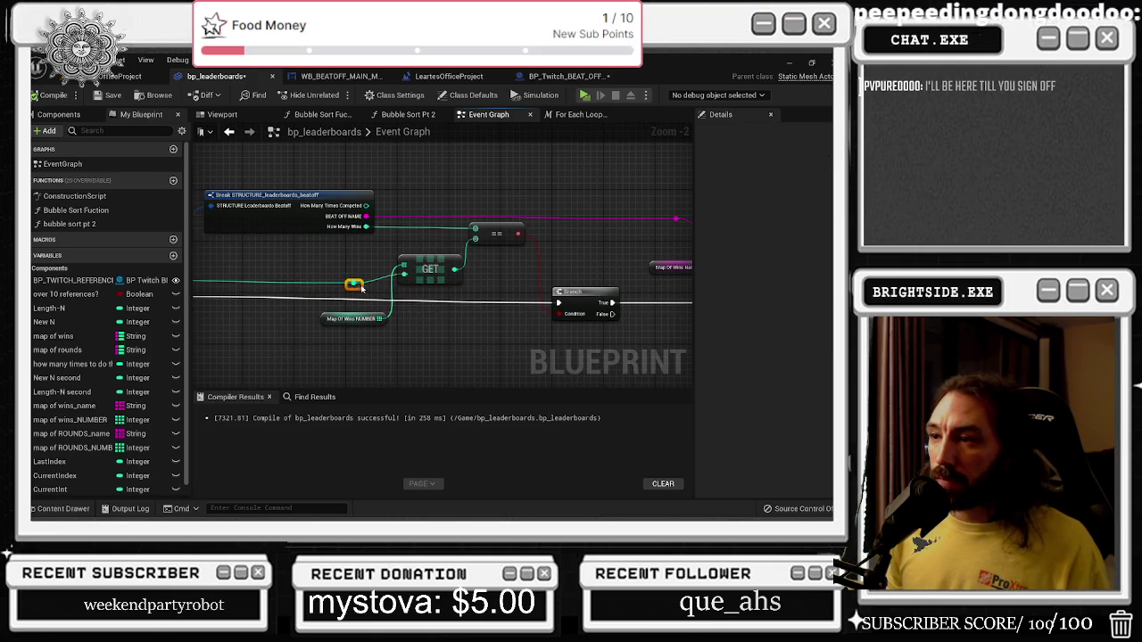
drag(354, 284, 372, 284)
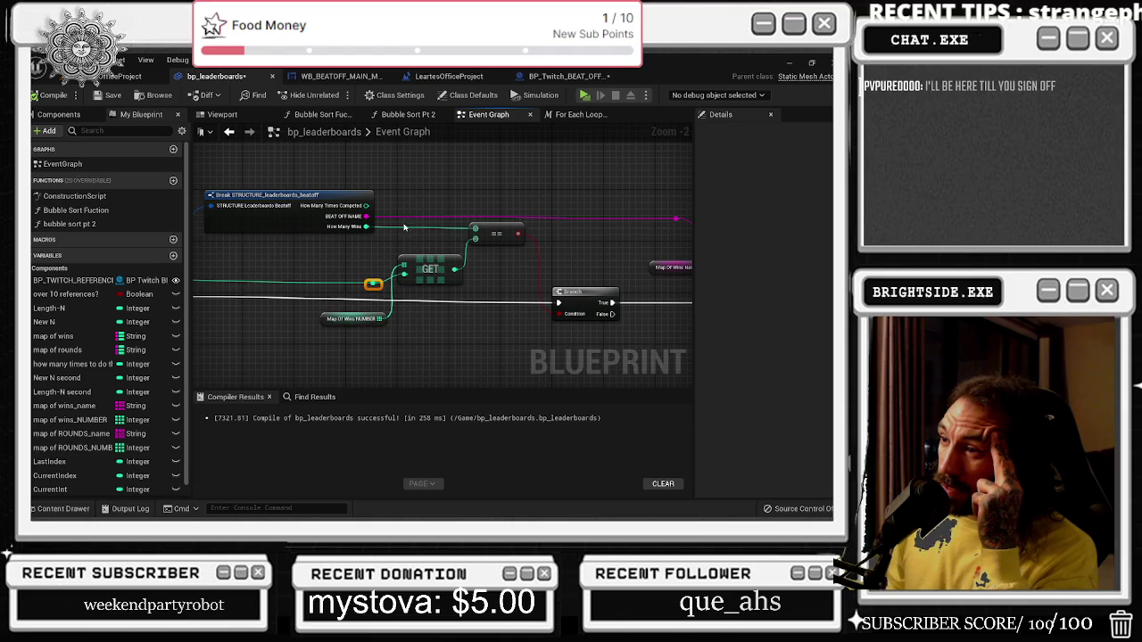
scroll(345, 266, down, 1)
mouse_move(350, 264)
mouse_down()
mouse_move(428, 329)
mouse_move(306, 326)
mouse_move(545, 310)
mouse_up()
scroll(540, 308, down, 4)
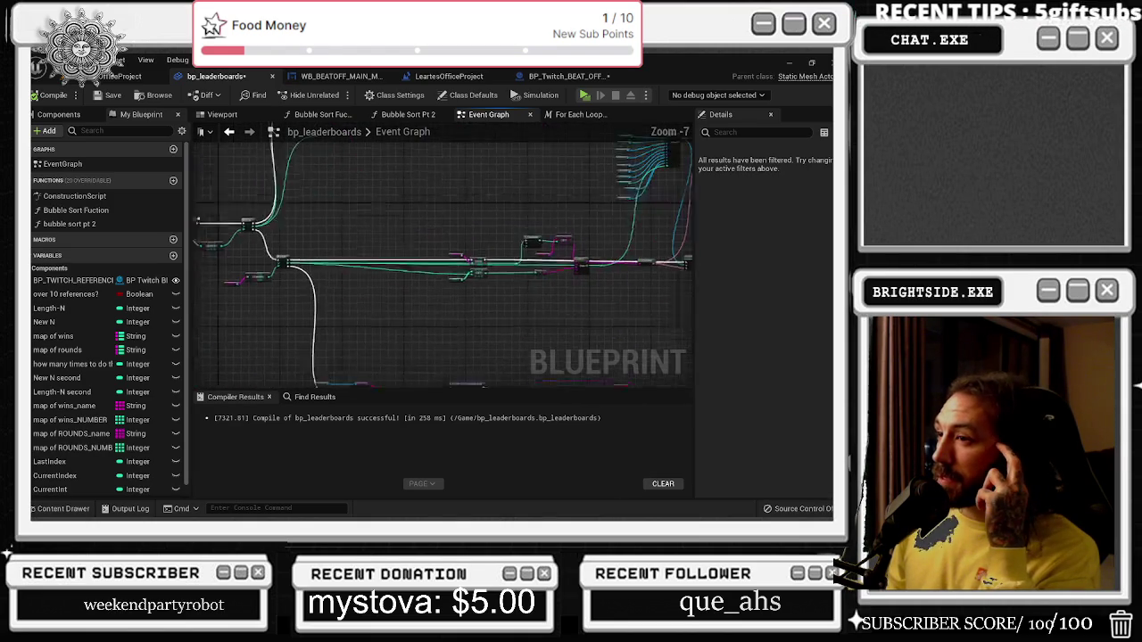
scroll(436, 216, up, 4)
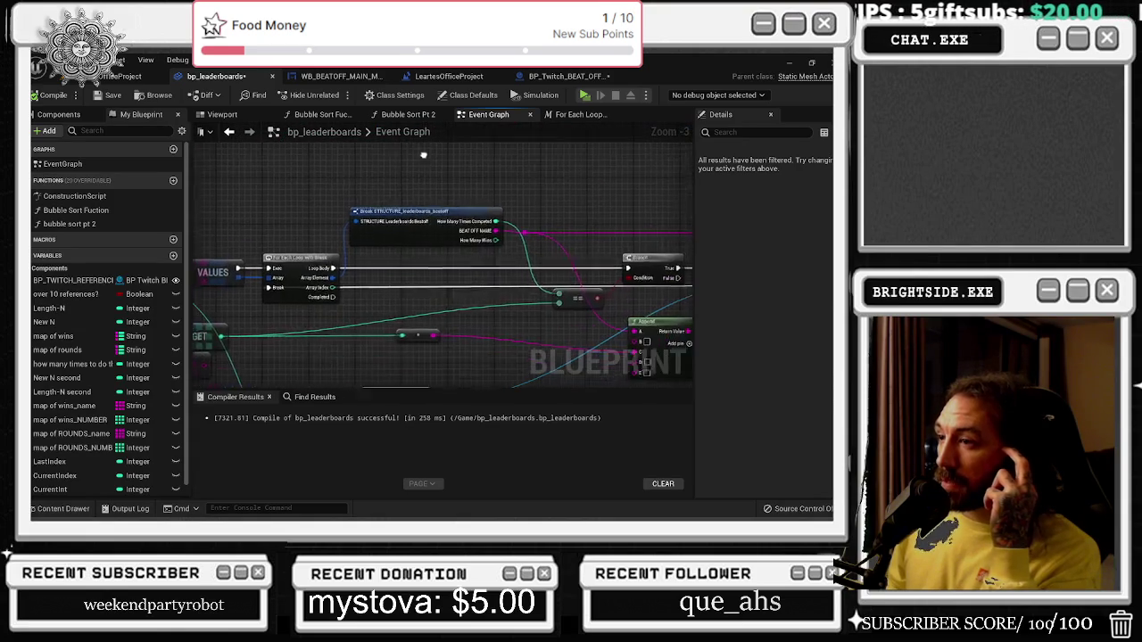
Delete the Map of ROUNDS_name node and its GET lookup.
mouse_move(426, 163)
mouse_down()
mouse_move(357, 170)
mouse_move(468, 98)
mouse_move(495, 163)
mouse_move(590, 179)
mouse_up()
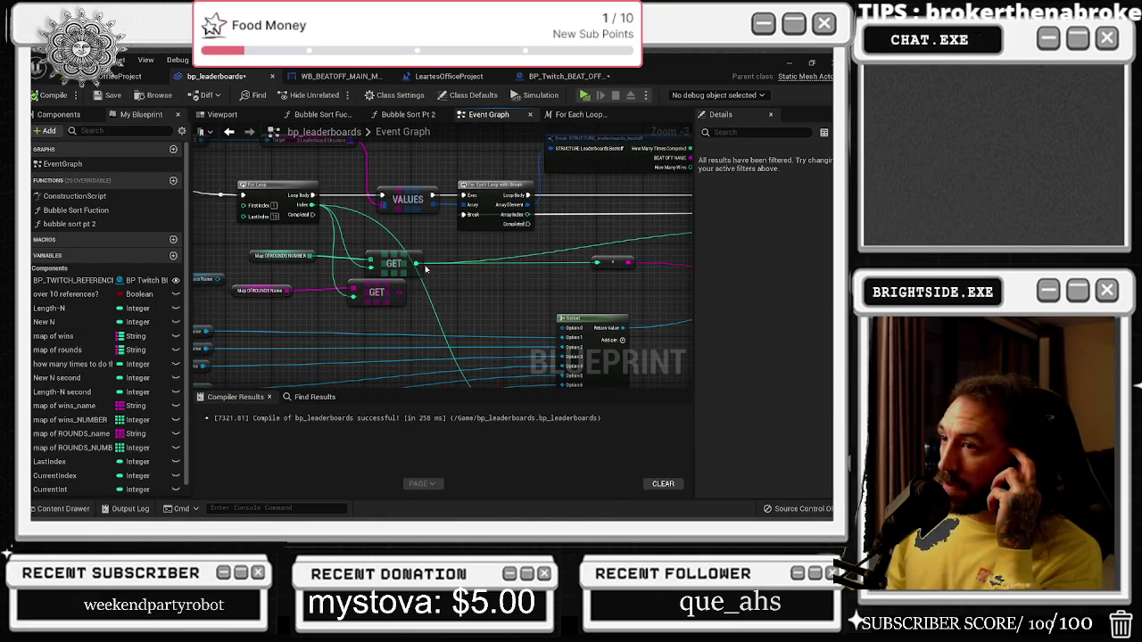
drag(426, 269, 462, 259)
mouse_move(352, 270)
mouse_down()
mouse_move(317, 257)
mouse_move(459, 301)
mouse_move(331, 318)
mouse_up()
key(Delete)
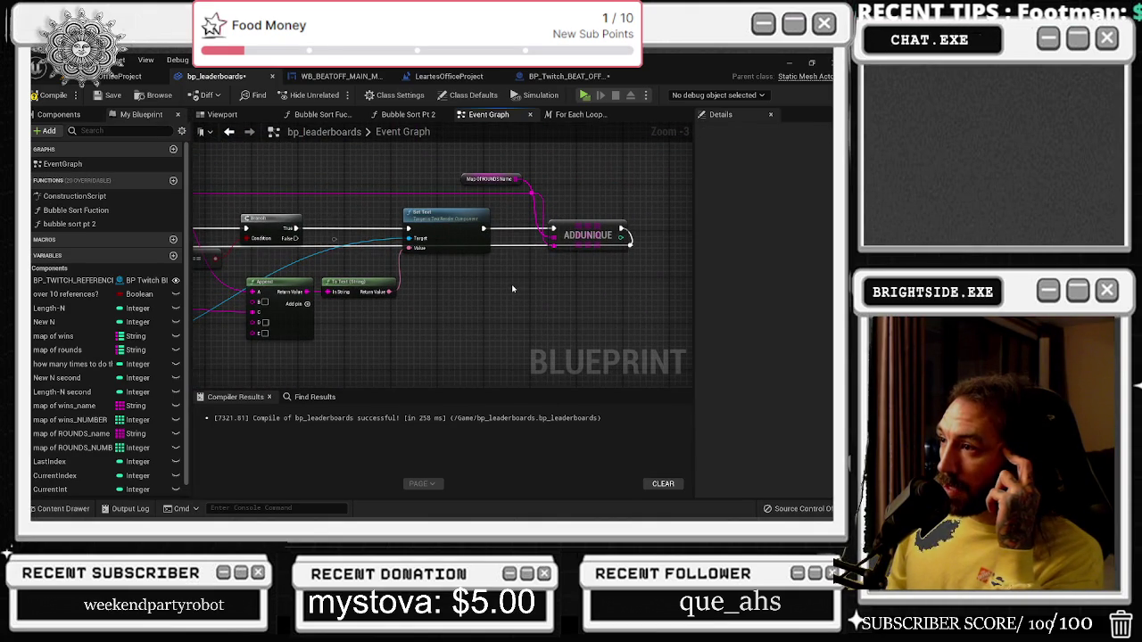
scroll(512, 288, down, 5)
mouse_move(334, 250)
mouse_down()
mouse_move(391, 320)
mouse_move(428, 306)
mouse_move(464, 337)
mouse_up()
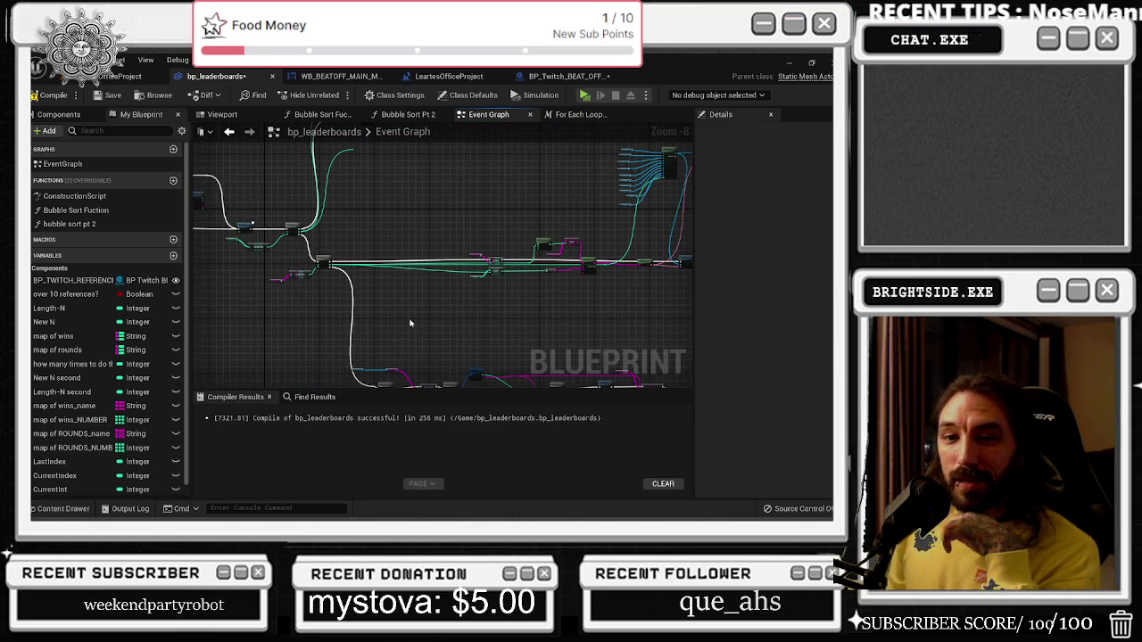
scroll(340, 293, up, 4)
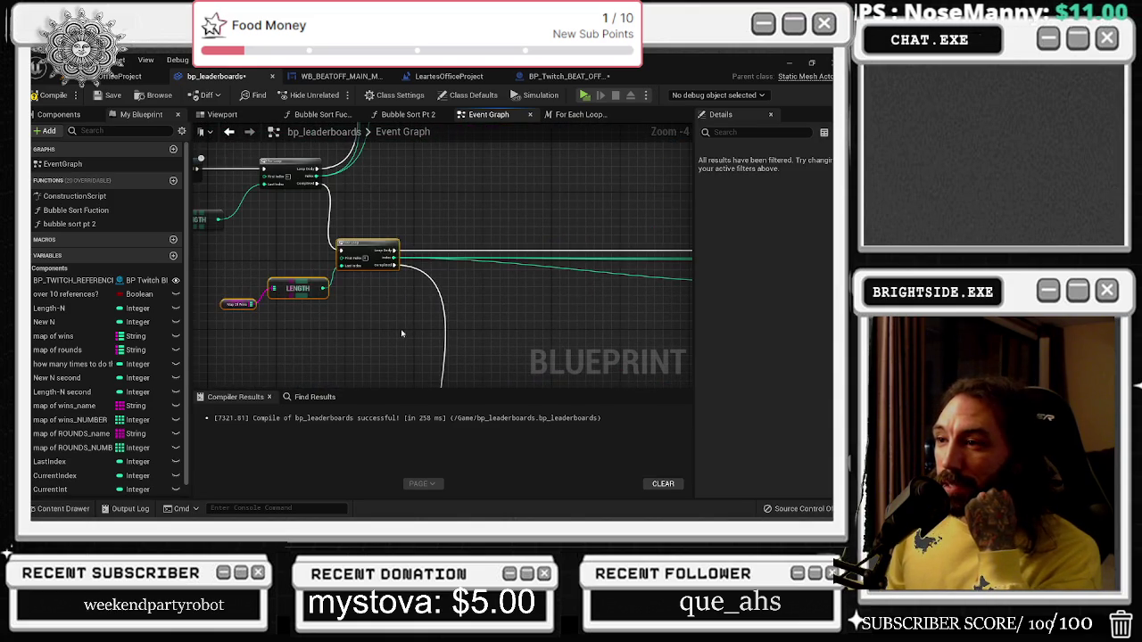
Add Map Of Rounds_name and Map Of Wins_name getters, plus a LENGTH node wired to Last Index.
scroll(381, 280, up, 1)
drag(381, 279, 634, 373)
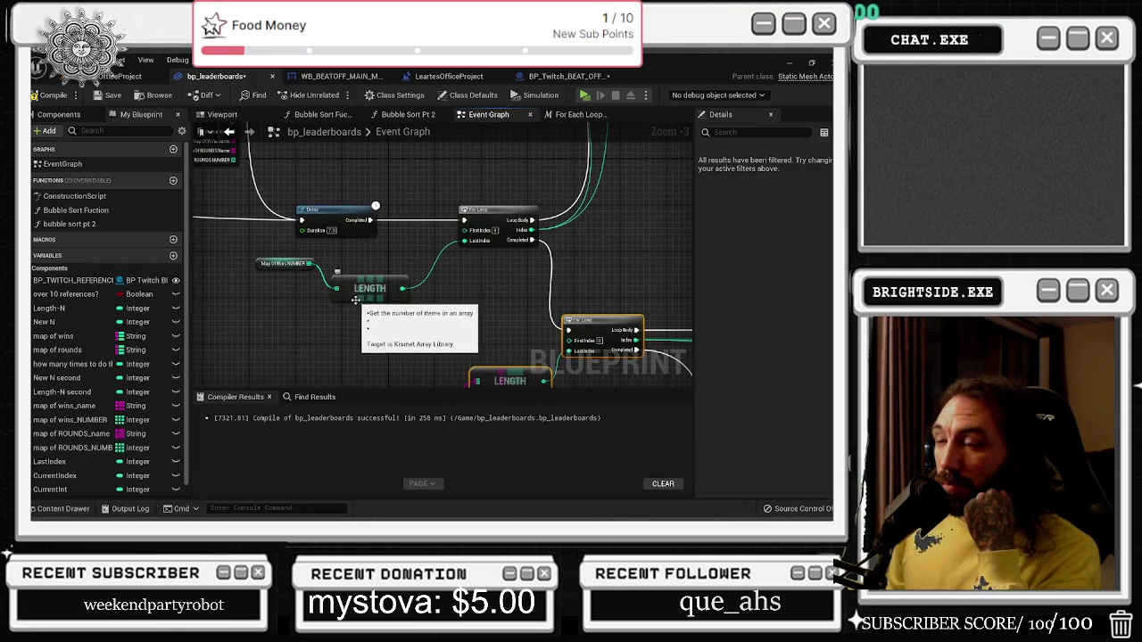
drag(354, 300, 384, 300)
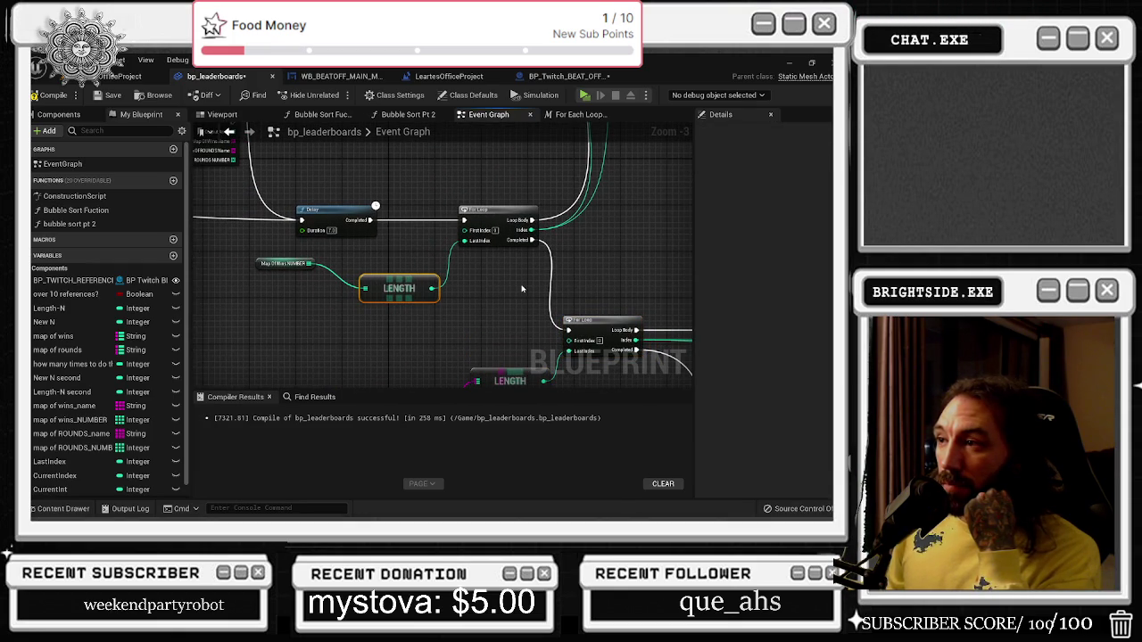
mouse_move(267, 259)
mouse_down()
mouse_move(286, 316)
mouse_move(253, 256)
mouse_up()
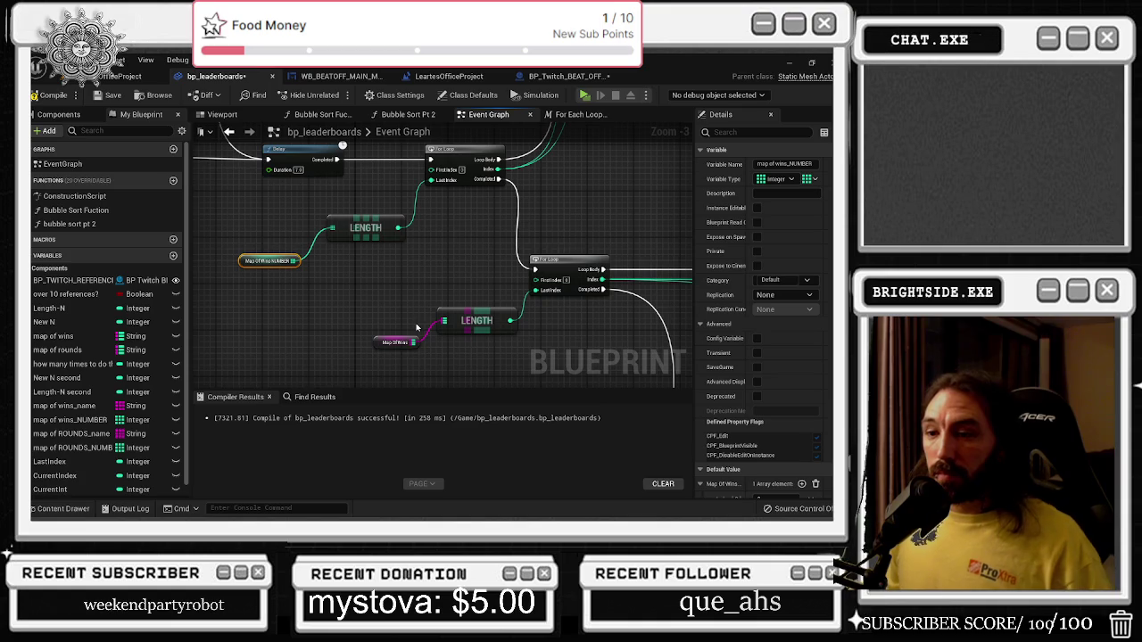
mouse_move(72, 434)
mouse_down()
mouse_move(338, 234)
mouse_move(287, 202)
mouse_move(348, 204)
mouse_up()
mouse_move(64, 405)
mouse_down()
mouse_move(80, 410)
mouse_move(254, 249)
mouse_move(225, 299)
mouse_move(295, 304)
mouse_up()
text(leng)
key(Return)
mouse_move(368, 313)
mouse_down()
mouse_move(406, 319)
mouse_move(432, 180)
mouse_up()
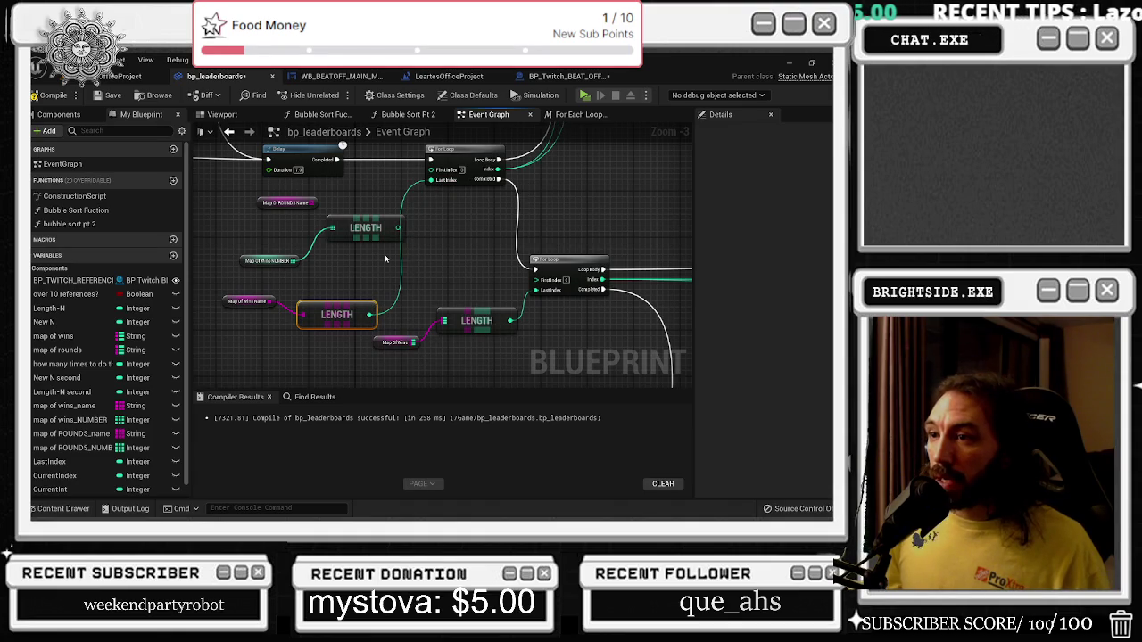
Undo that wire and delete the leftover name getters and LENGTH nodes.
scroll(384, 259, down, 2)
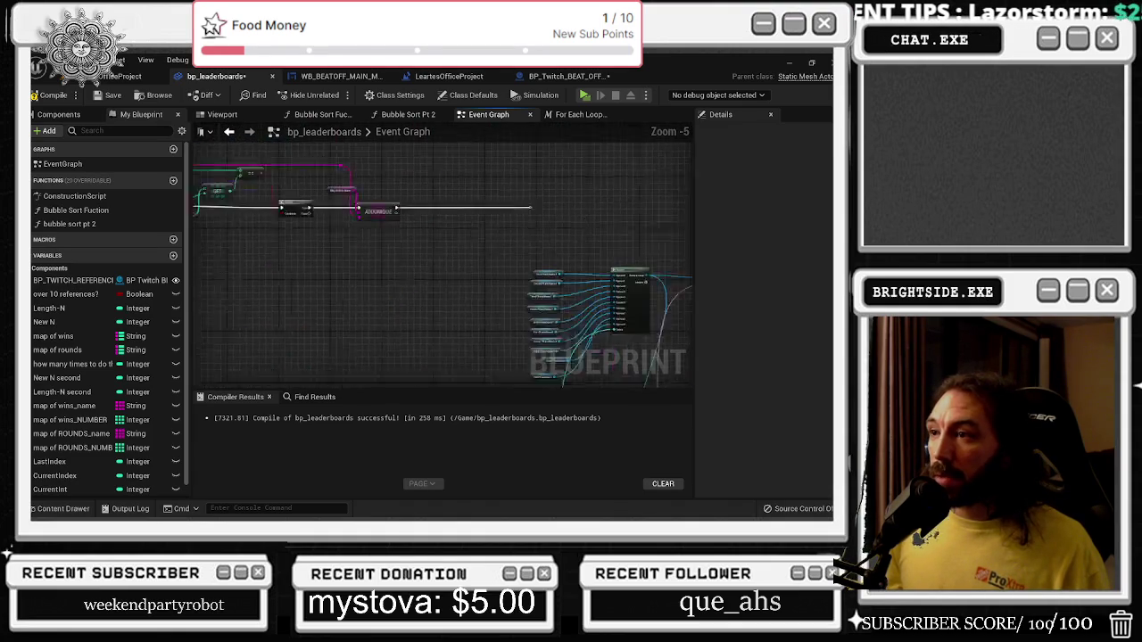
scroll(357, 241, up, 2)
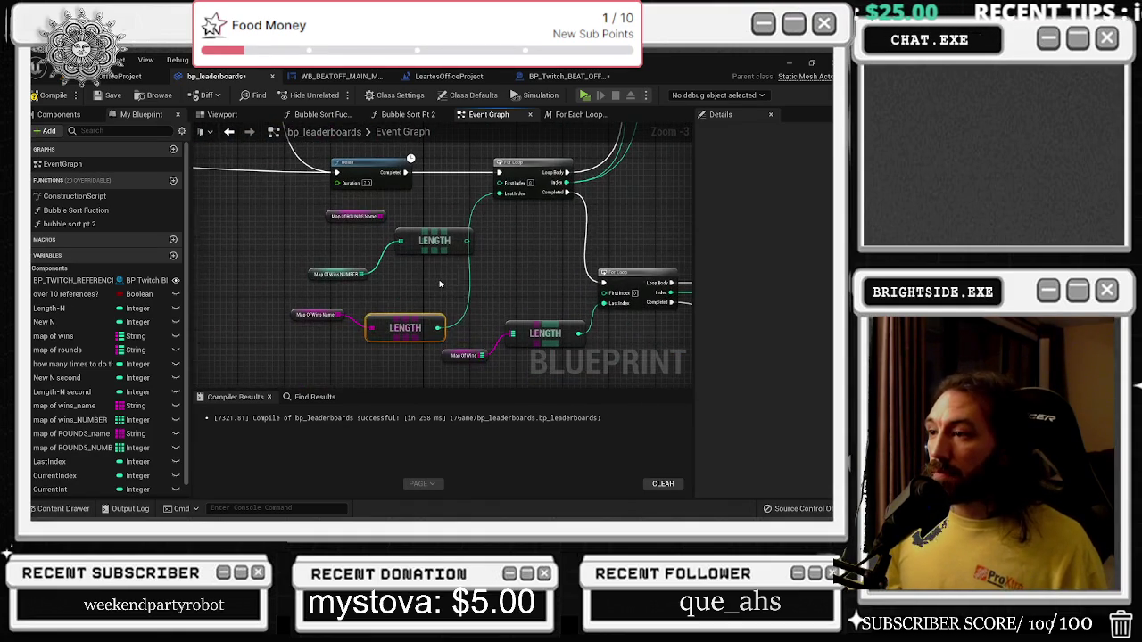
key(ctrl+z)
click(356, 216)
key(Delete)
drag(284, 294, 439, 339)
key(Delete)
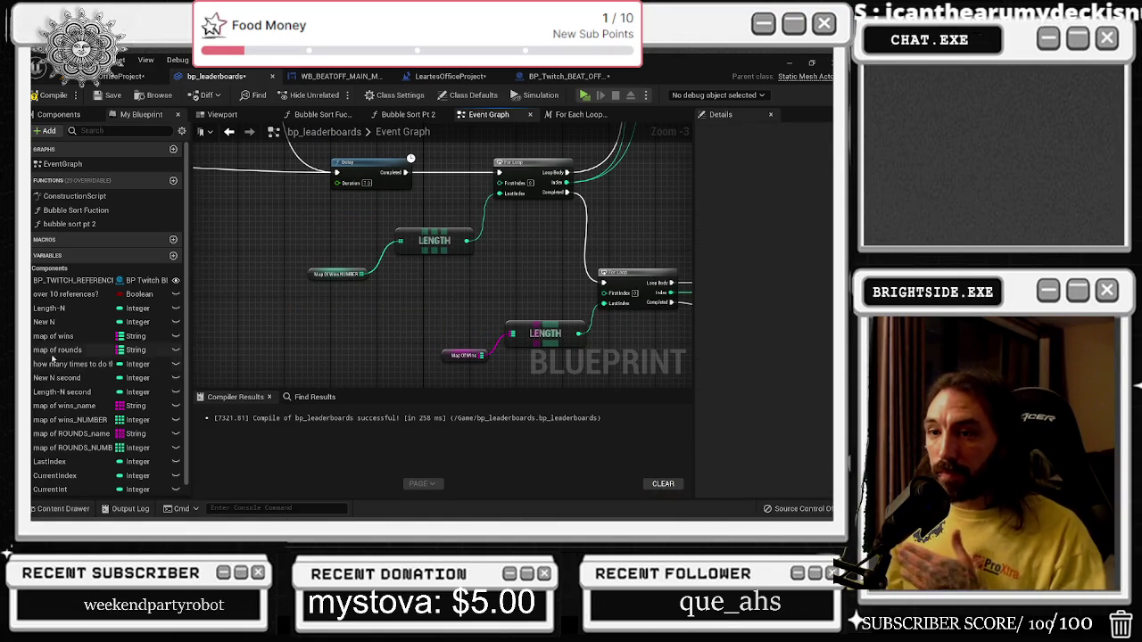
Add a Map Of Wins getter whose LENGTH feeds the upper For Loop's Last Index.
mouse_move(53, 335)
mouse_down()
mouse_move(332, 320)
mouse_move(307, 330)
mouse_move(358, 329)
mouse_move(388, 315)
mouse_up()
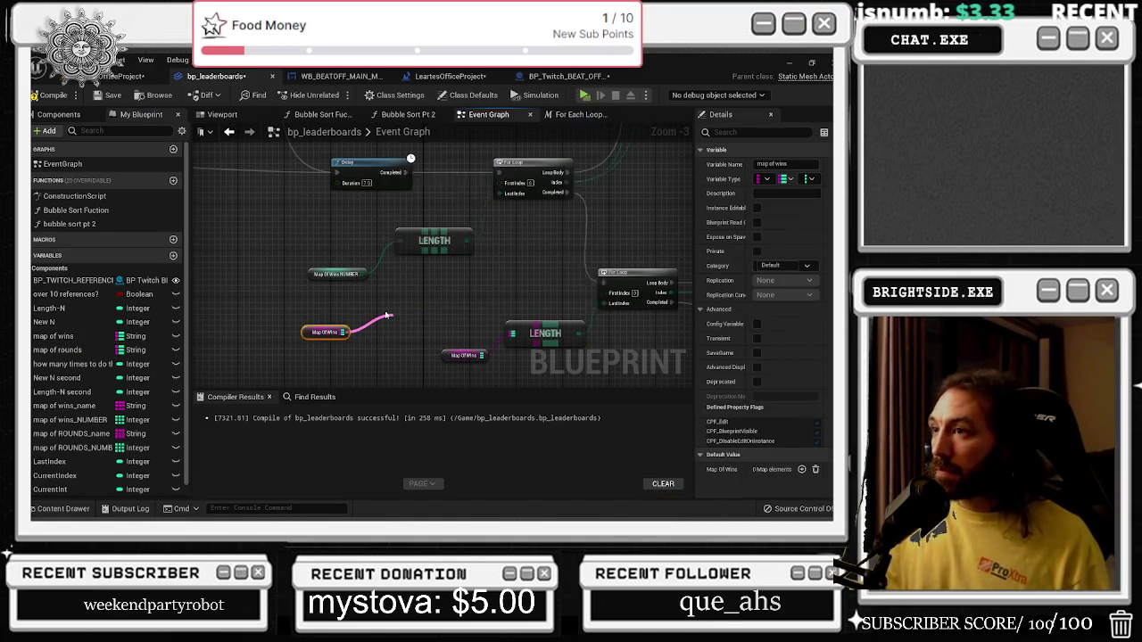
mouse_move(470, 327)
mouse_down()
mouse_move(486, 306)
mouse_move(501, 192)
mouse_up()
drag(419, 328, 413, 305)
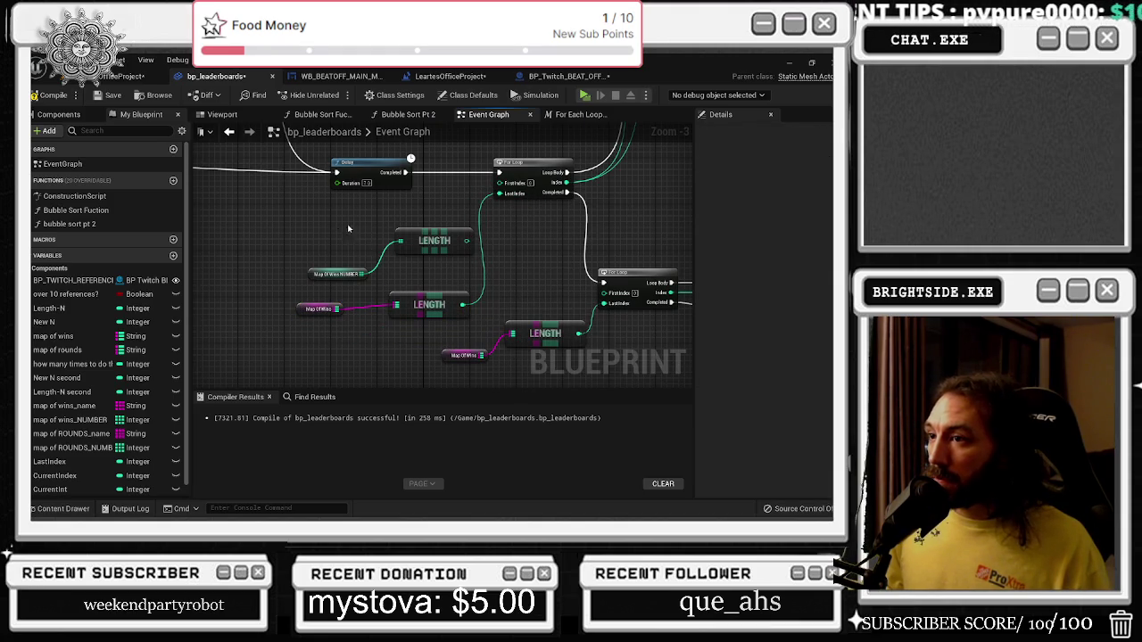
drag(535, 229, 462, 374)
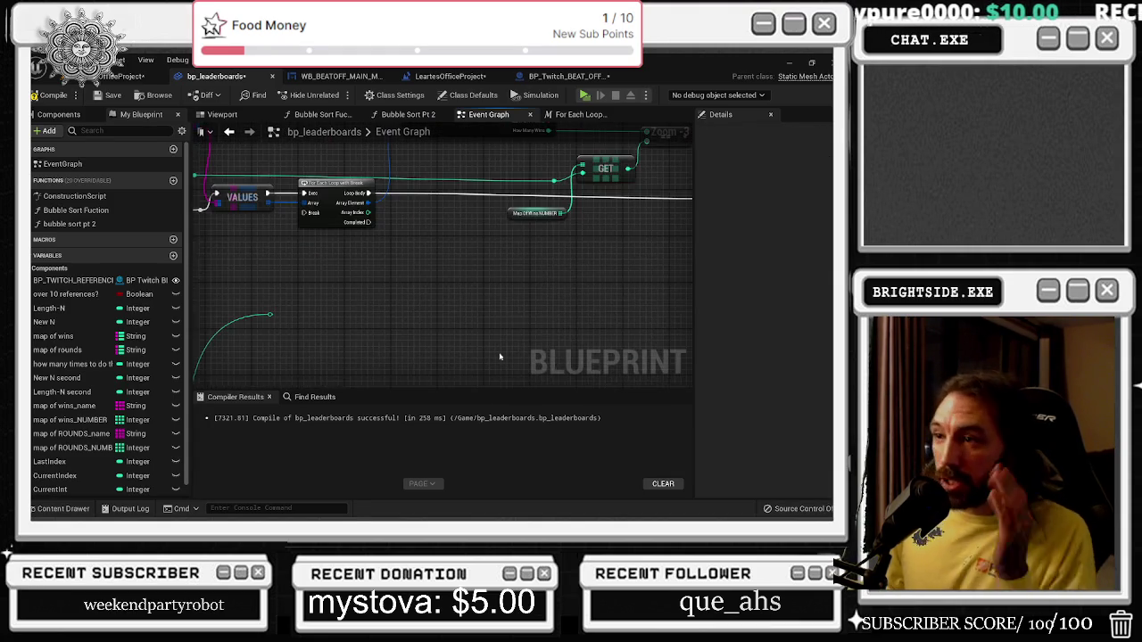
mouse_move(401, 241)
mouse_down()
mouse_move(495, 229)
mouse_move(419, 307)
mouse_up()
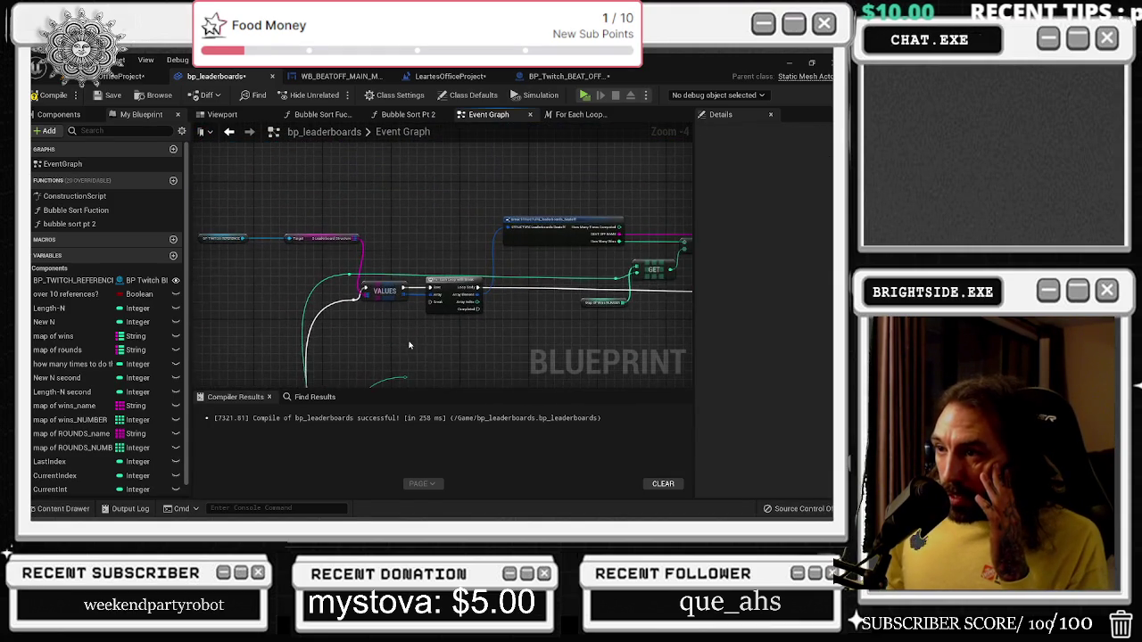
scroll(409, 340, down, 1)
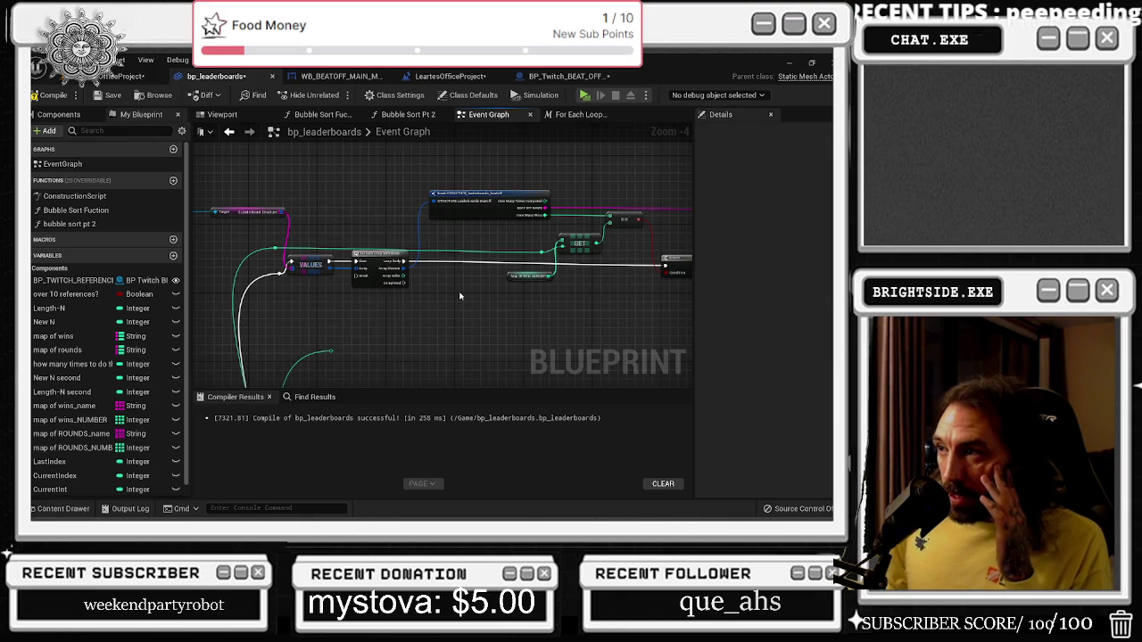
mouse_move(460, 296)
mouse_down()
mouse_move(423, 290)
mouse_move(459, 288)
mouse_up()
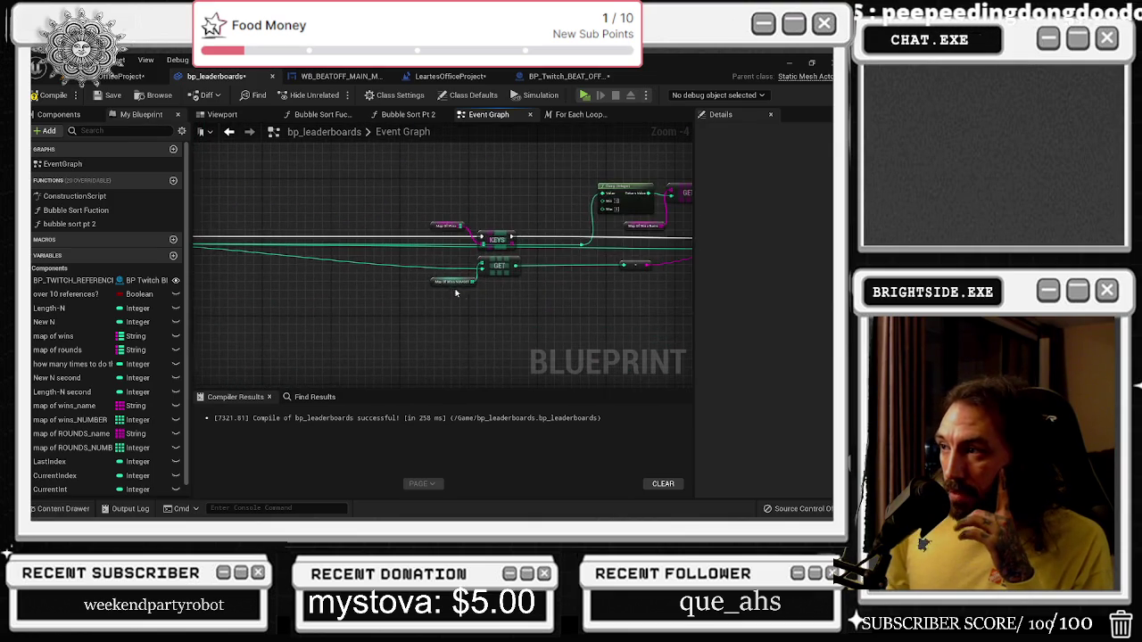
scroll(551, 258, up, 1)
click(410, 216)
scroll(462, 257, down, 1)
click(464, 240)
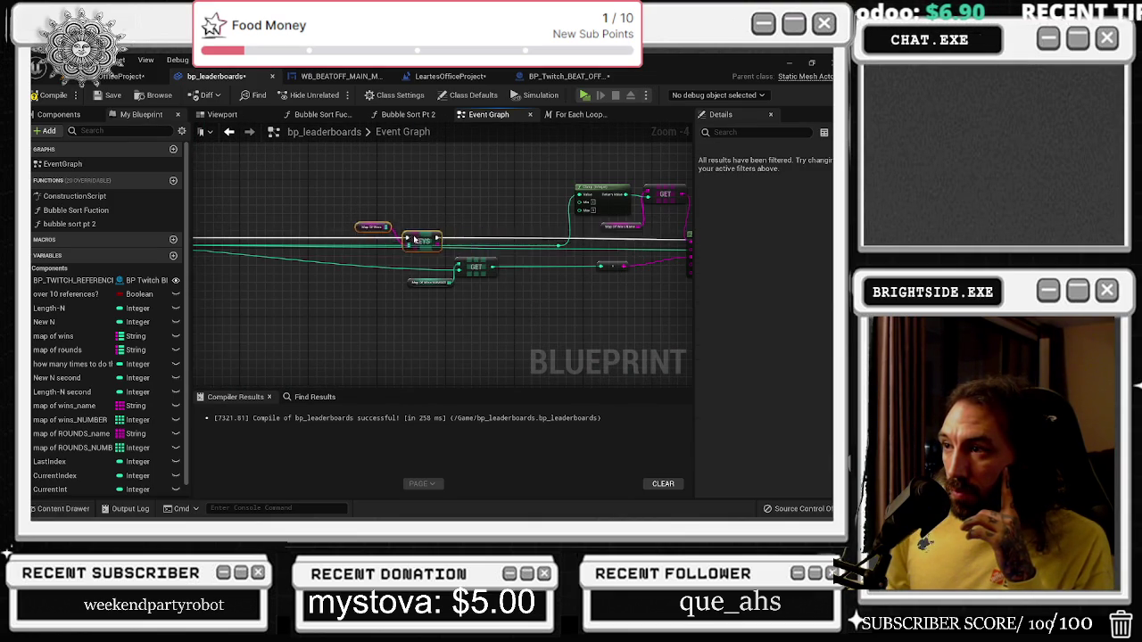
drag(583, 216, 370, 256)
drag(333, 211, 450, 287)
scroll(368, 252, up, 1)
drag(294, 302, 730, 291)
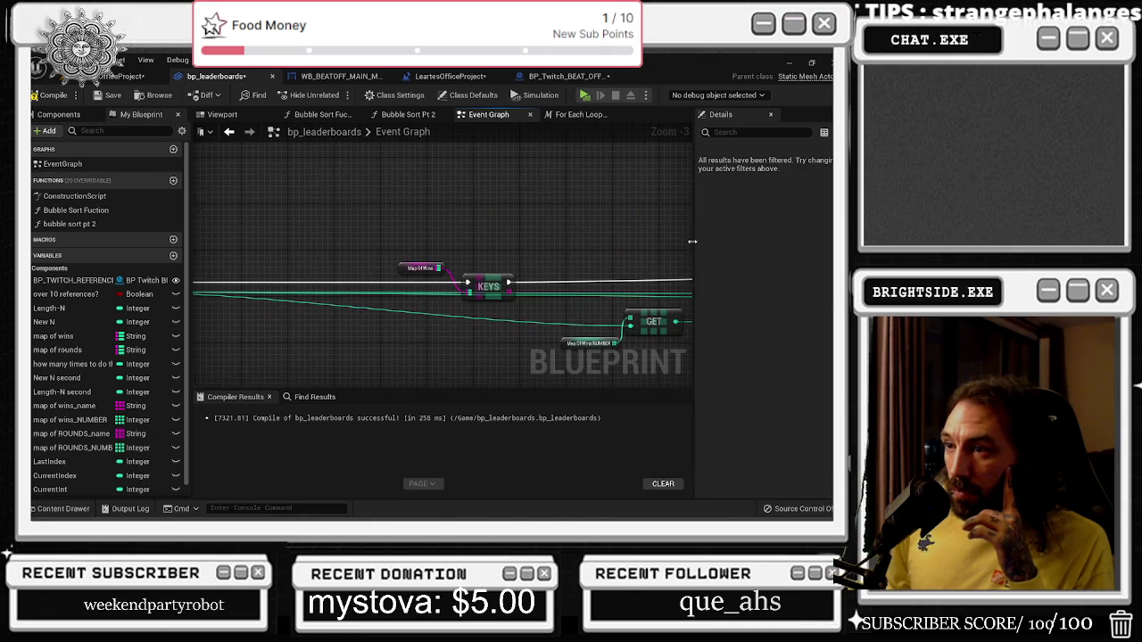
click(505, 248)
drag(505, 248, 175, 239)
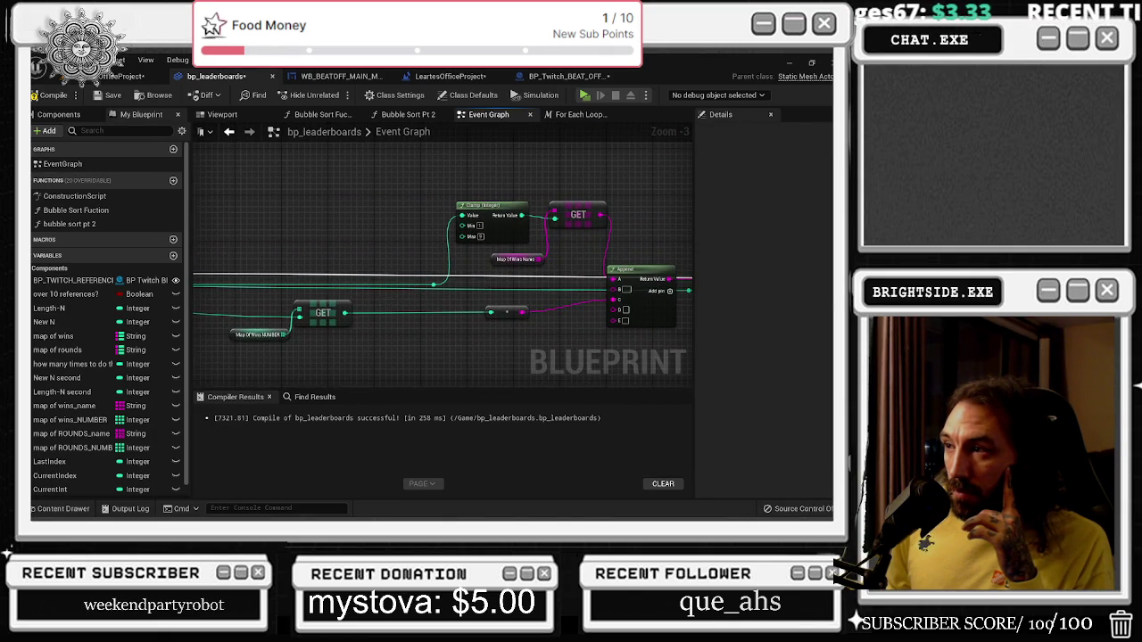
scroll(349, 257, down, 1)
drag(349, 258, 379, 261)
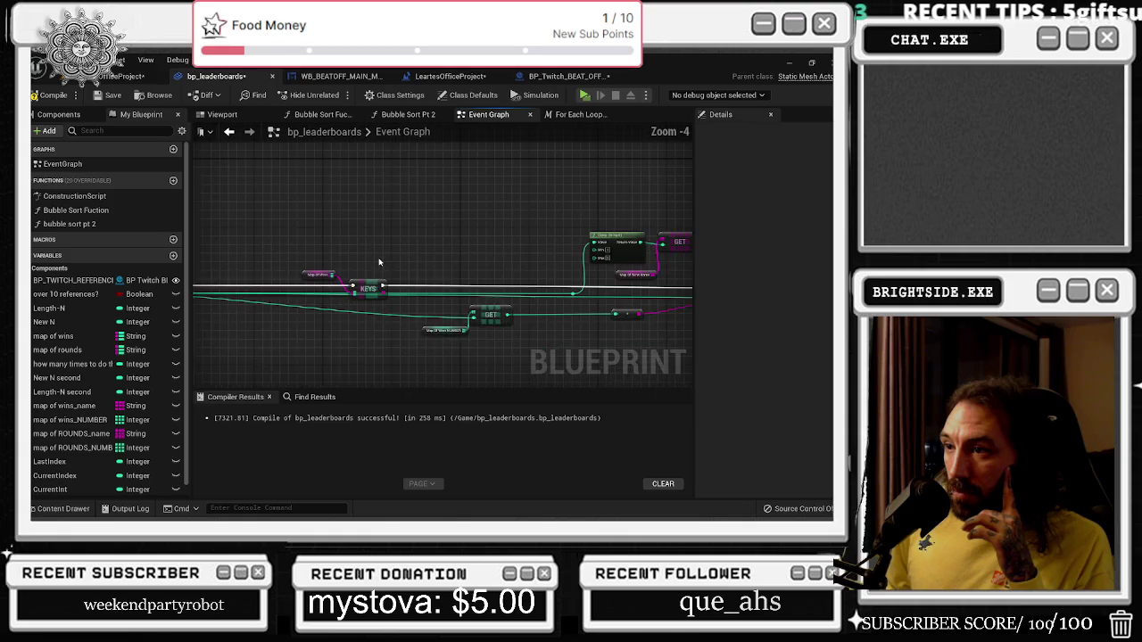
scroll(379, 261, down, 1)
click(380, 284)
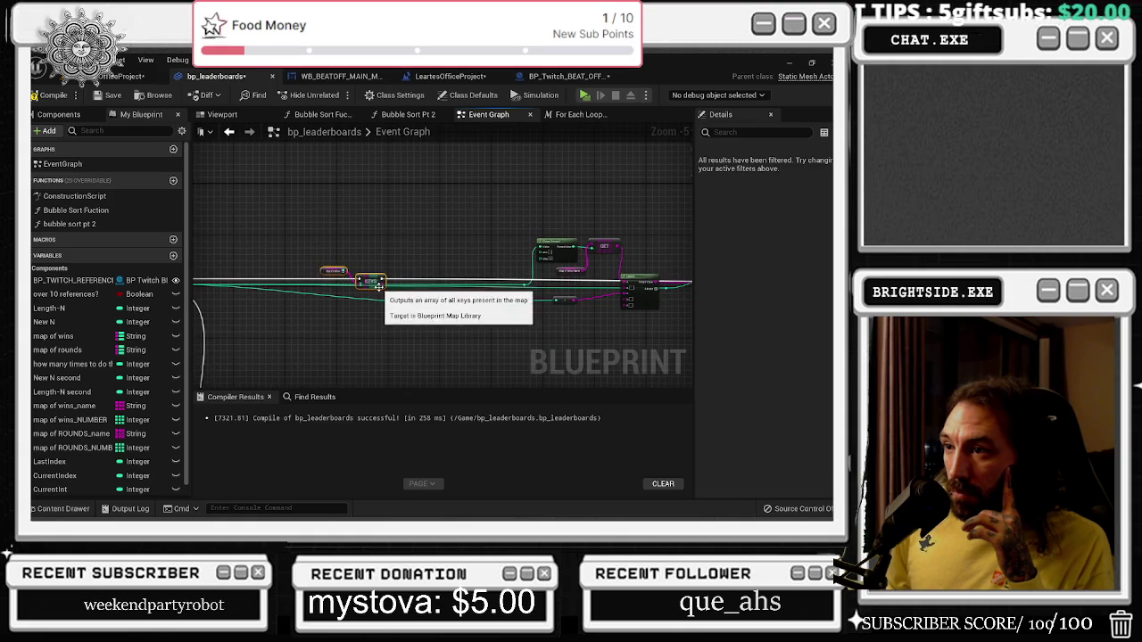
scroll(550, 310, up, 1)
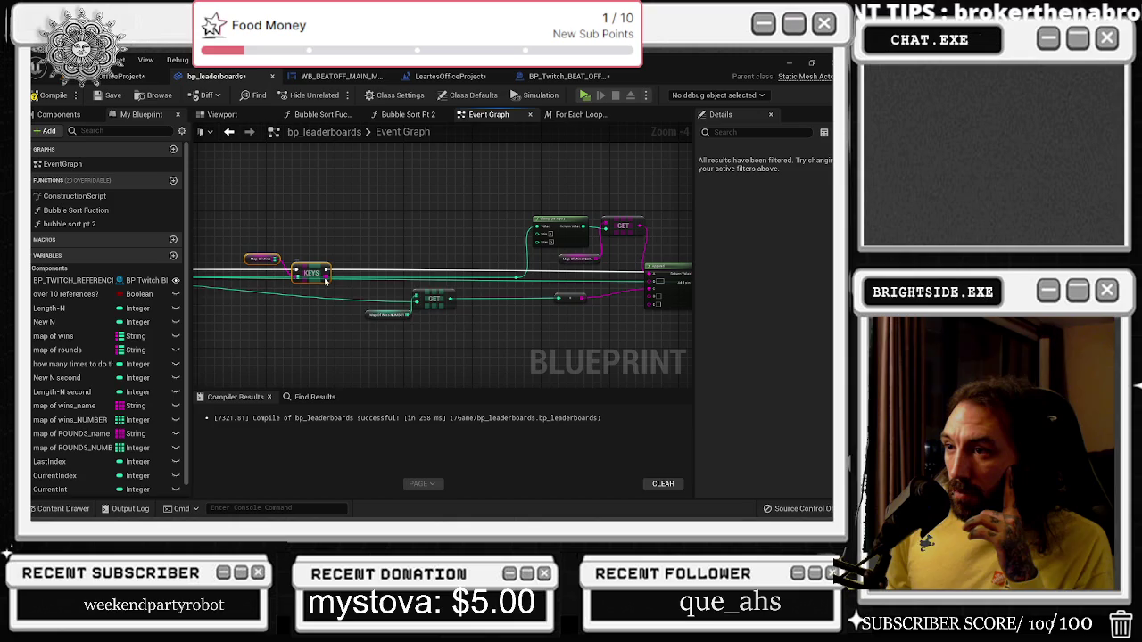
Add a Find Item node on the Map Of Wins KEYS array.
mouse_move(323, 274)
mouse_down()
mouse_move(349, 279)
mouse_move(384, 259)
mouse_up()
text(get)
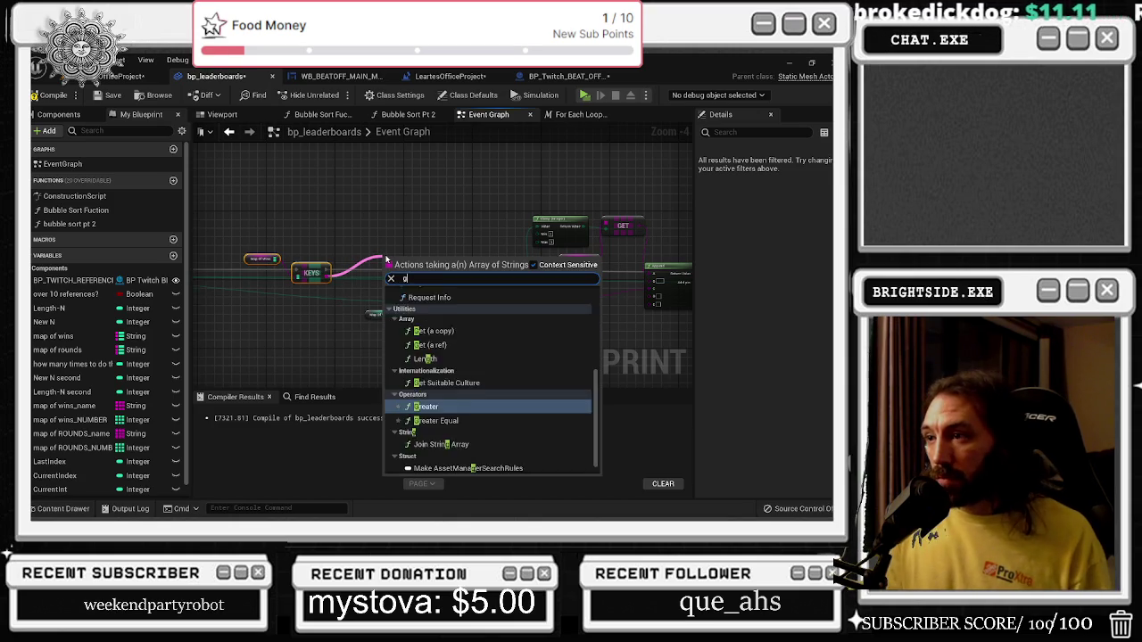
key(BackSpace)
key(BackSpace)
key(BackSpace)
text(find)
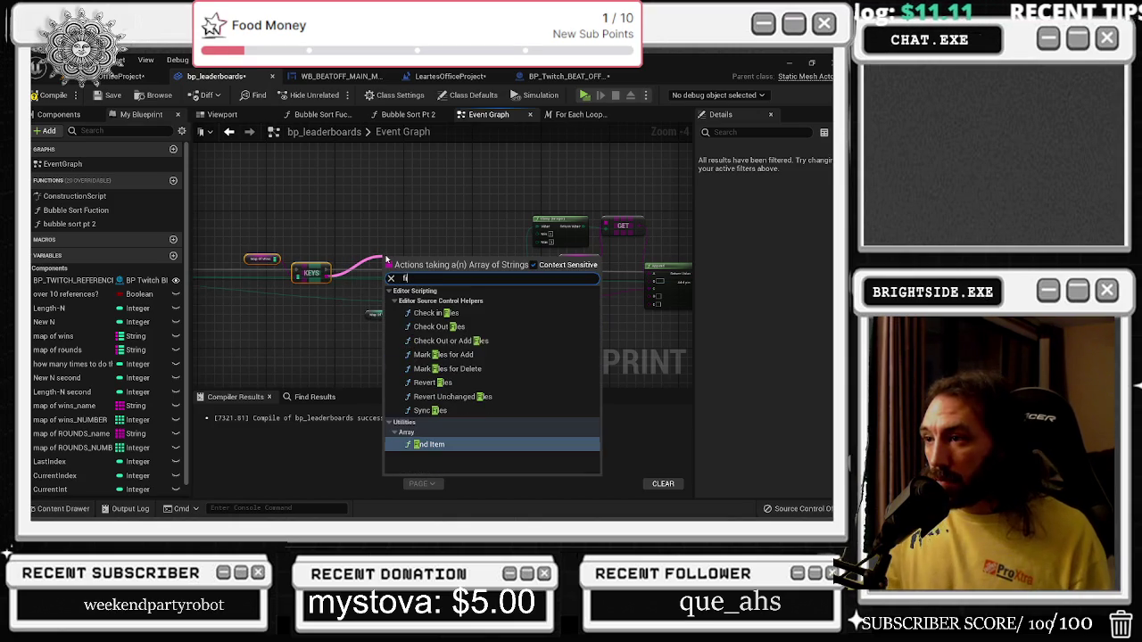
key(Return)
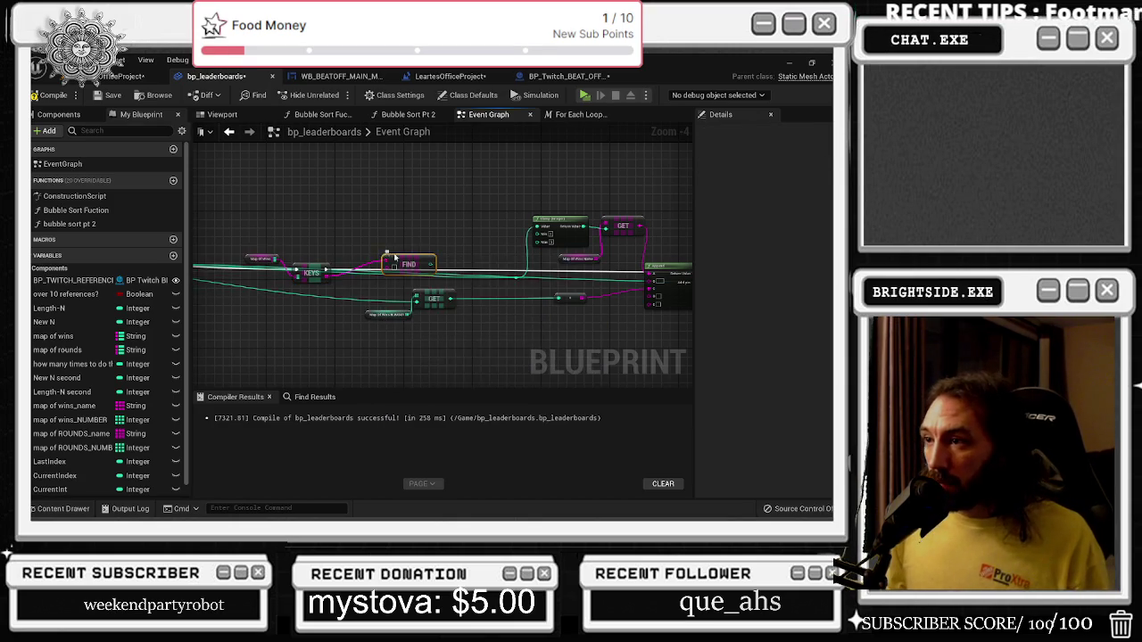
scroll(384, 263, up, 3)
scroll(499, 241, down, 1)
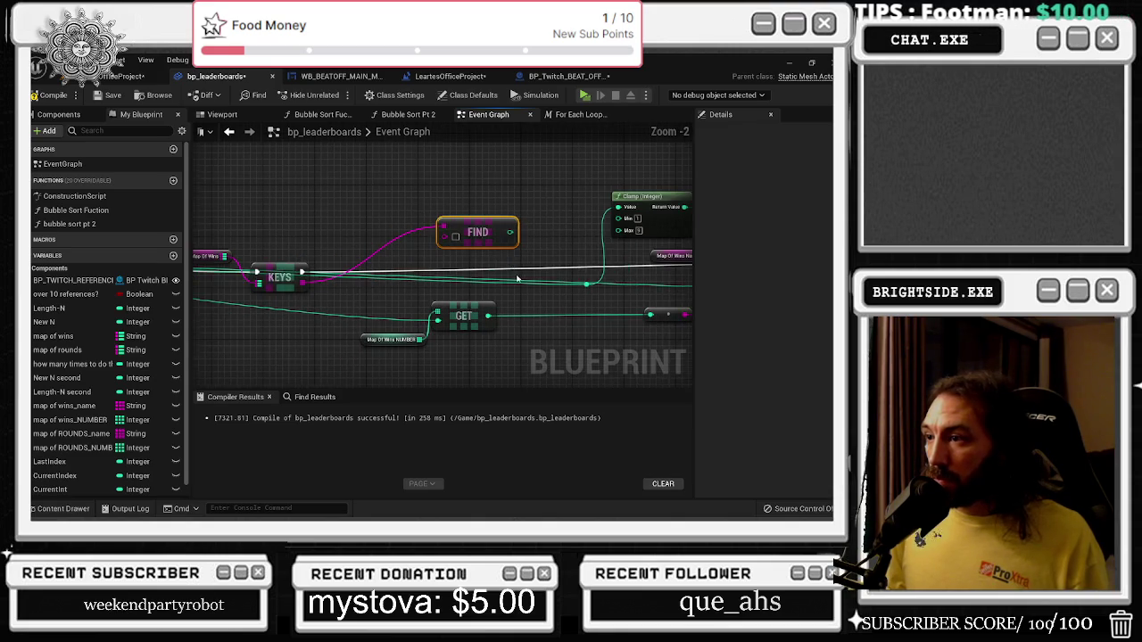
scroll(517, 279, down, 1)
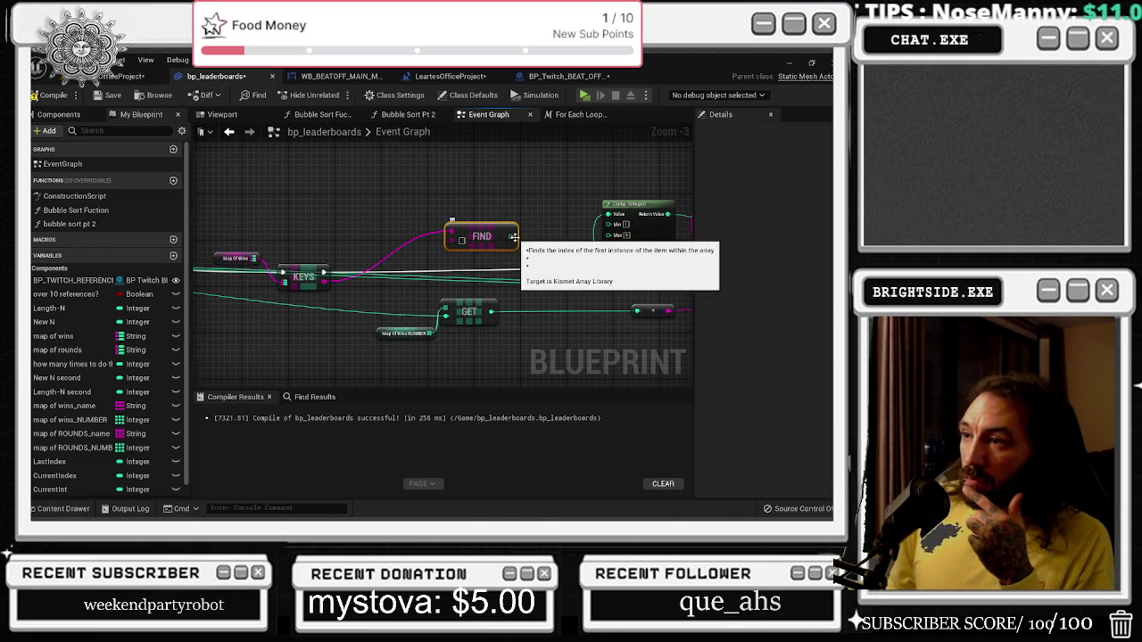
Move the Clamp and GET nodes left and wire the name GET result into FIND's item input.
mouse_move(402, 311)
mouse_down()
mouse_move(467, 345)
mouse_move(524, 344)
mouse_up()
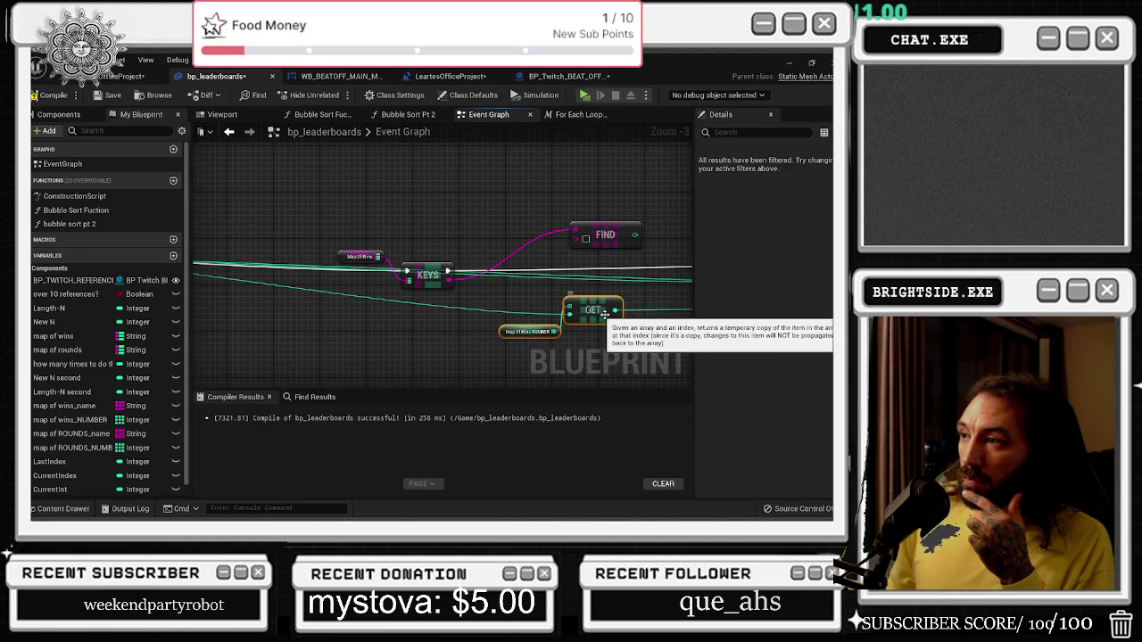
drag(474, 306, 221, 308)
mouse_move(624, 210)
mouse_down()
mouse_move(504, 258)
mouse_move(448, 316)
mouse_up()
drag(519, 239, 292, 239)
click(366, 261)
drag(381, 261, 478, 275)
key(Escape)
drag(391, 237, 444, 281)
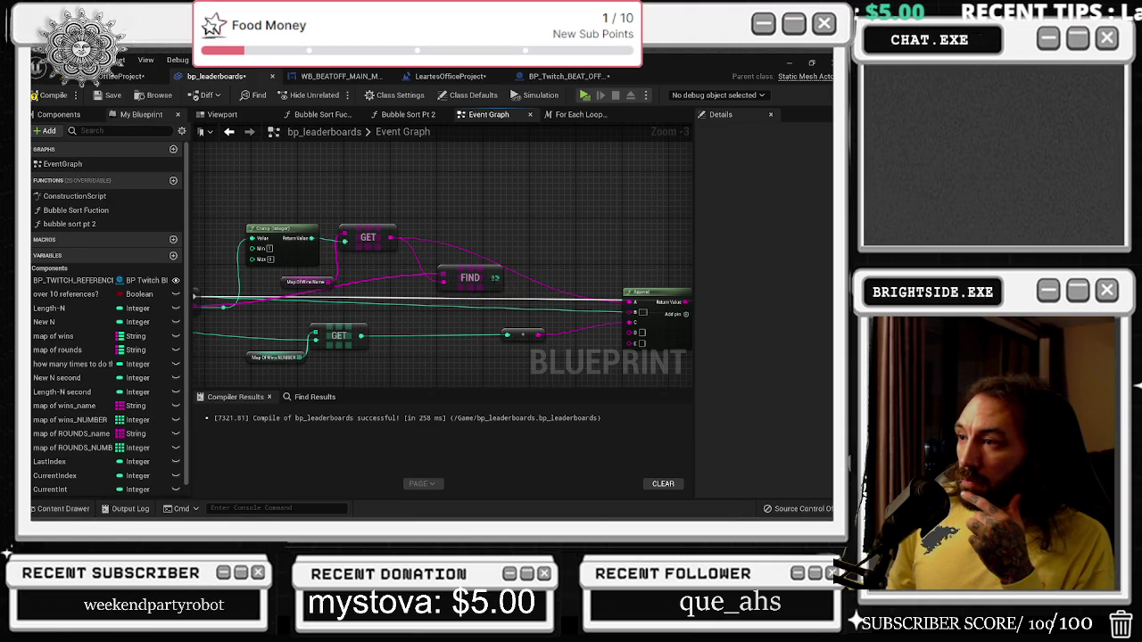
drag(472, 281, 441, 322)
Route FIND's index into the integer conversion node and compile bp_leaderboards.
click(515, 331)
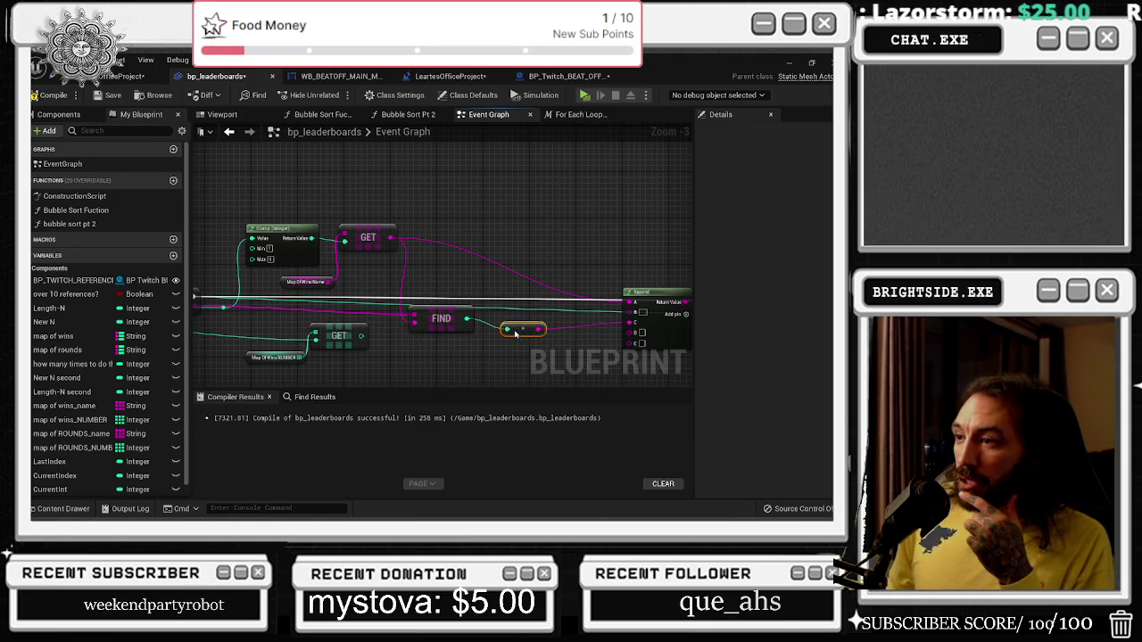
drag(516, 333, 625, 348)
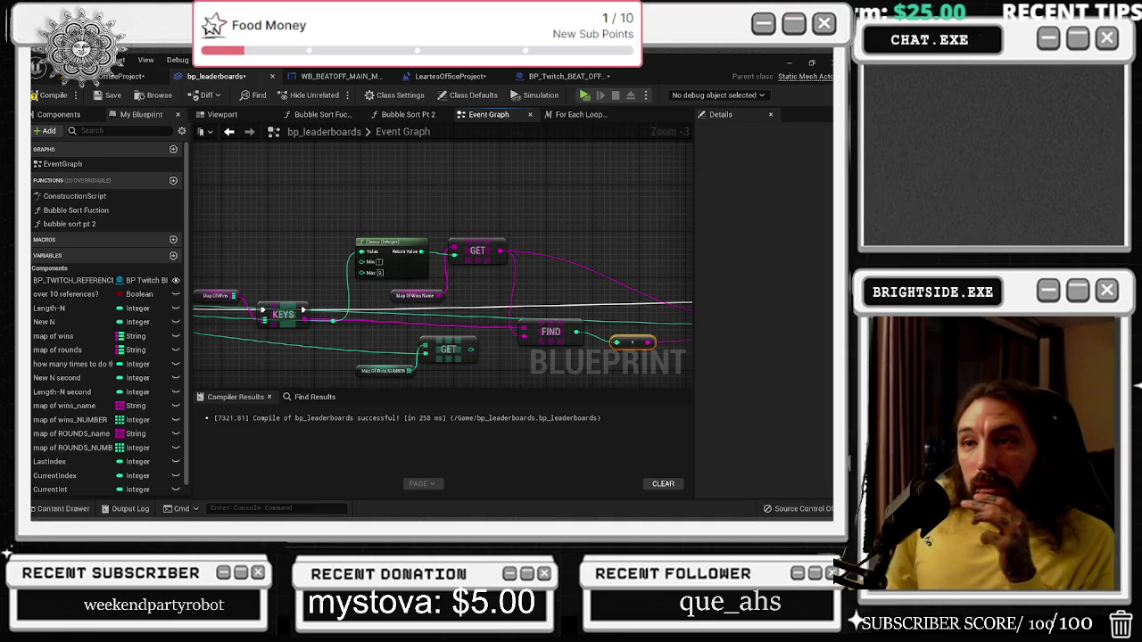
click(84, 97)
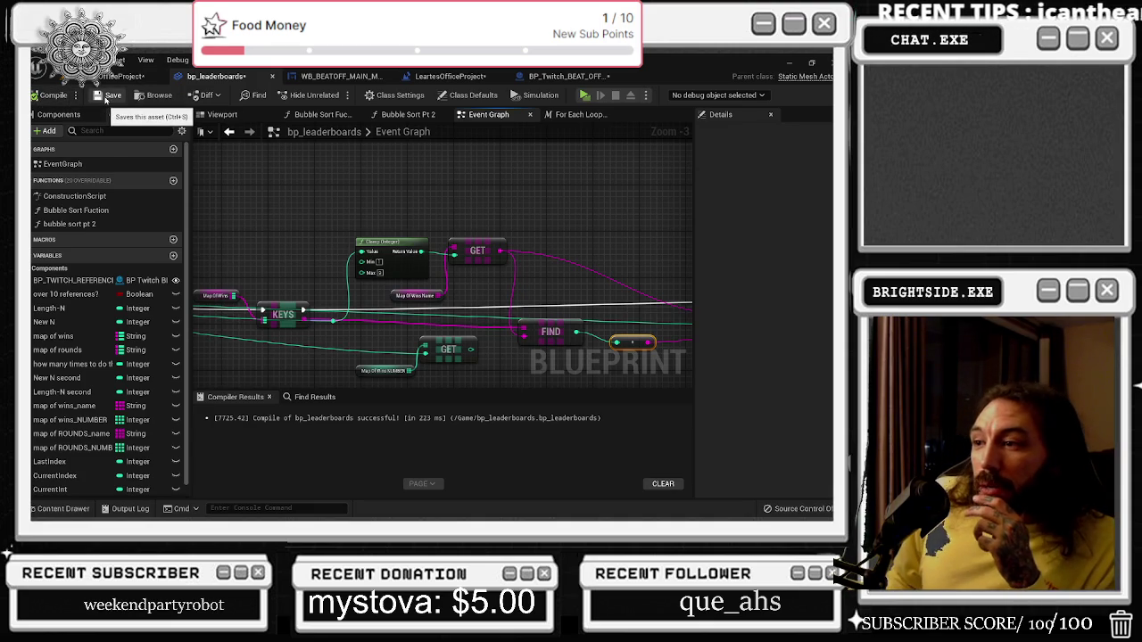
Save bp_leaderboards and LeartesOfficeProject.umap, then play the level in a new editor window.
click(105, 97)
click(125, 76)
click(34, 95)
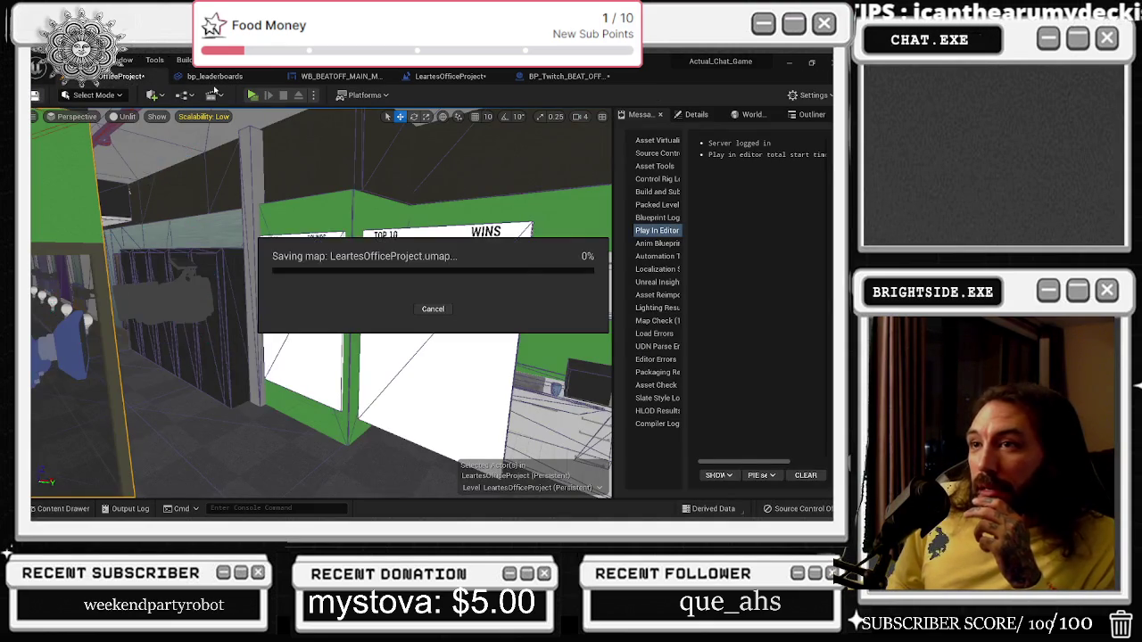
click(257, 99)
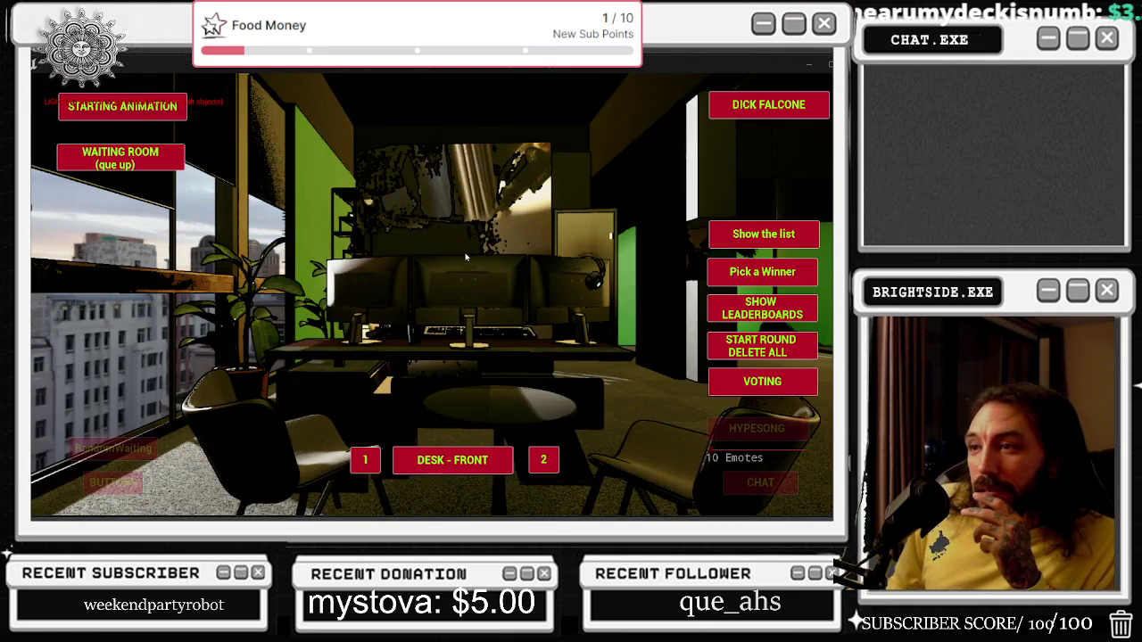
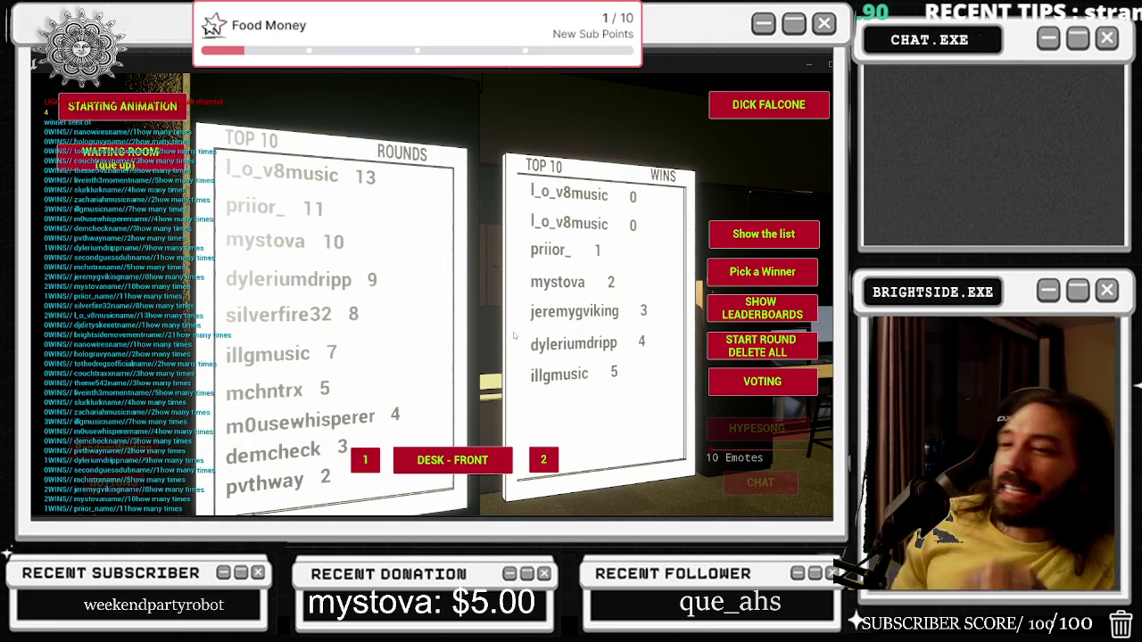
Shrink the game preview behind the editor and go through the blueprint tabs to bp_leaderboards.
click(823, 68)
click(575, 76)
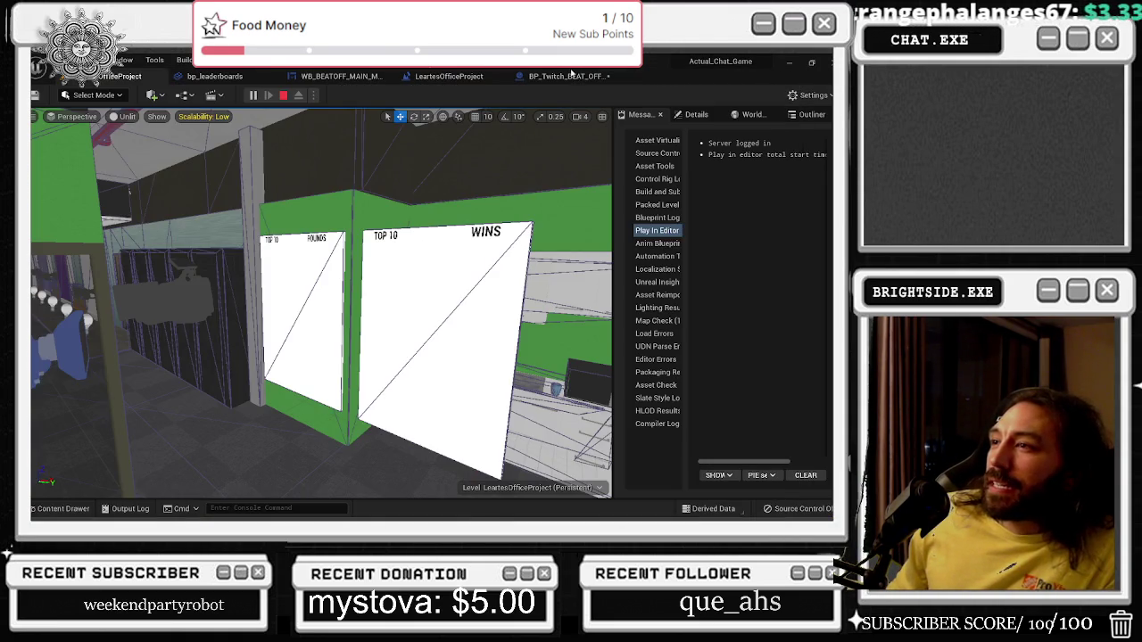
click(568, 76)
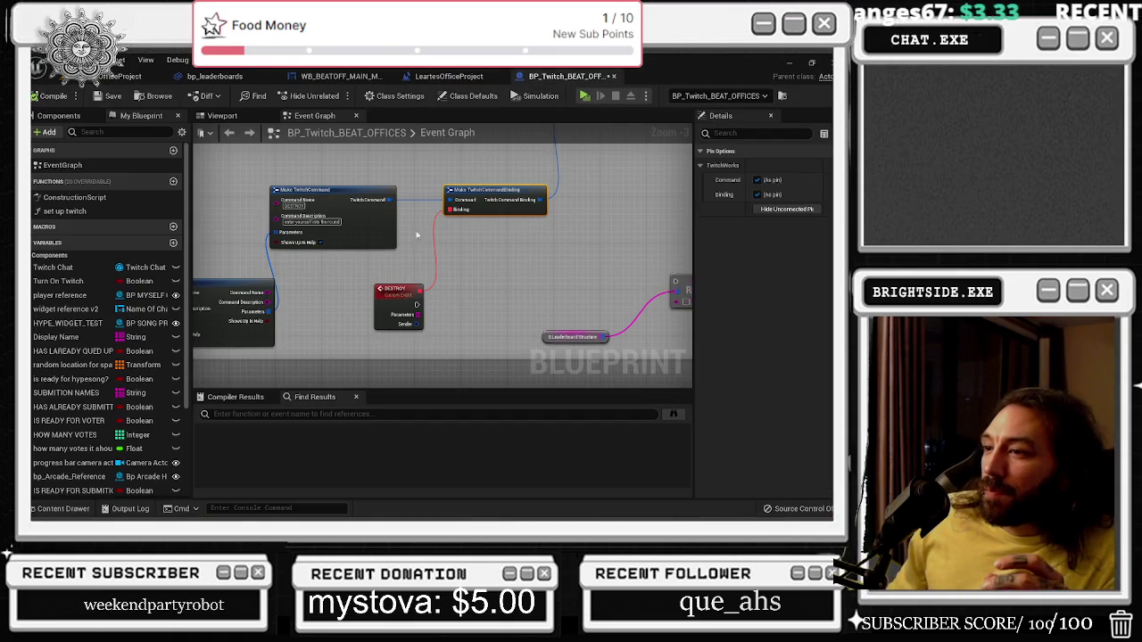
click(449, 75)
click(332, 76)
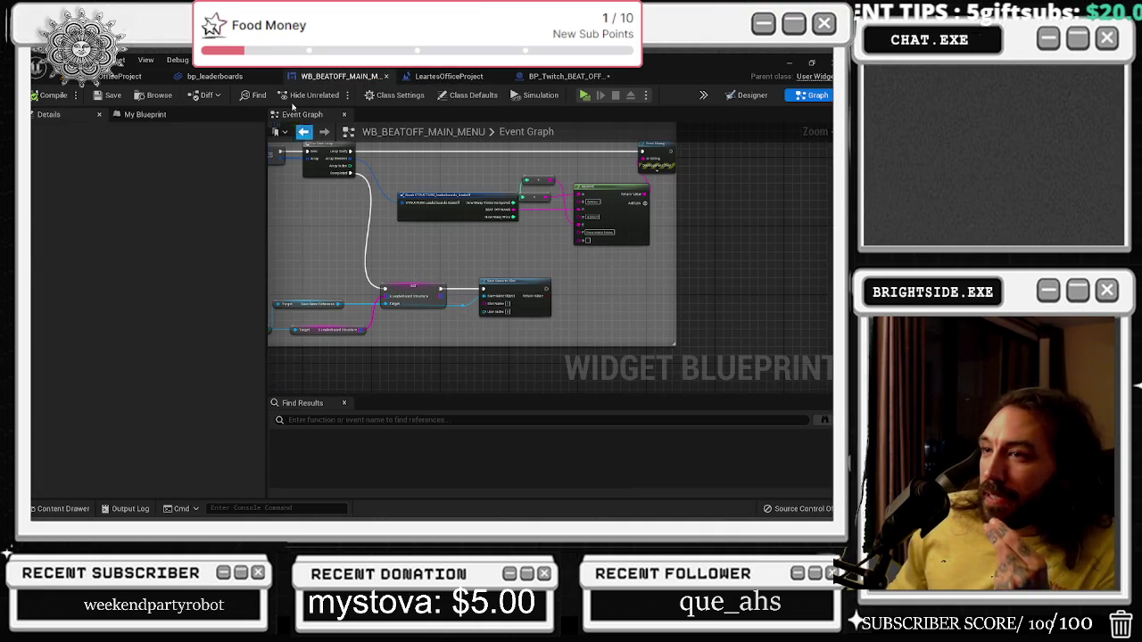
click(214, 76)
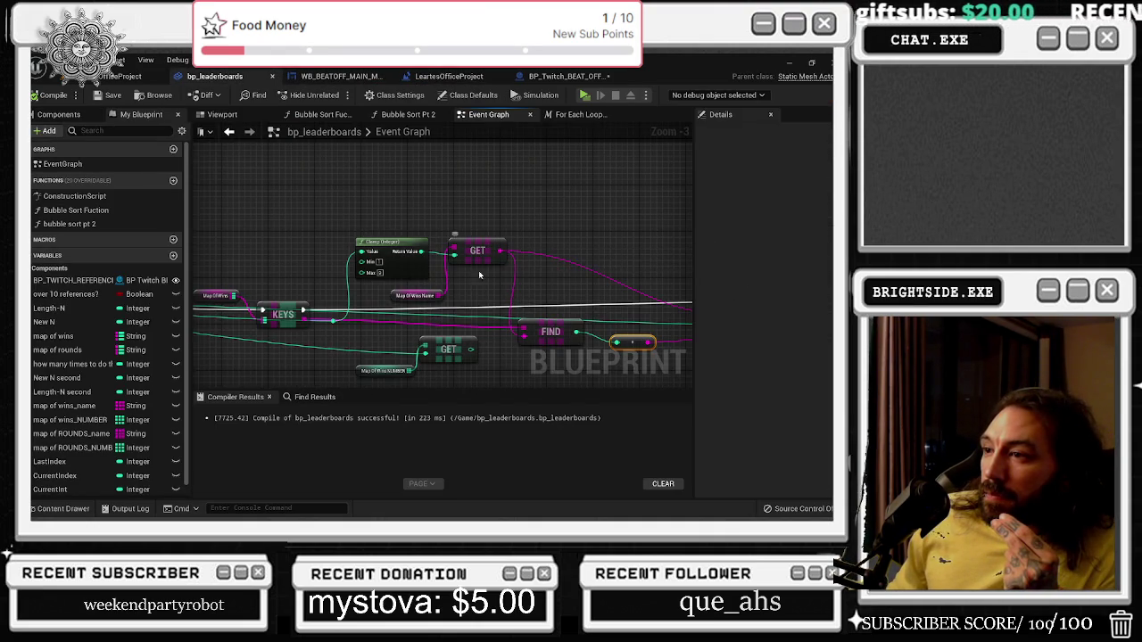
Move the GET and Map of Wins NUMBER nodes down-left and delete the FIND node.
drag(459, 309, 788, 255)
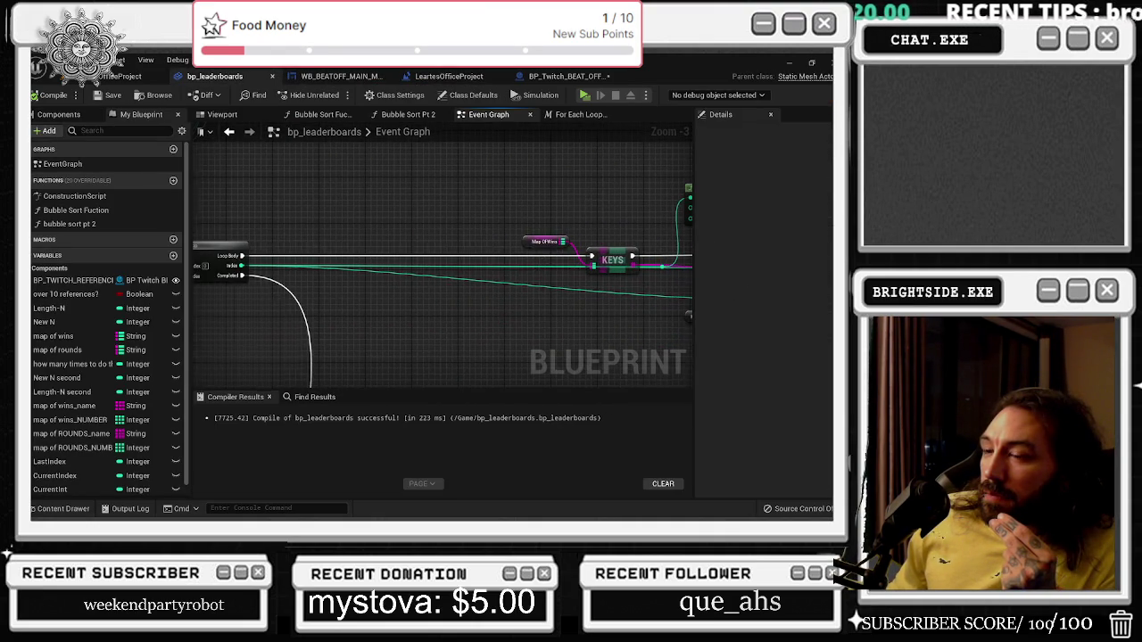
drag(383, 268, 691, 279)
mouse_move(552, 242)
mouse_down()
mouse_move(481, 227)
mouse_move(5, 223)
mouse_move(413, 248)
mouse_up()
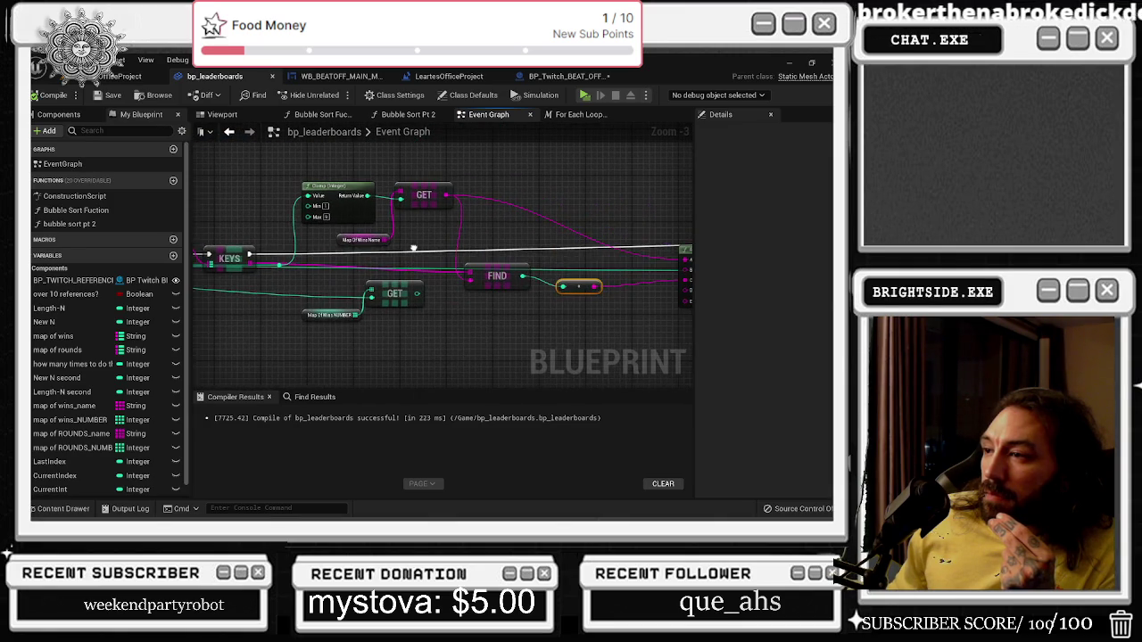
mouse_move(299, 281)
mouse_down()
mouse_move(406, 331)
mouse_move(354, 317)
mouse_move(268, 340)
mouse_up()
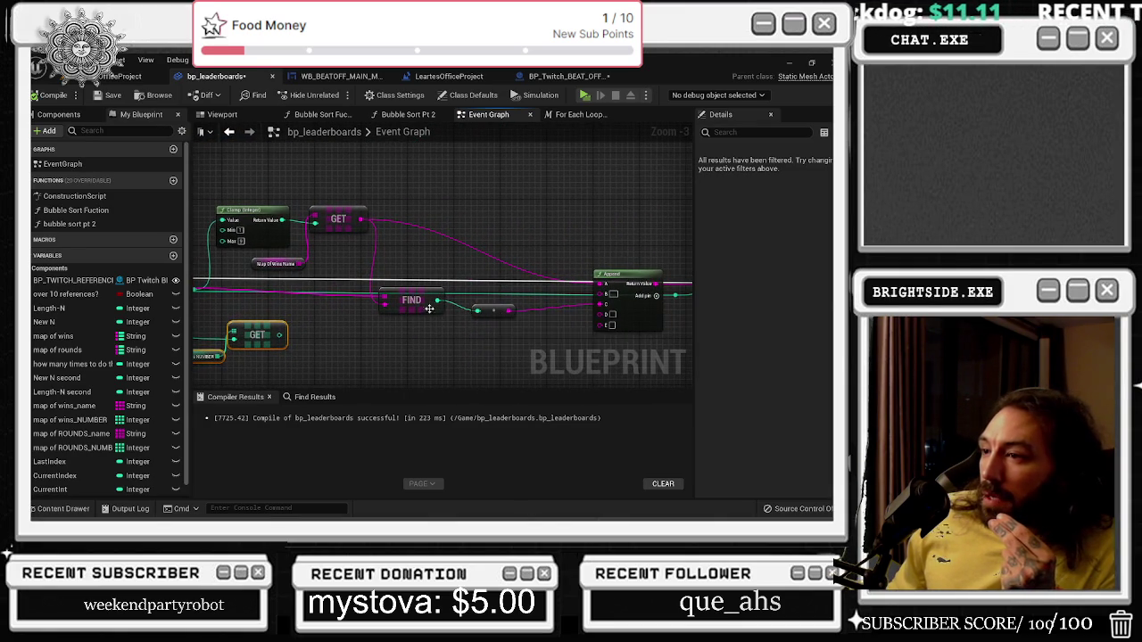
mouse_move(464, 348)
mouse_down()
mouse_move(489, 352)
mouse_move(518, 286)
mouse_move(500, 293)
mouse_up()
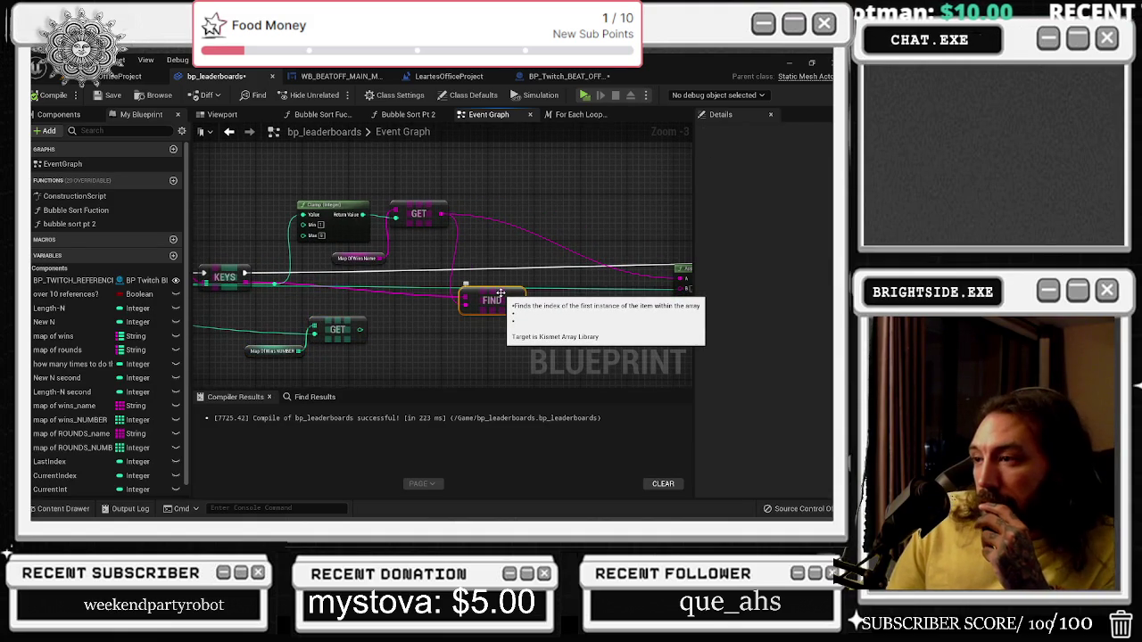
key(Delete)
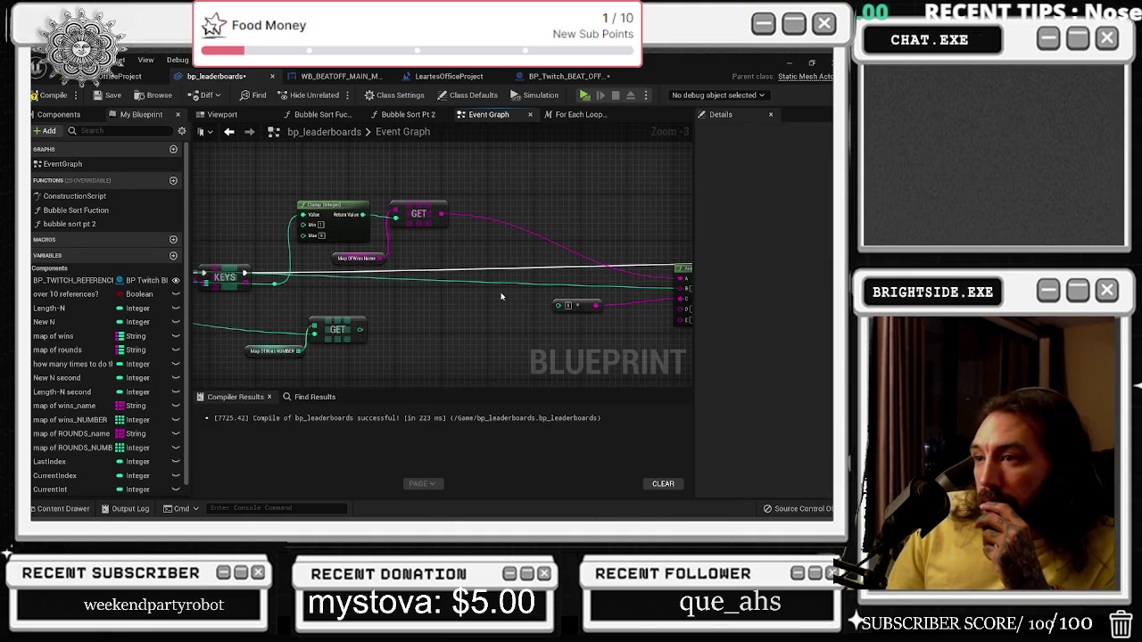
Shift the GET and Map of Wins NUMBER node pair further left.
drag(277, 174, 379, 197)
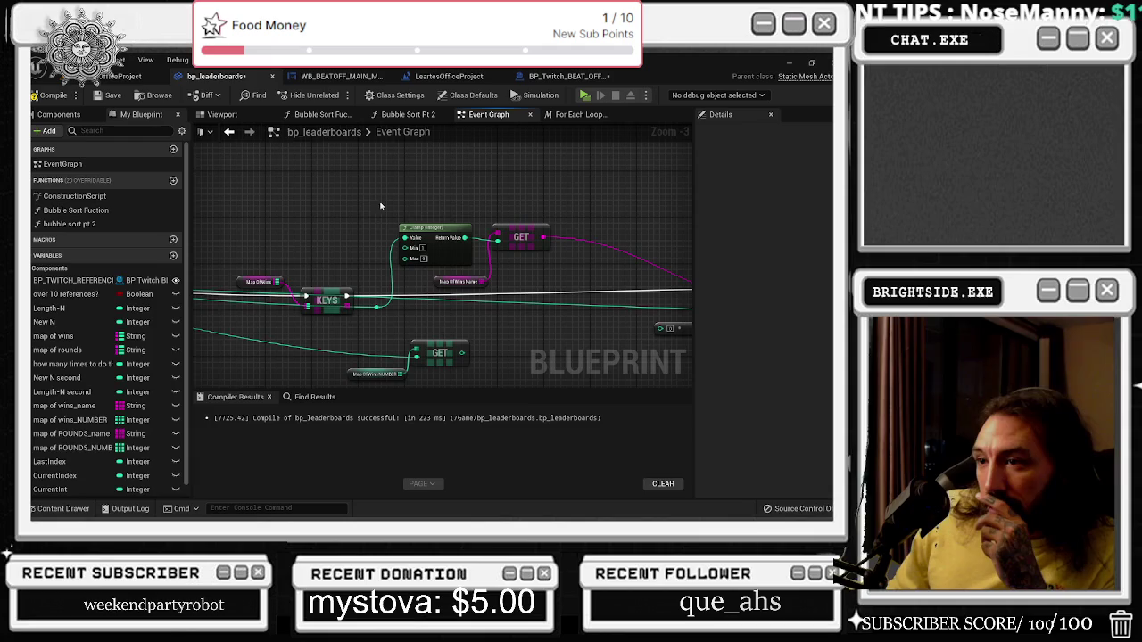
mouse_move(295, 270)
mouse_down()
mouse_move(407, 258)
mouse_move(275, 207)
mouse_move(492, 233)
mouse_move(343, 216)
mouse_up()
drag(407, 266, 500, 337)
drag(510, 286, 376, 304)
mouse_move(513, 290)
mouse_down()
mouse_move(581, 303)
mouse_move(325, 344)
mouse_move(36, 349)
mouse_up()
mouse_move(267, 348)
mouse_down()
mouse_move(669, 339)
mouse_move(565, 323)
mouse_move(326, 361)
mouse_up()
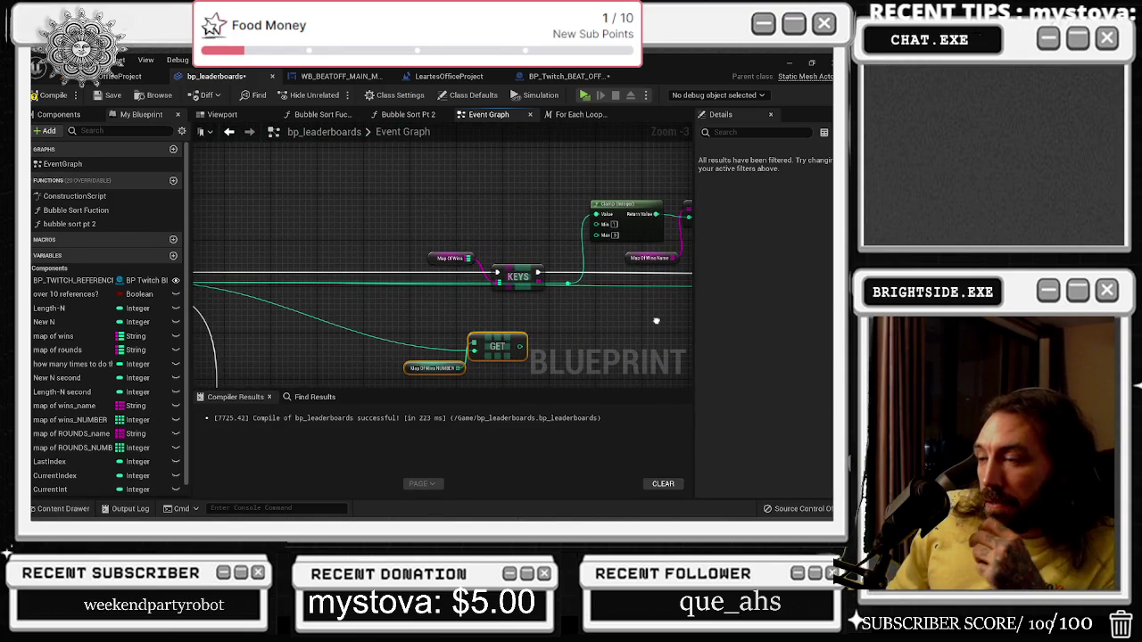
Move the Map Of Wins and KEYS nodes further left.
mouse_move(656, 321)
mouse_down()
mouse_move(668, 324)
mouse_move(565, 334)
mouse_move(783, 381)
mouse_up()
drag(446, 267, 595, 223)
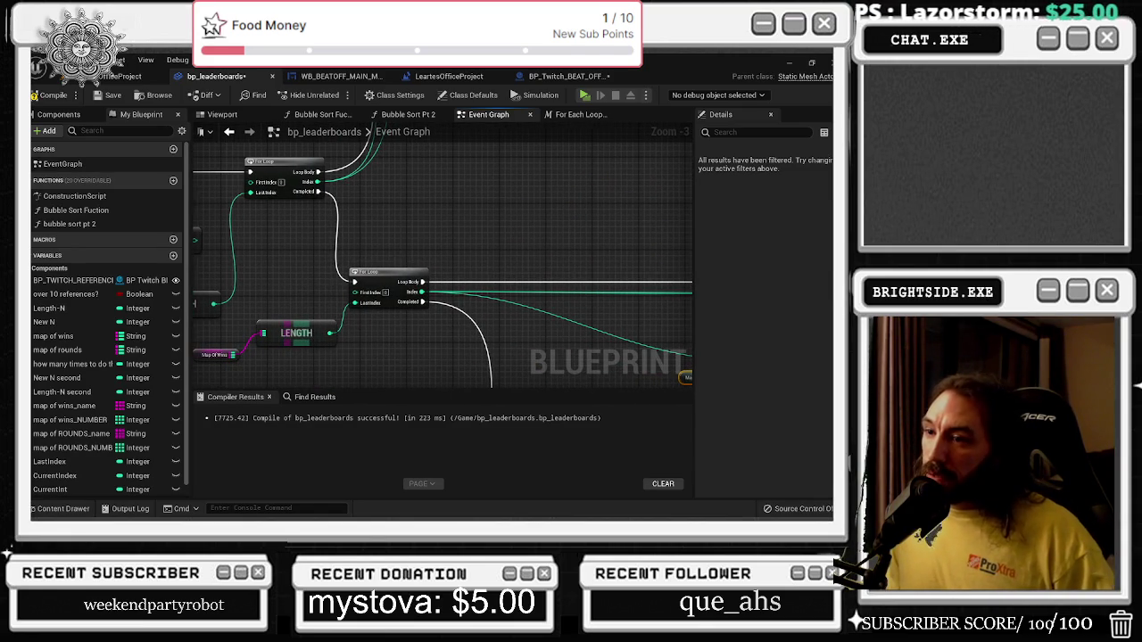
drag(637, 335, 370, 336)
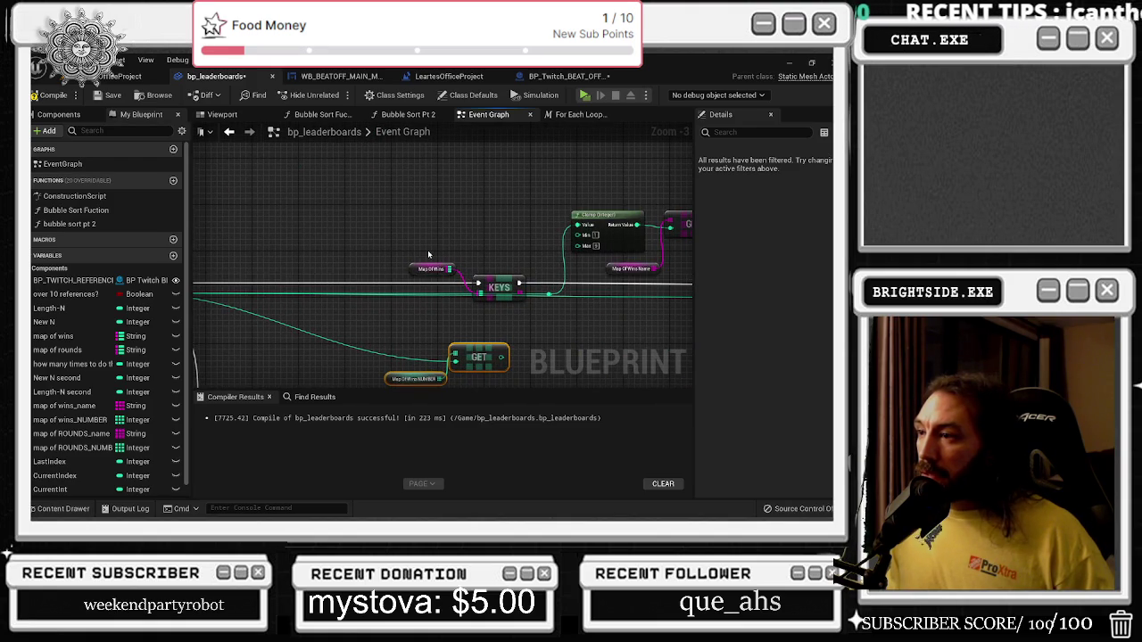
mouse_move(428, 255)
mouse_down()
mouse_move(526, 299)
mouse_move(408, 280)
mouse_move(356, 288)
mouse_up()
drag(488, 235, 376, 247)
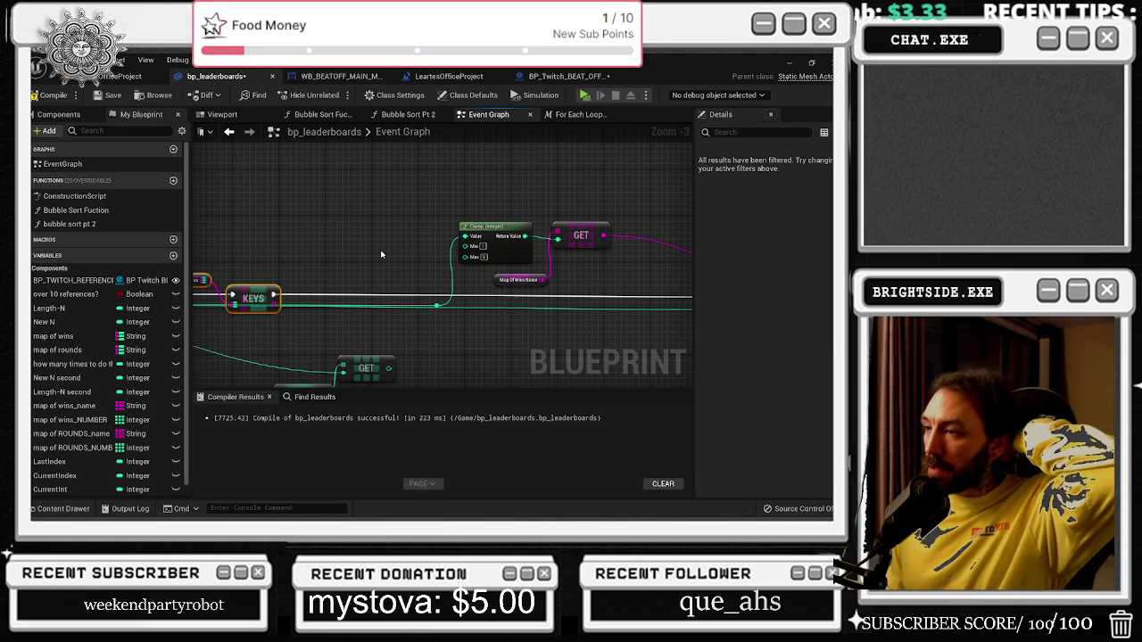
Box-select and reposition the Clamp and lower GET node groups, then open Bubble Sort Pt 2.
drag(399, 204, 553, 259)
mouse_move(395, 215)
mouse_down()
mouse_move(554, 260)
mouse_move(544, 233)
mouse_up()
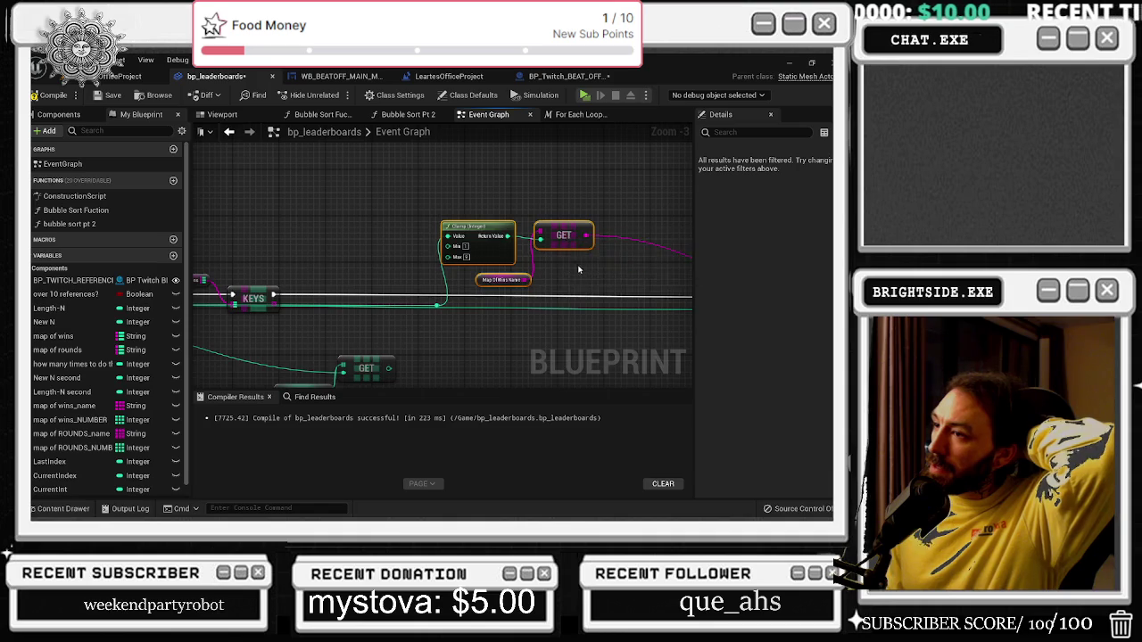
scroll(357, 226, down, 1)
mouse_move(308, 356)
mouse_down()
mouse_move(486, 297)
mouse_move(355, 279)
mouse_move(479, 288)
mouse_move(523, 312)
mouse_move(473, 291)
mouse_up()
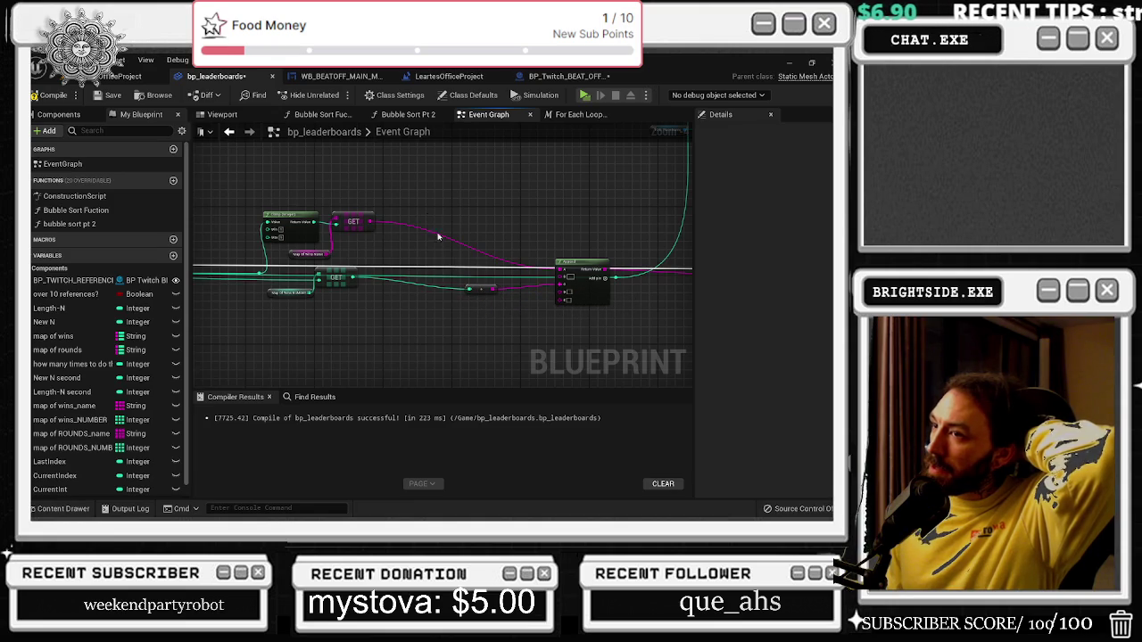
click(408, 121)
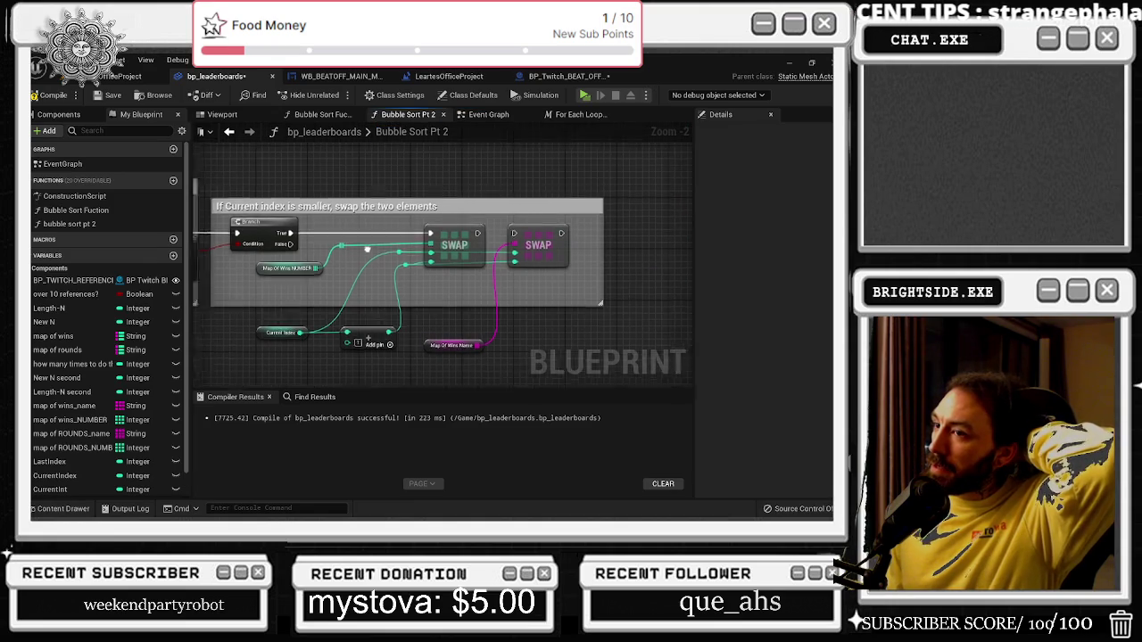
Review the Second Loop, Clamp and For Loop comments in Bubble Sort Pt 2, then compile bp_leaderboards.
mouse_move(428, 267)
mouse_down()
mouse_move(450, 271)
mouse_move(482, 339)
mouse_up()
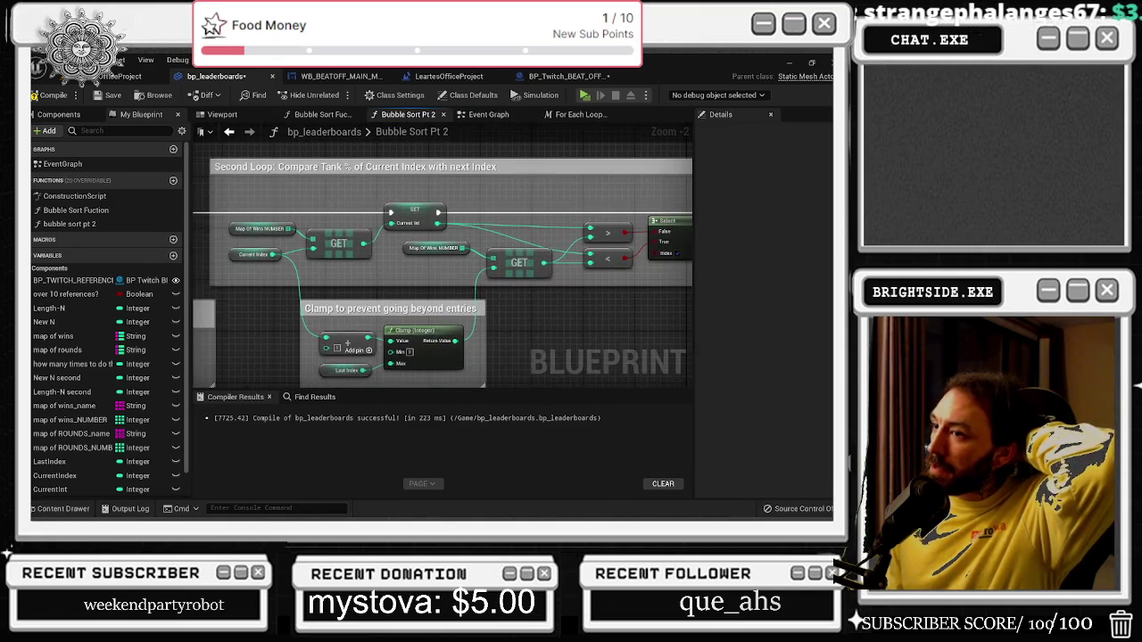
mouse_move(446, 268)
mouse_down()
mouse_move(459, 348)
mouse_move(385, 327)
mouse_up()
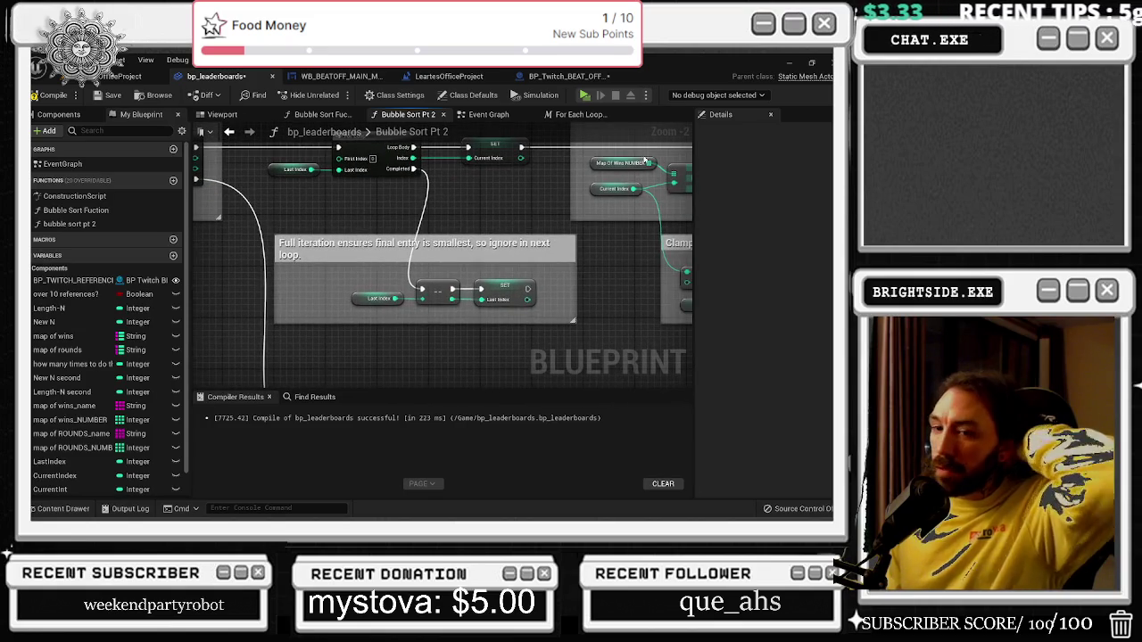
key(alt+Tab)
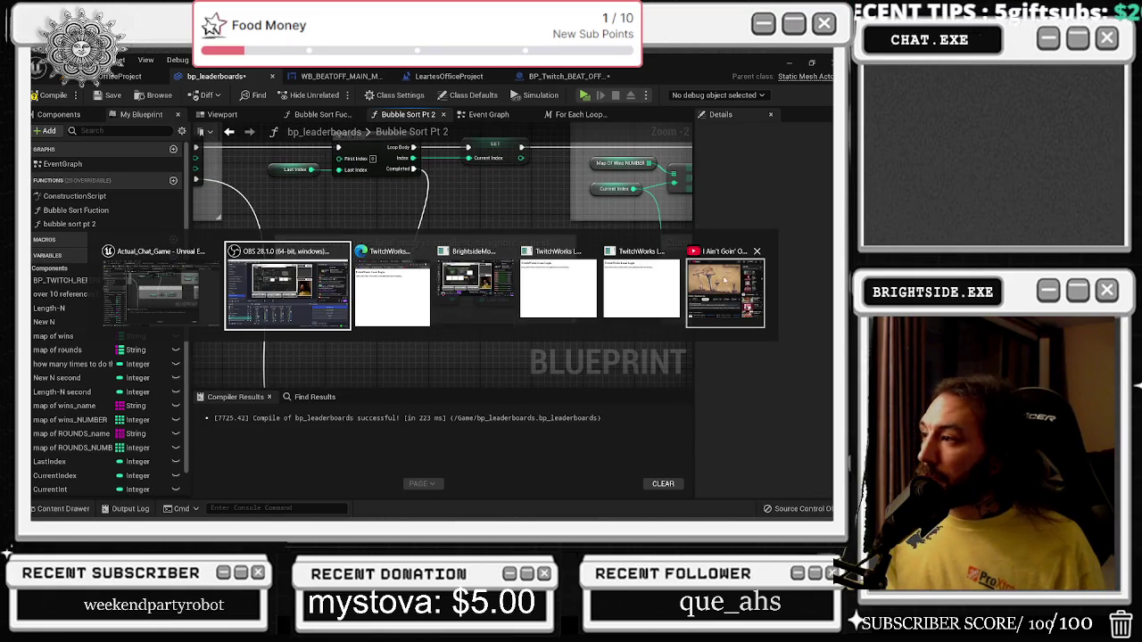
key(Escape)
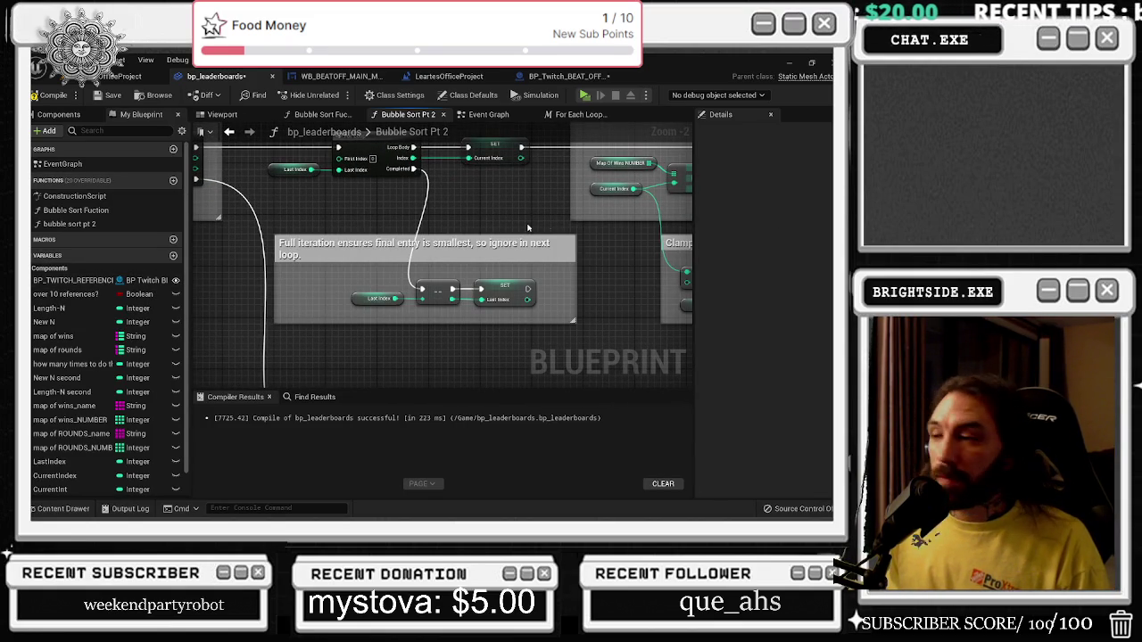
click(49, 95)
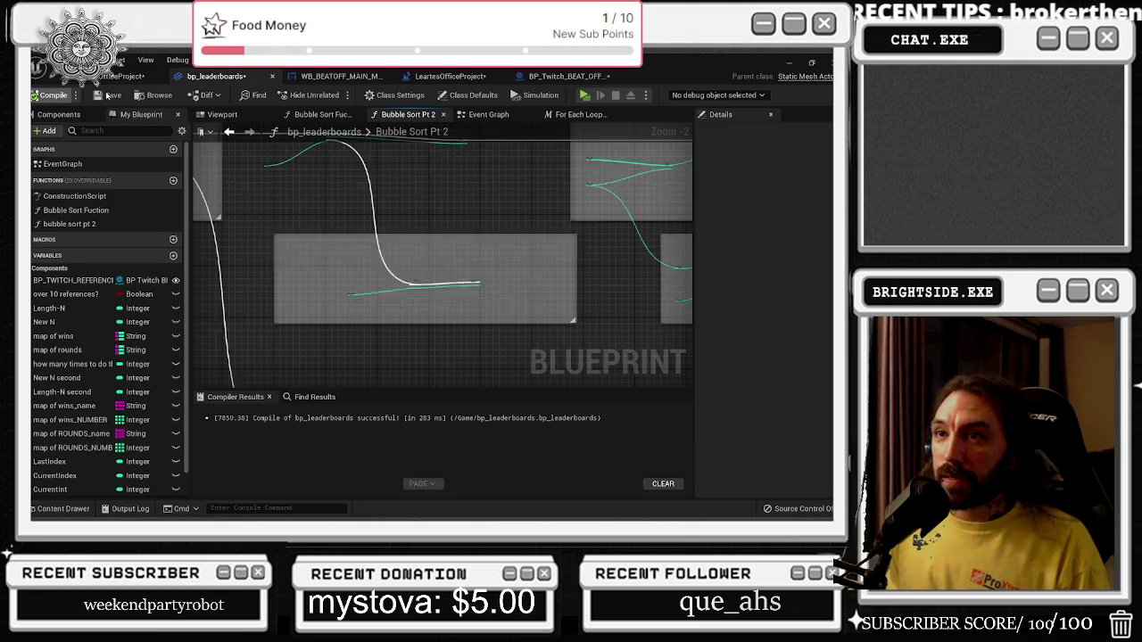
Save the level map and launch the game preview.
click(107, 76)
key(ctrl+s)
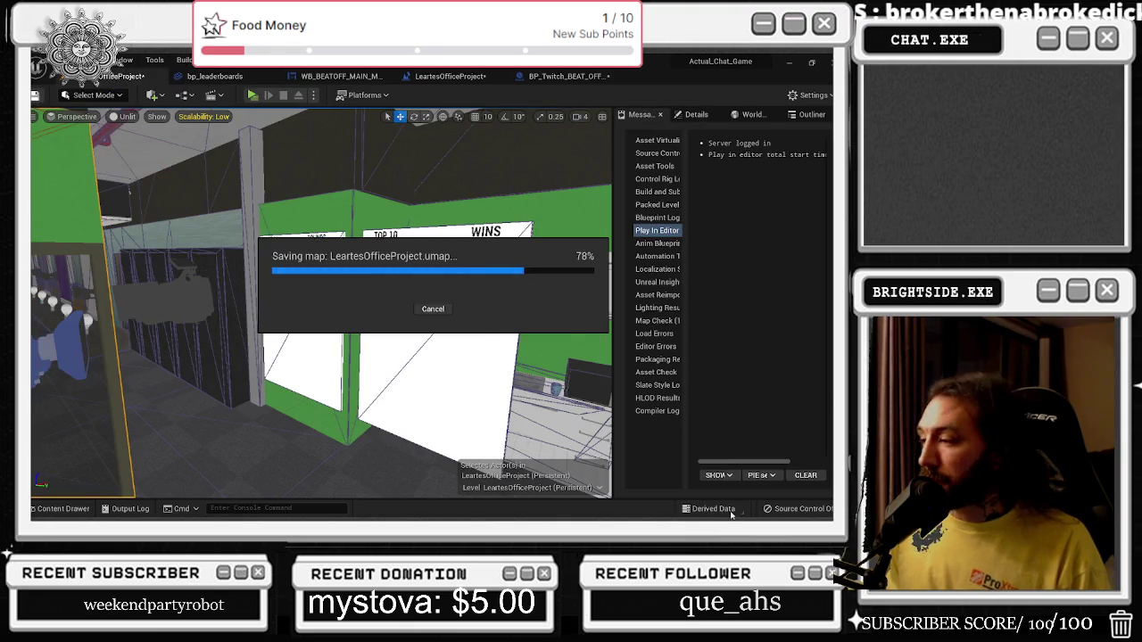
click(253, 95)
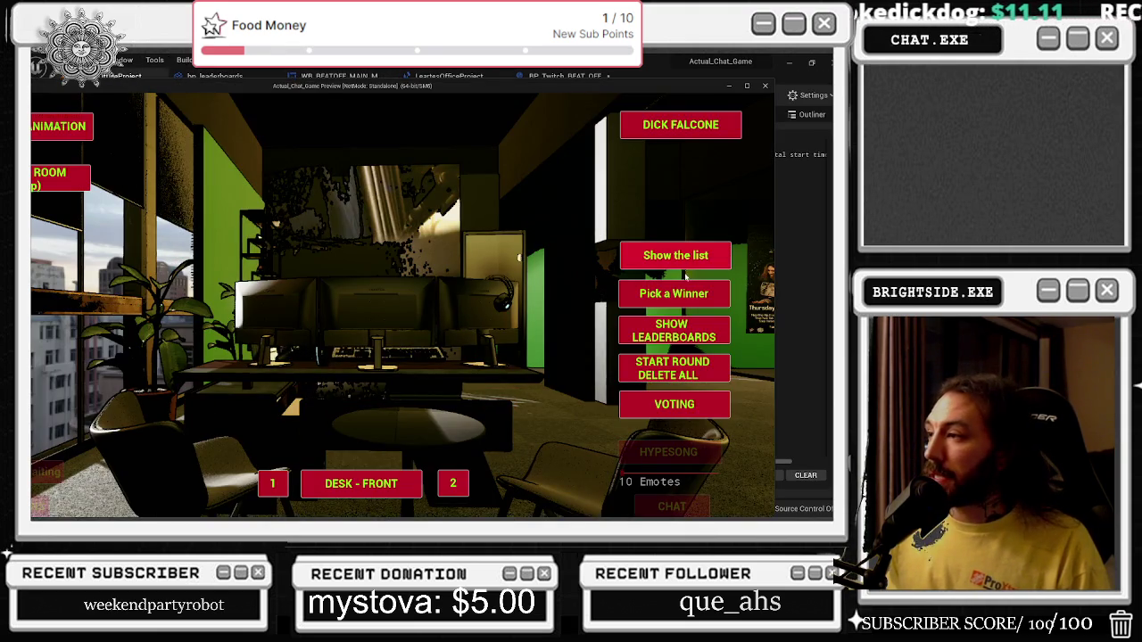
Fill both leaderboards, maximise the preview and print the player list on screen.
click(666, 264)
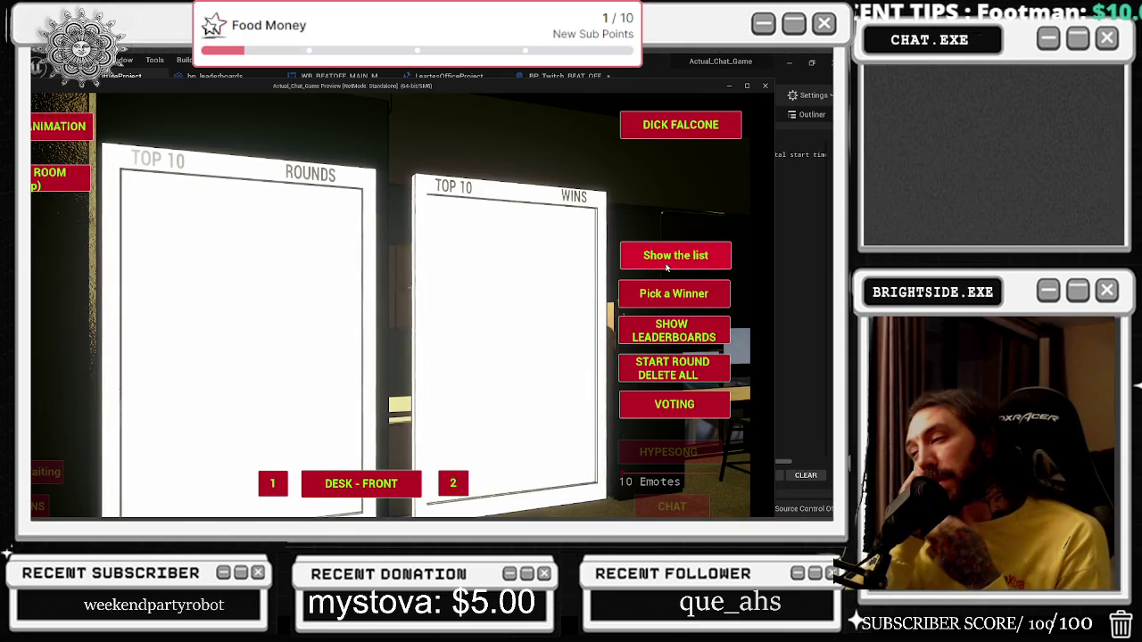
click(666, 266)
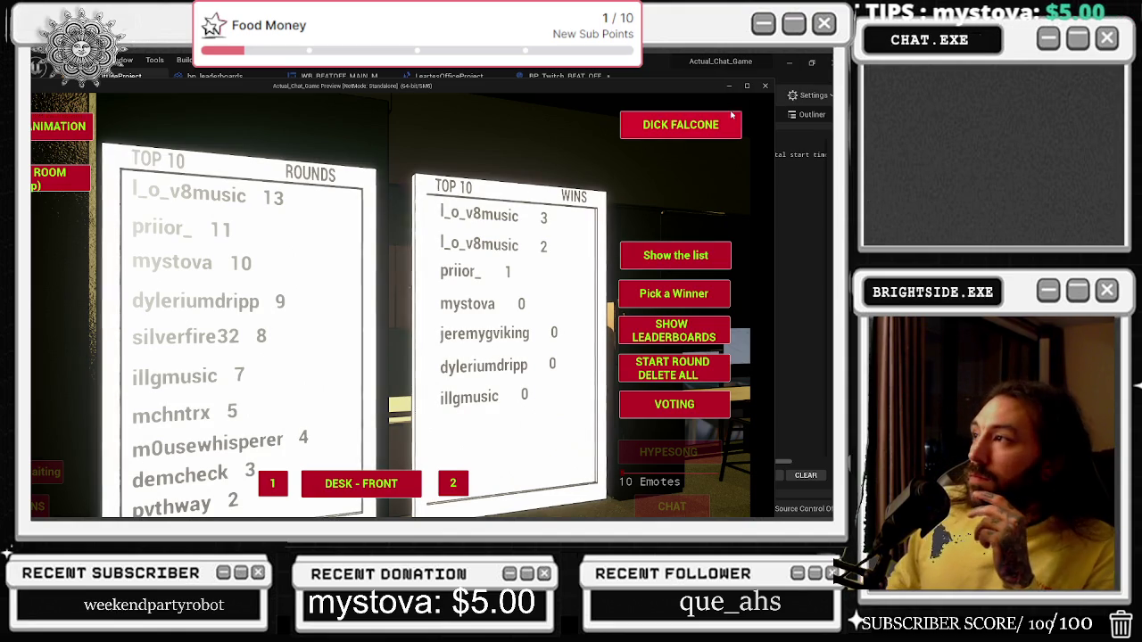
click(746, 86)
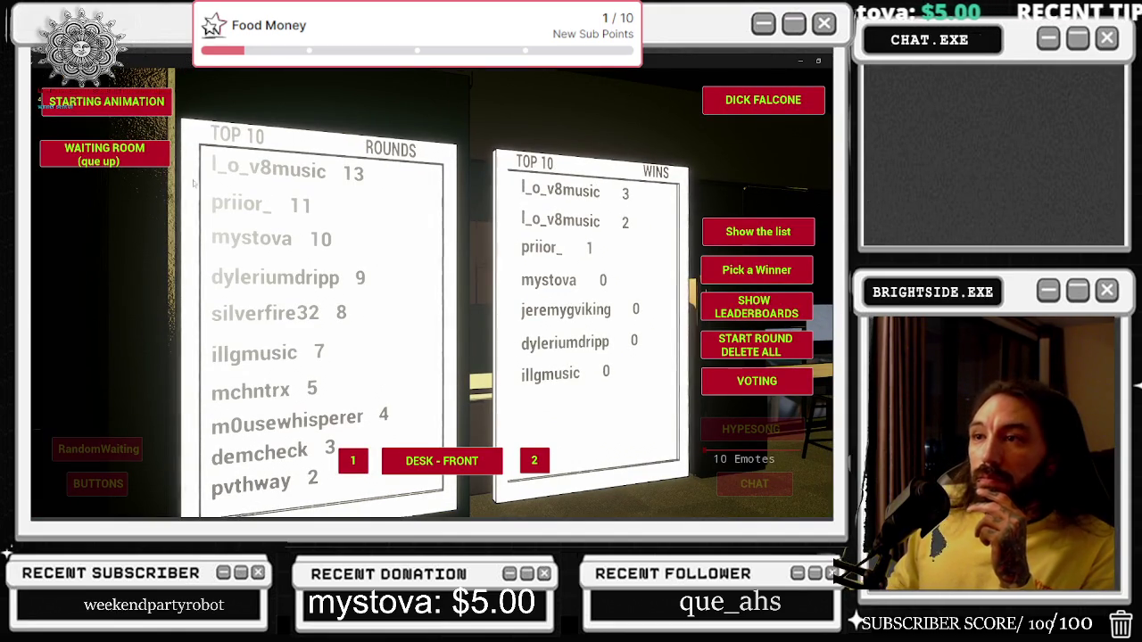
click(747, 234)
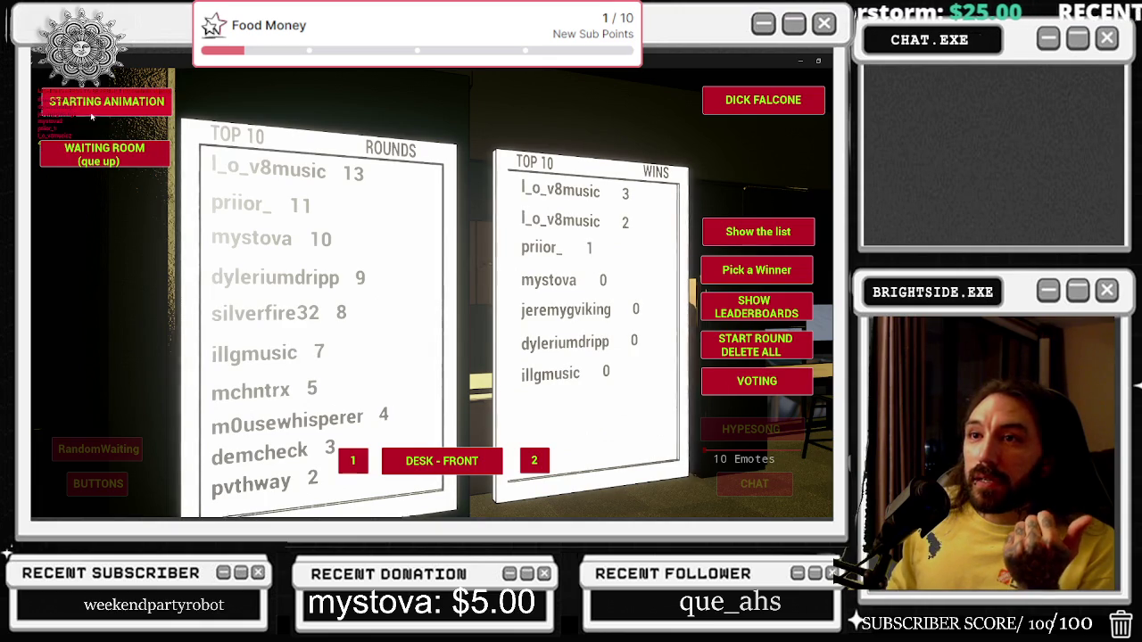
Stop the play session and browse the For Each Loop and Bubble Sort Pt 2 graphs back to Event Graph.
key(Escape)
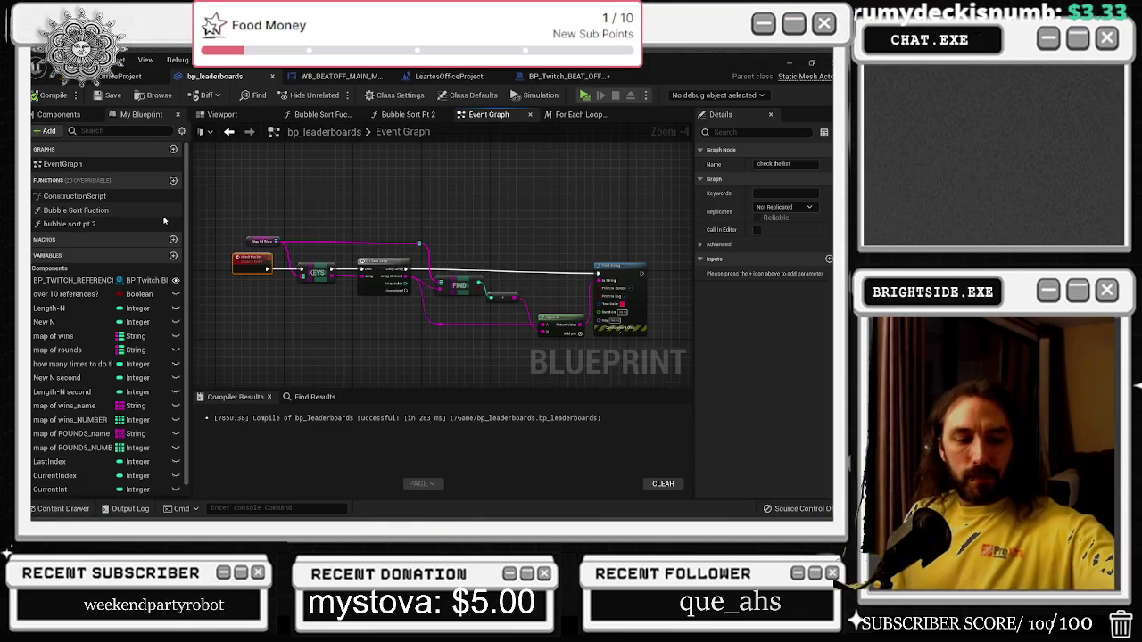
mouse_move(288, 231)
mouse_down()
mouse_move(339, 286)
mouse_move(631, 350)
mouse_up()
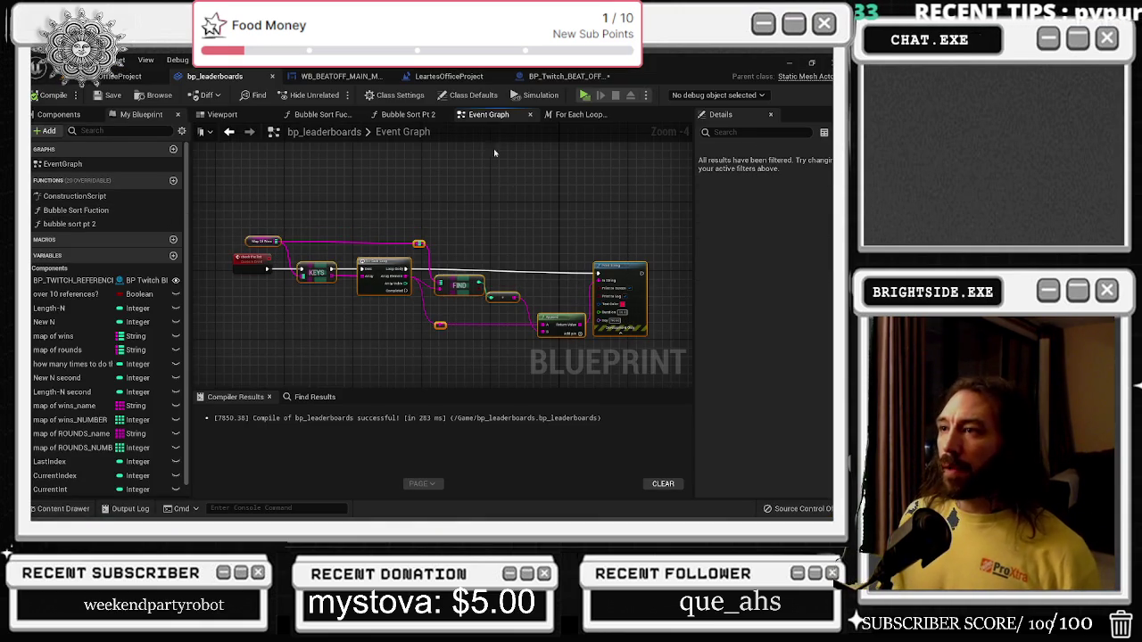
click(579, 115)
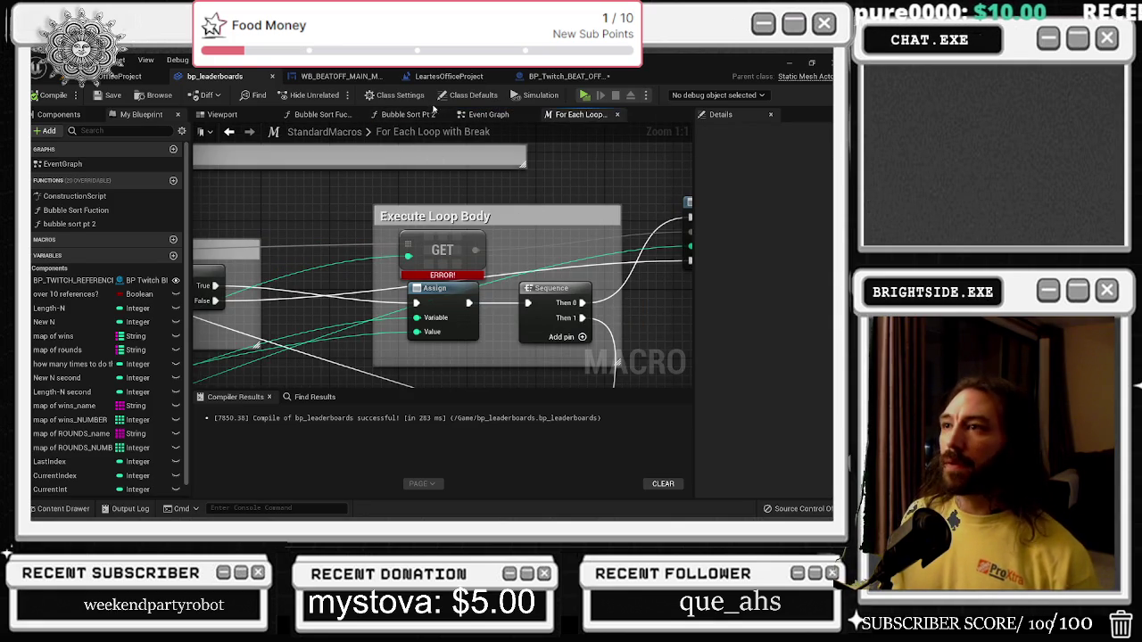
click(406, 114)
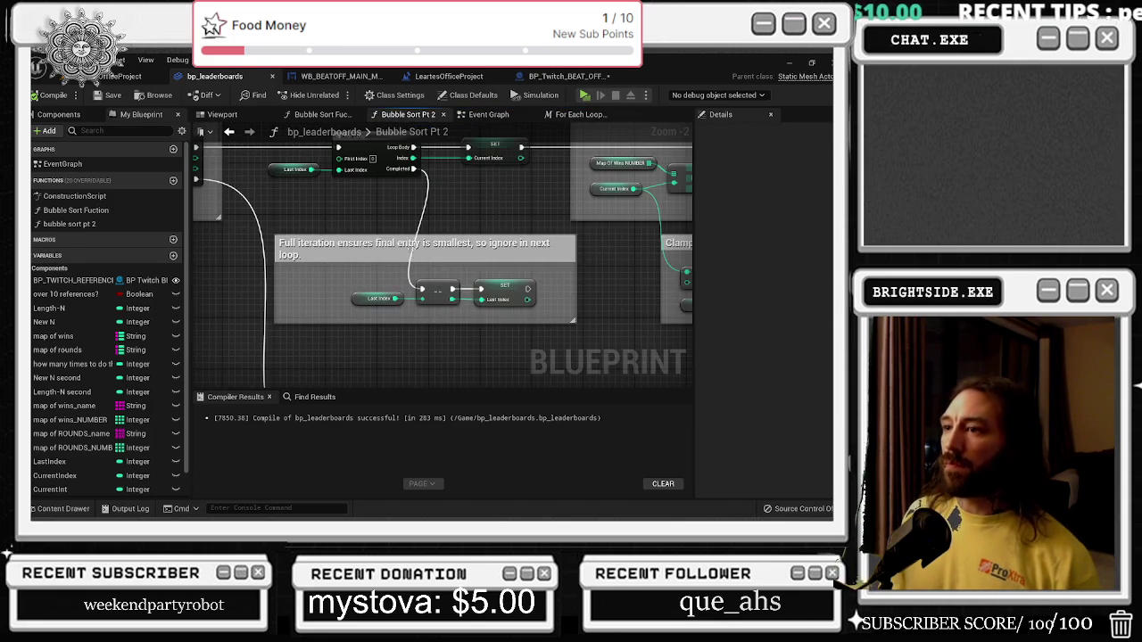
click(323, 114)
click(488, 114)
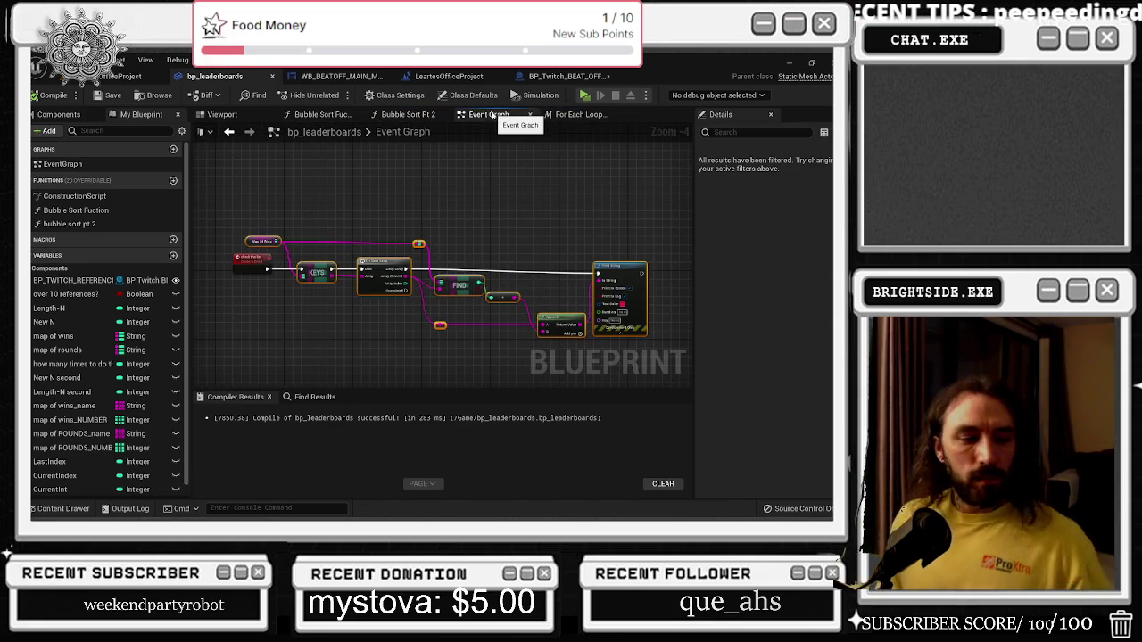
Shift the lower KEYS, FIND and Print String node group up-right and deselect it.
scroll(545, 206, down, 7)
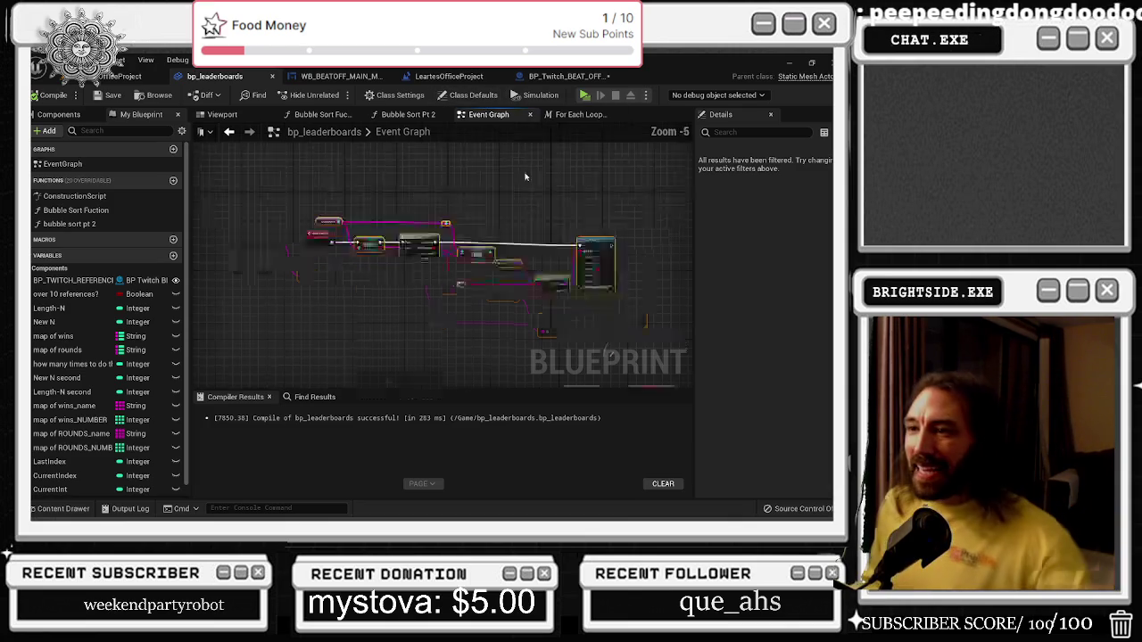
scroll(545, 205, up, 6)
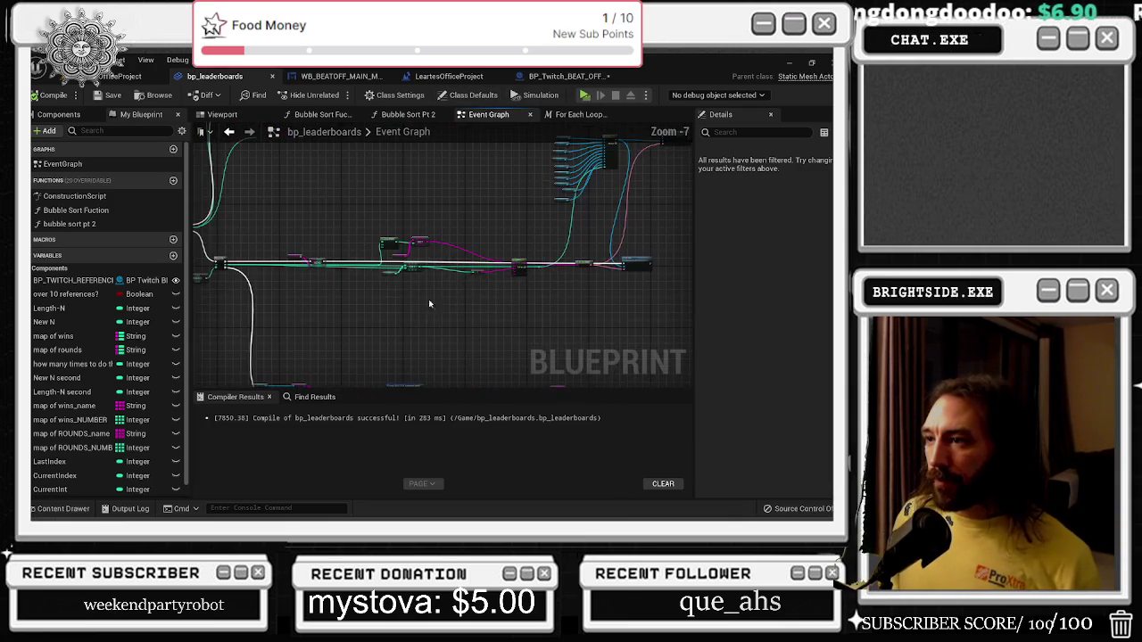
scroll(335, 306, up, 2)
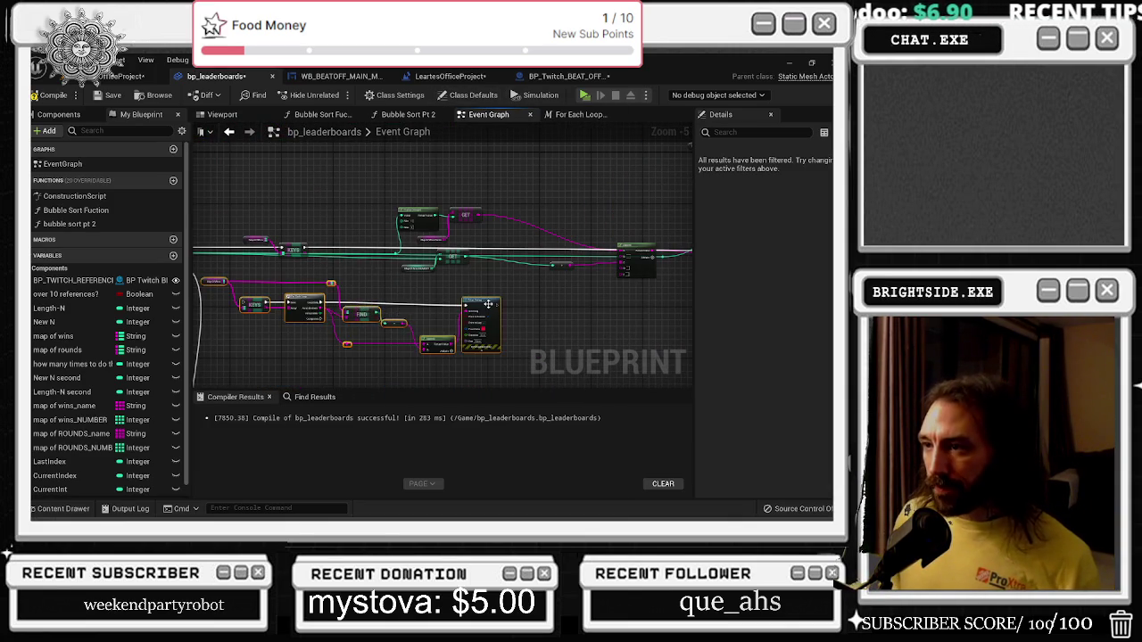
drag(340, 307, 375, 302)
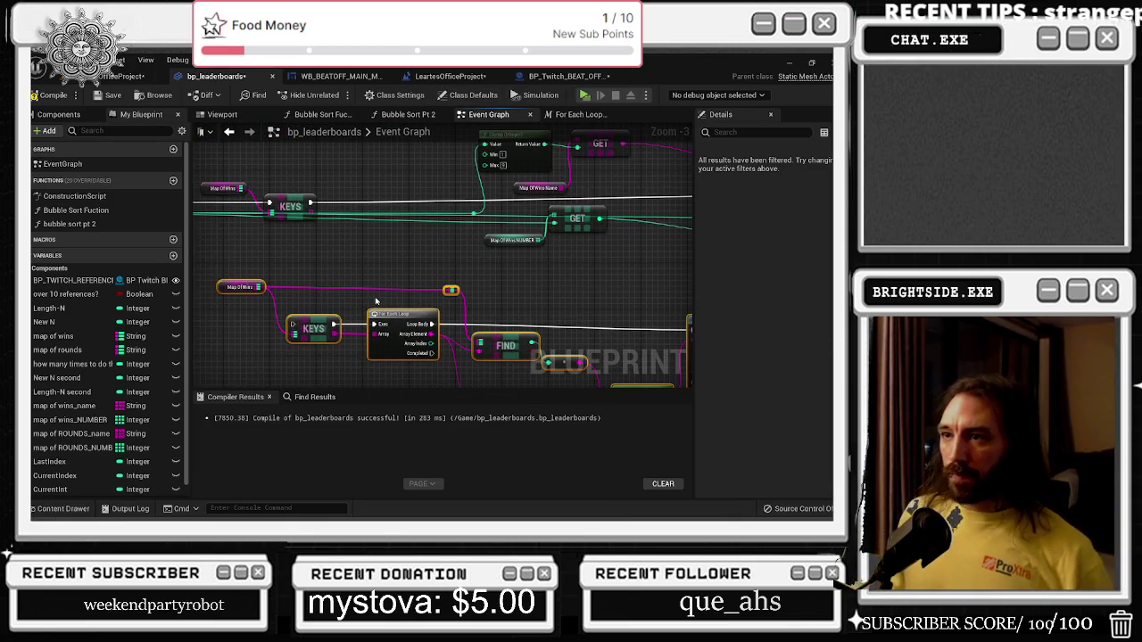
scroll(421, 263, down, 1)
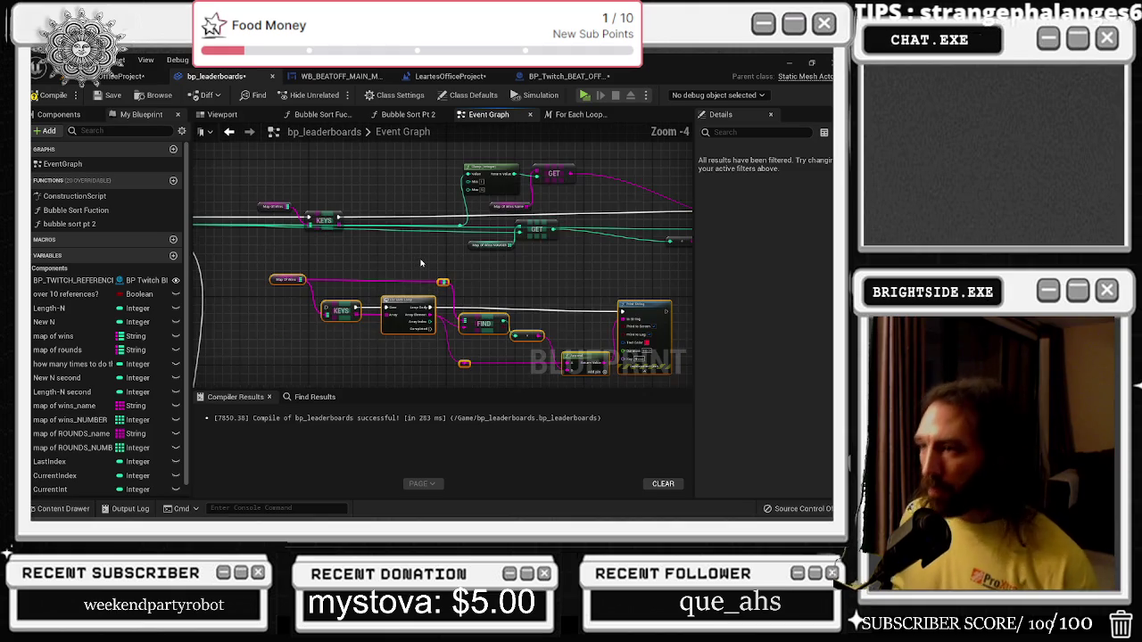
mouse_move(422, 263)
mouse_down()
mouse_move(301, 276)
mouse_move(247, 252)
mouse_move(255, 260)
mouse_up()
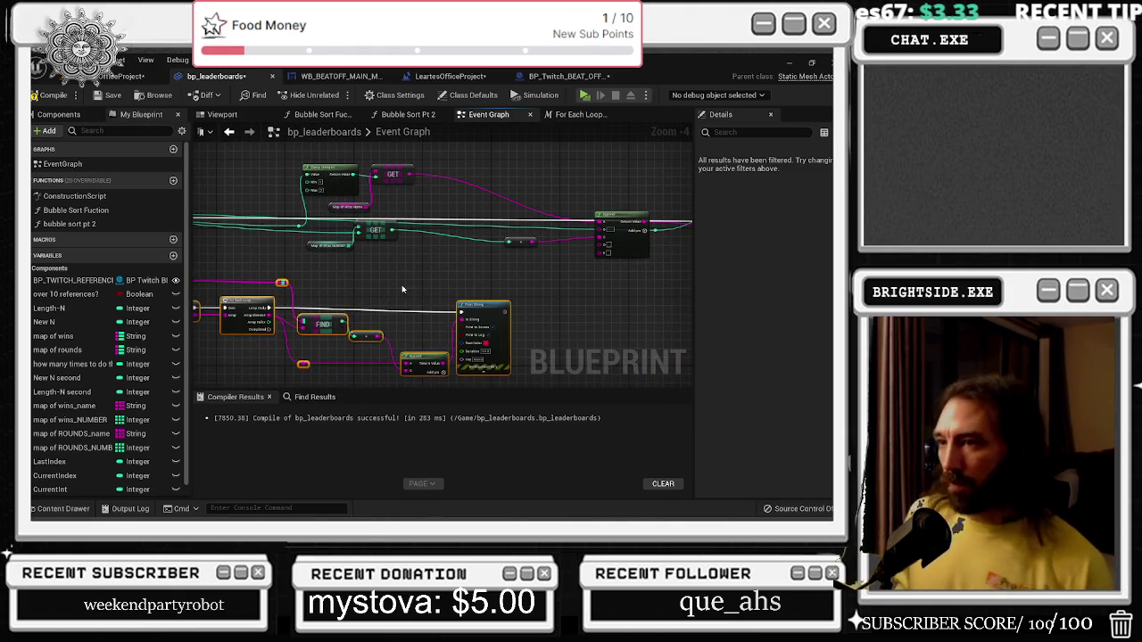
drag(348, 268, 406, 283)
drag(388, 341, 428, 333)
scroll(458, 308, up, 1)
scroll(458, 308, down, 1)
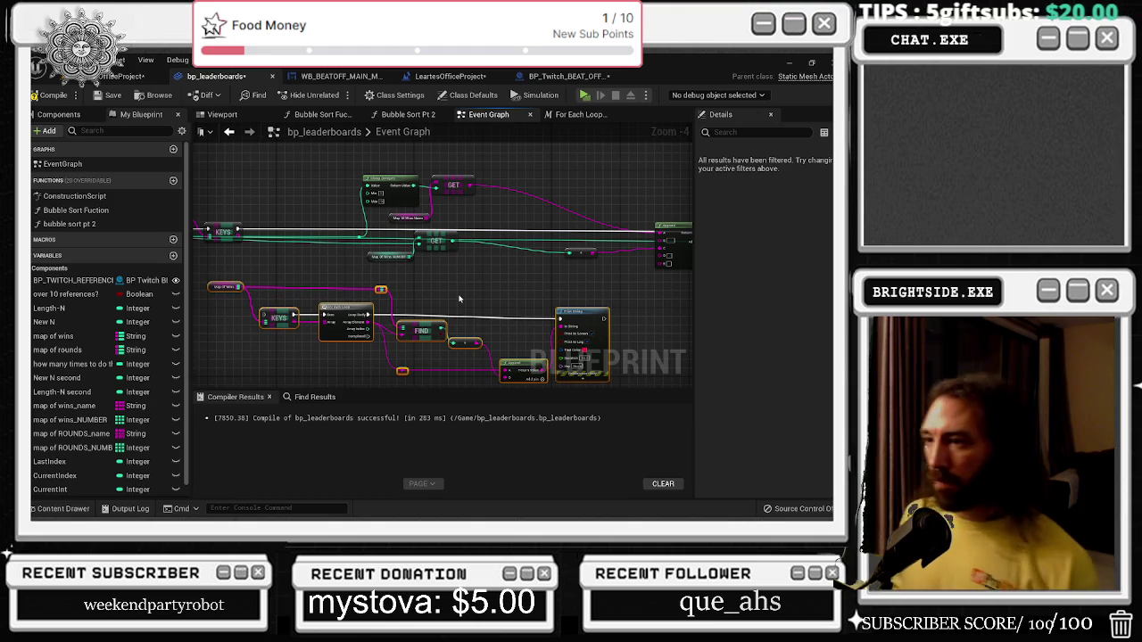
click(459, 299)
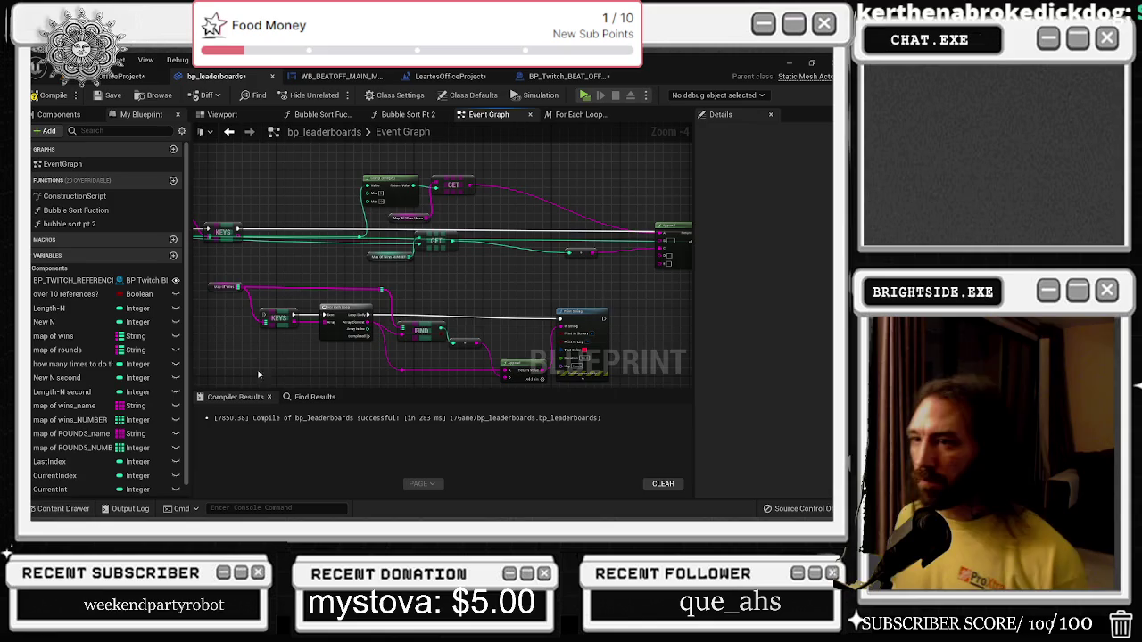
drag(264, 314, 345, 314)
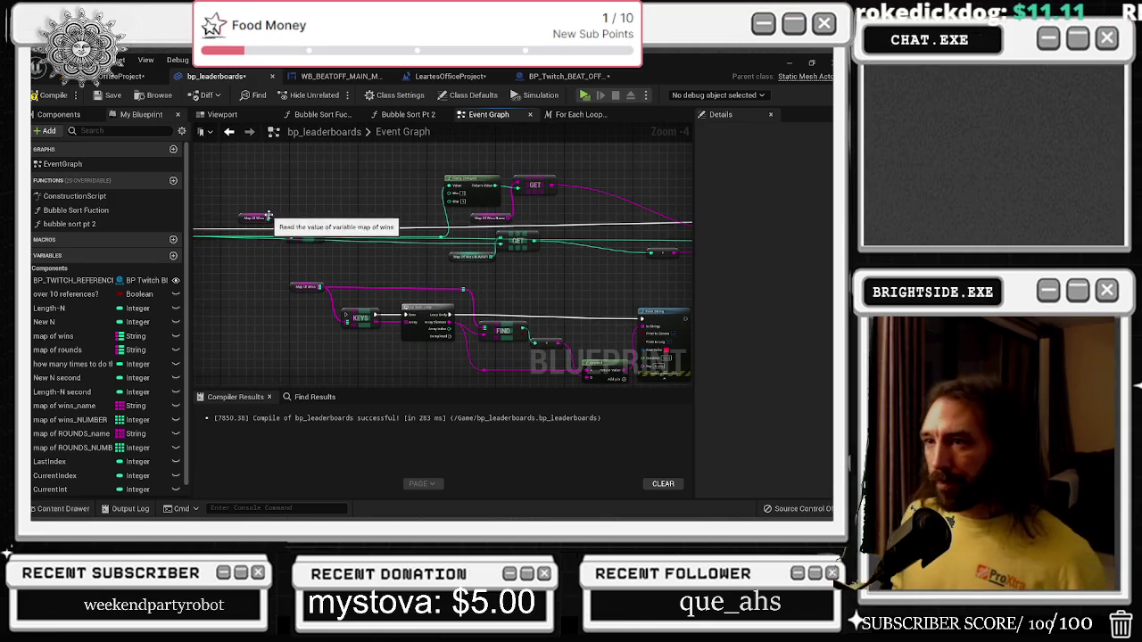
Add a VALUES node wired from the Map of Wins output.
mouse_move(268, 217)
mouse_down()
mouse_move(270, 201)
mouse_move(289, 205)
mouse_up()
text(valu)
key(Return)
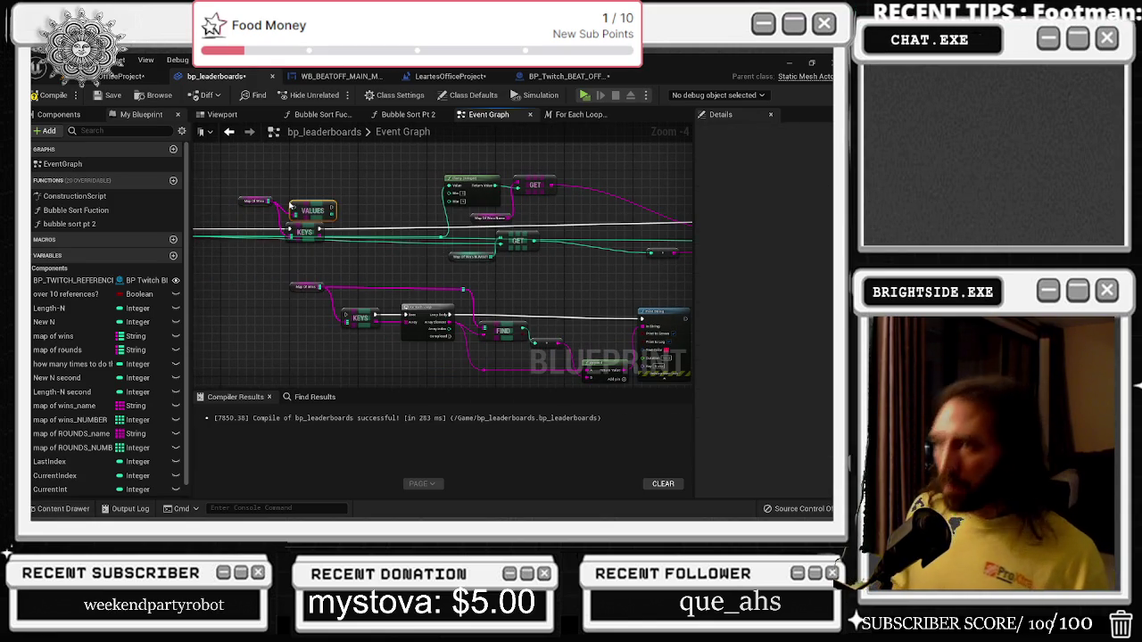
scroll(349, 203, up, 1)
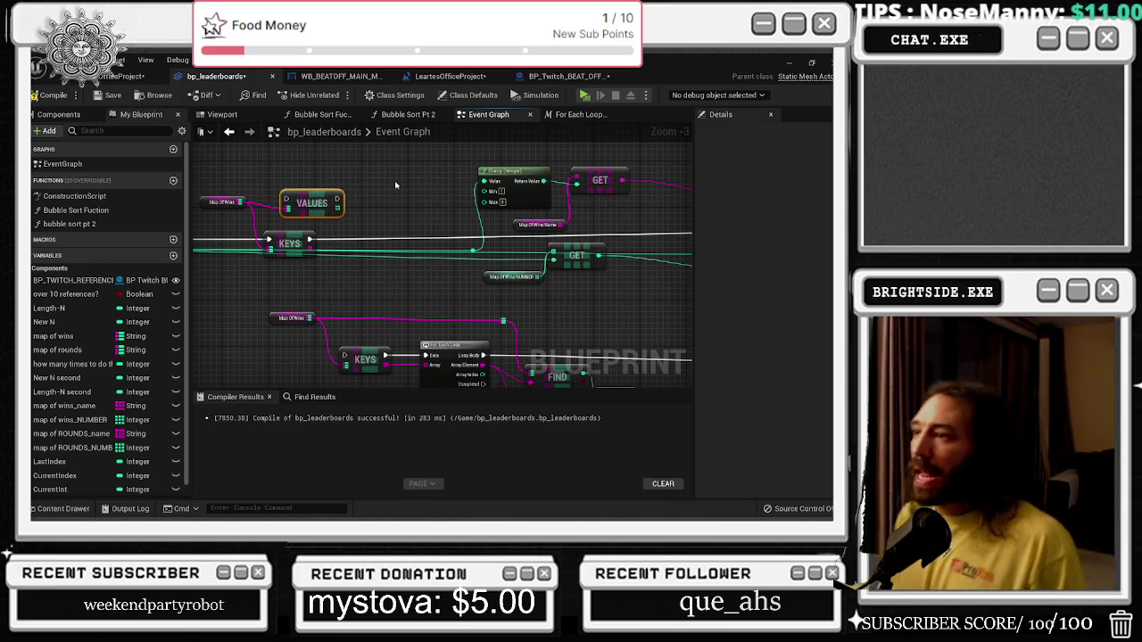
scroll(394, 180, down, 1)
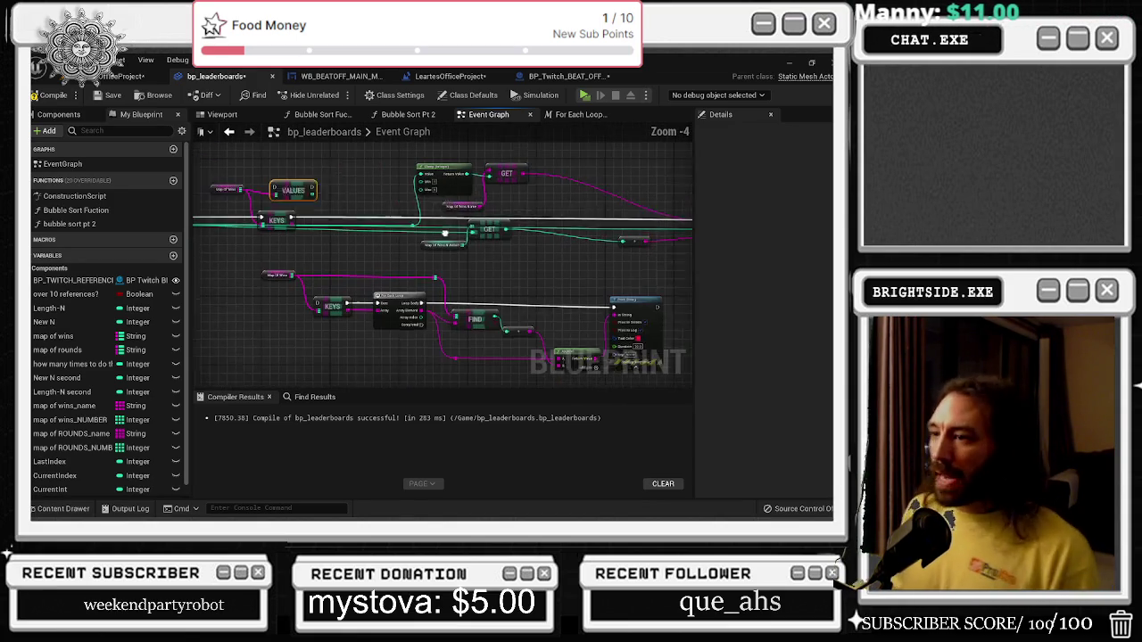
scroll(397, 203, up, 2)
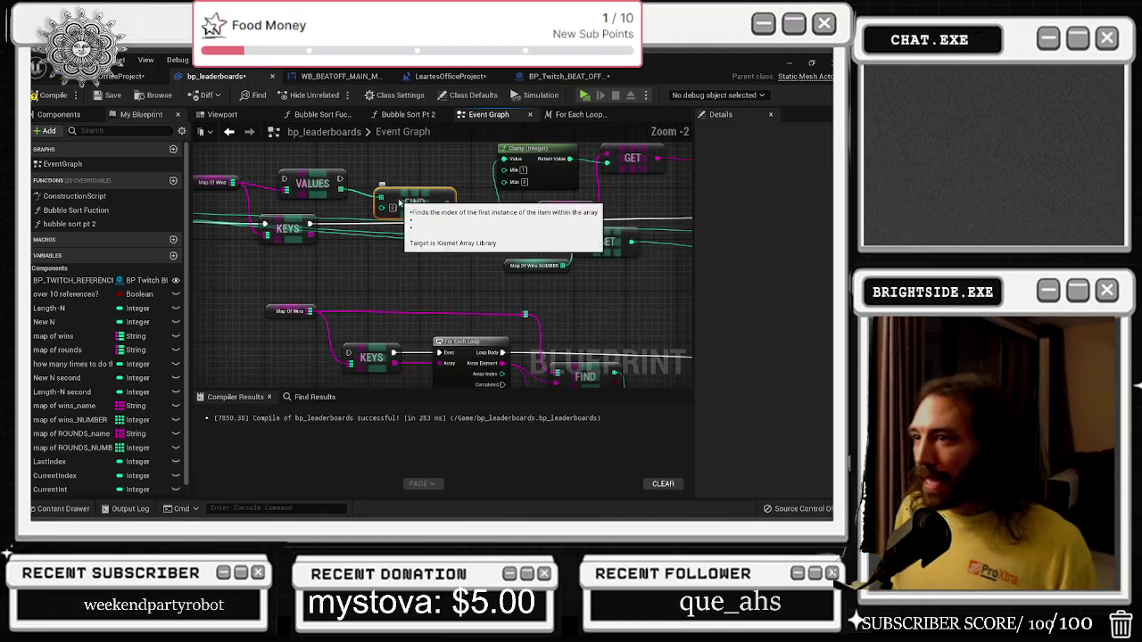
scroll(513, 253, down, 1)
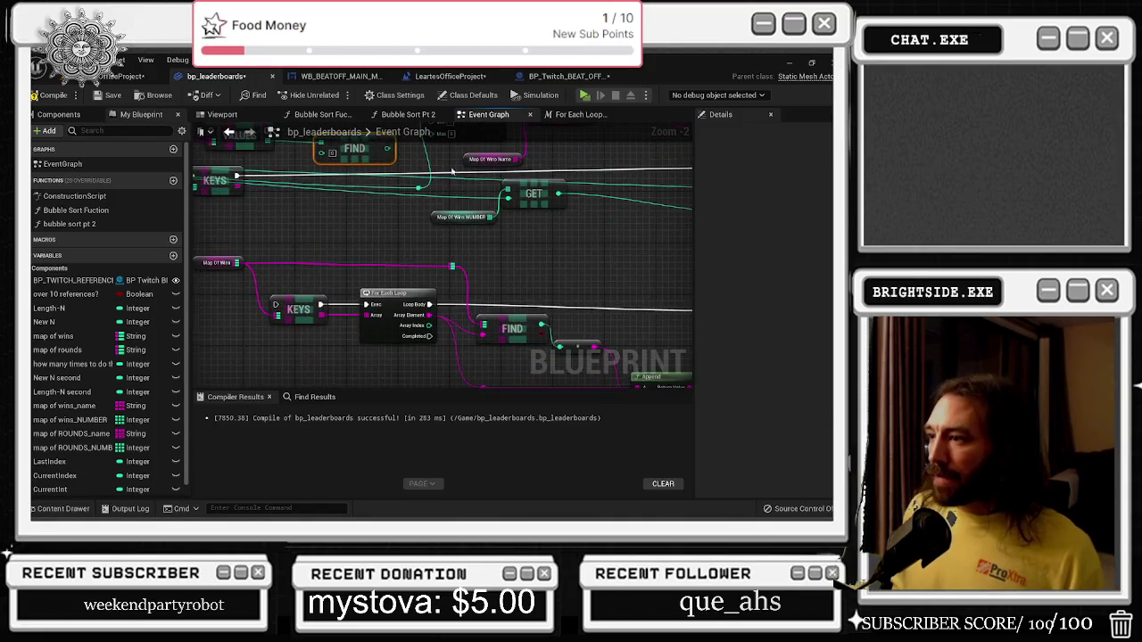
Delete the FIND node and add a For Each Loop fed by VALUES.
mouse_move(513, 253)
mouse_down()
mouse_move(542, 268)
mouse_move(491, 311)
mouse_up()
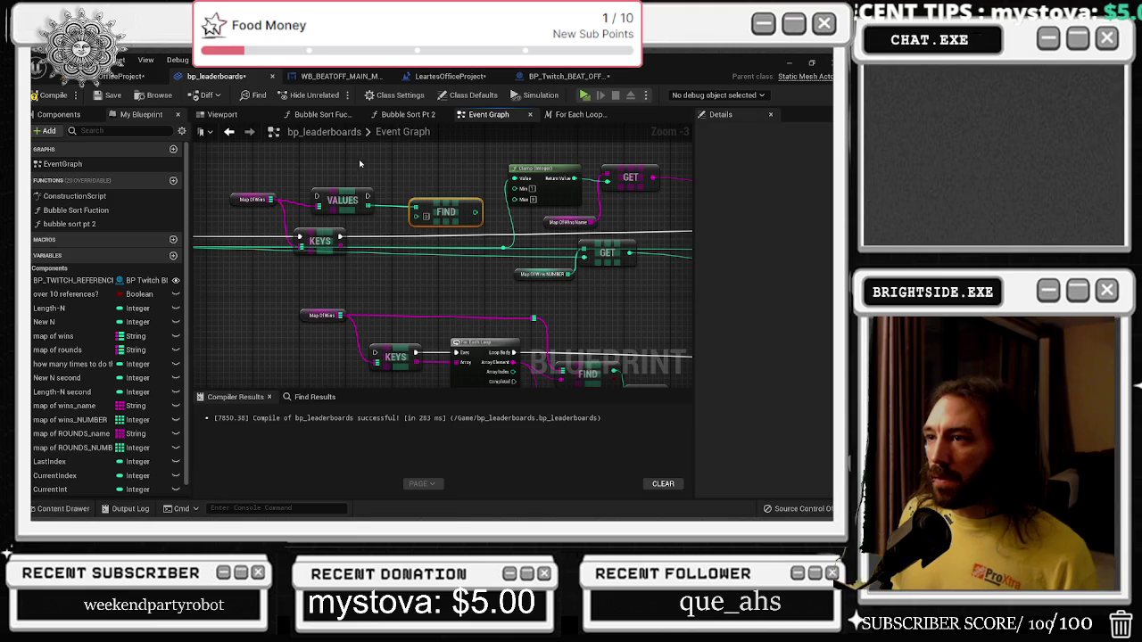
key(Delete)
drag(366, 203, 389, 207)
text(for eah)
key(Return)
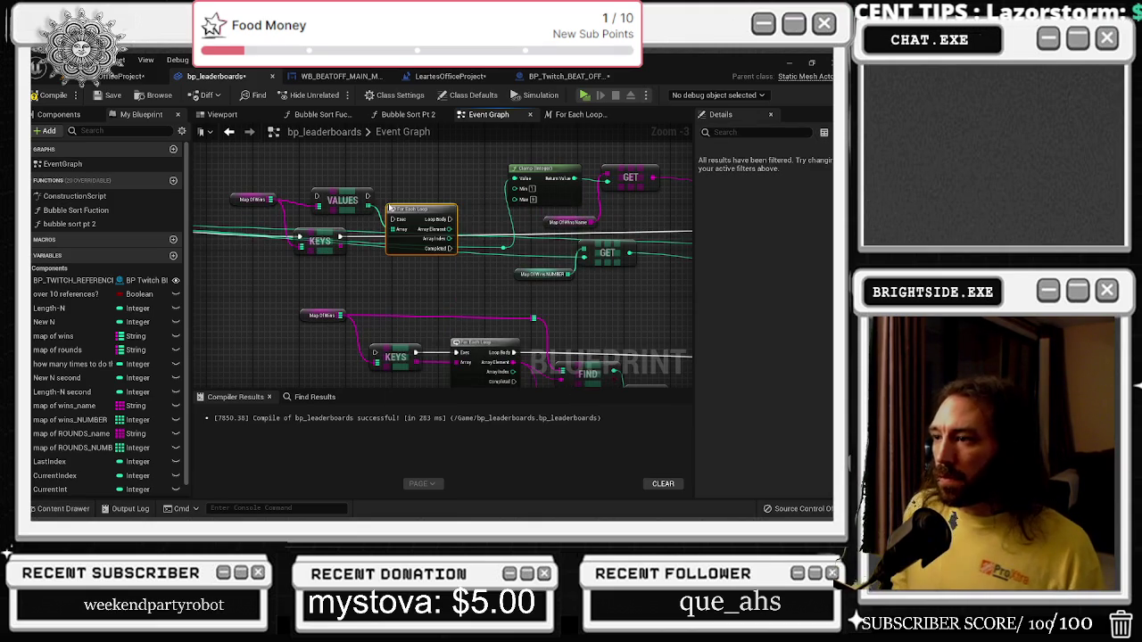
Move the VALUES and For Each Loop nodes upward.
scroll(375, 228, down, 2)
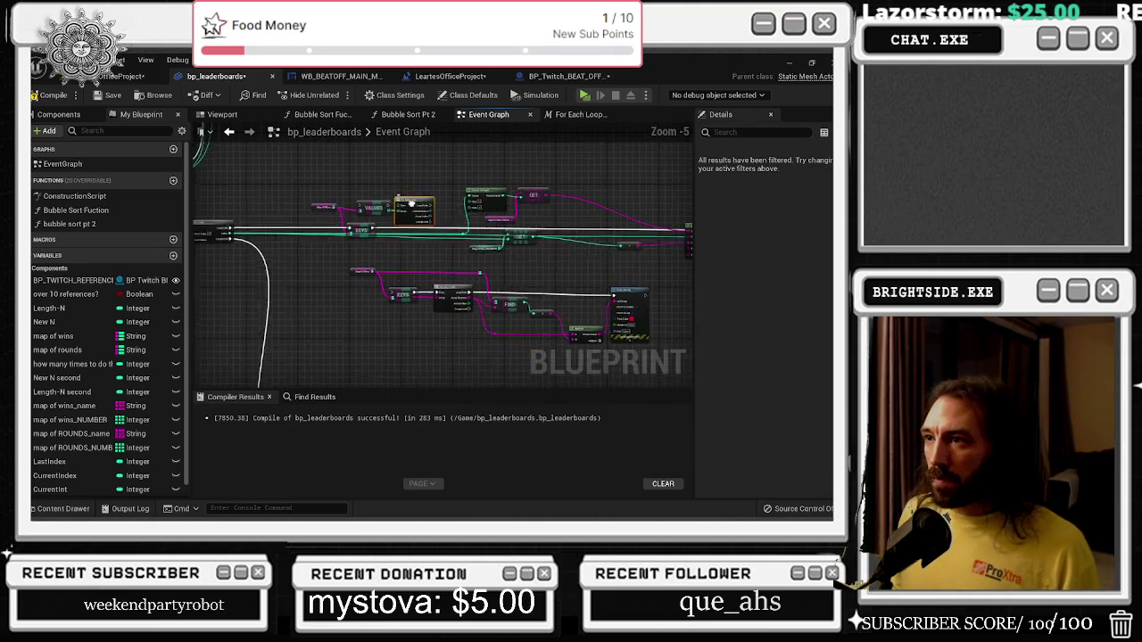
mouse_move(335, 234)
mouse_down()
mouse_move(439, 260)
mouse_move(448, 196)
mouse_up()
scroll(439, 189, up, 1)
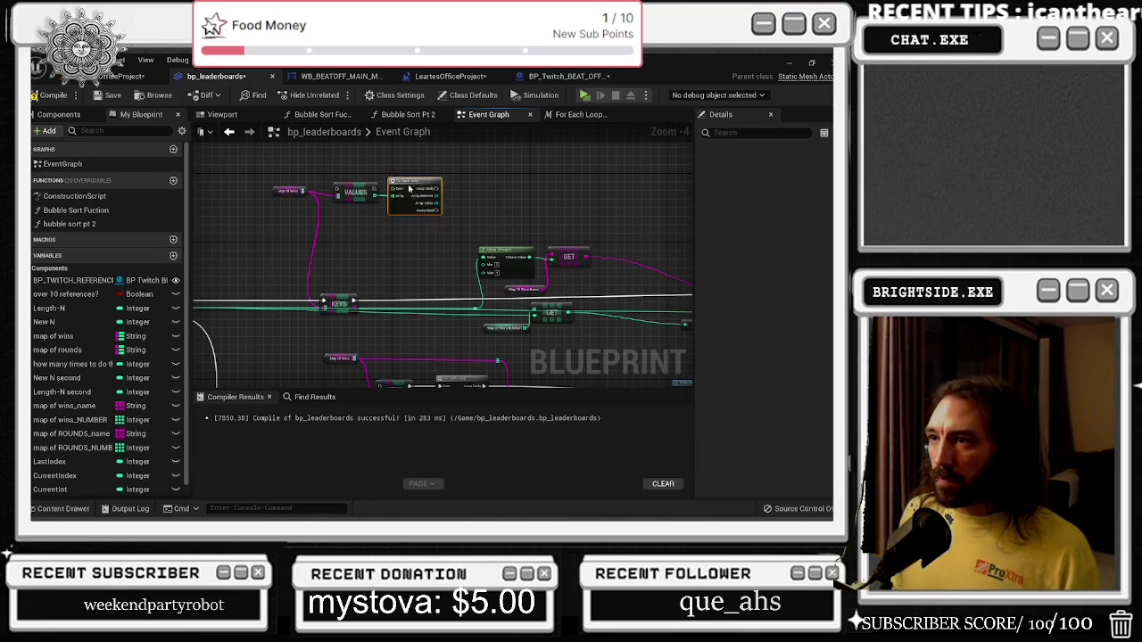
scroll(367, 237, up, 1)
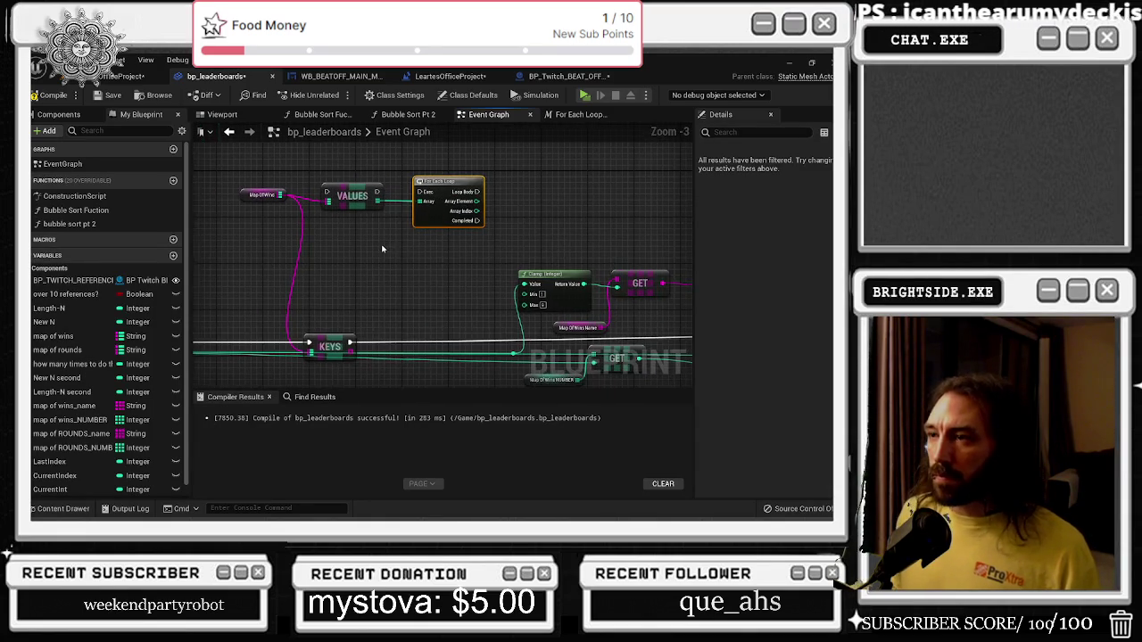
mouse_move(490, 200)
mouse_down()
mouse_move(460, 101)
mouse_move(431, 109)
mouse_up()
Add a FIND node on Map of Wins, feed it the GET result, and shift the group right.
mouse_move(288, 330)
mouse_down()
mouse_move(233, 209)
mouse_move(299, 266)
mouse_move(284, 304)
mouse_move(445, 212)
mouse_move(487, 208)
mouse_up()
text(find)
key(Return)
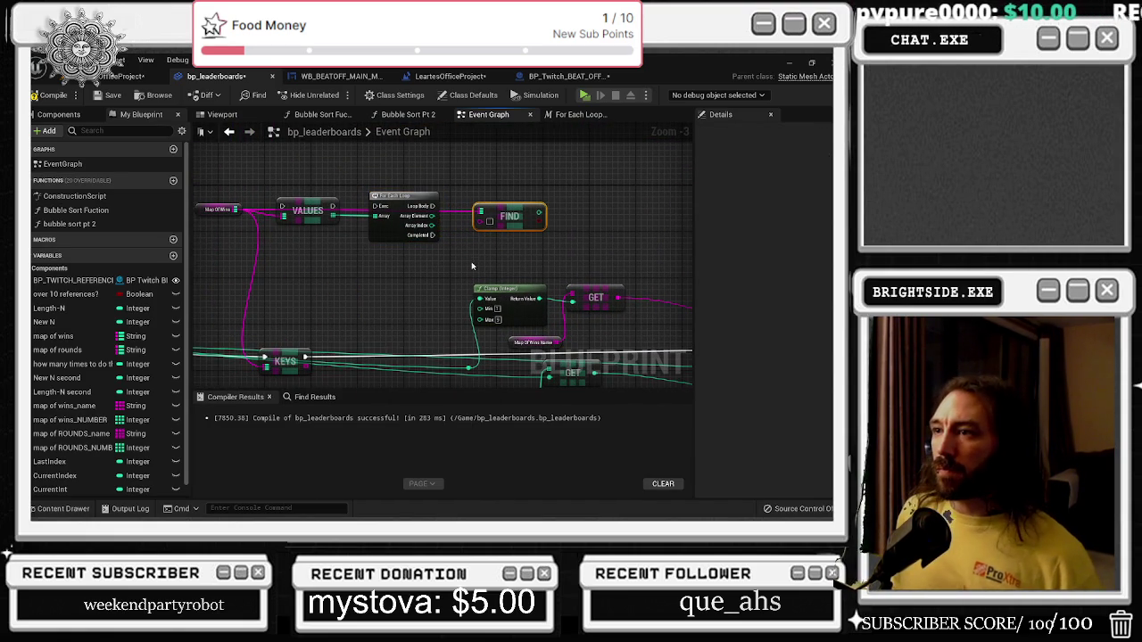
drag(505, 265, 397, 283)
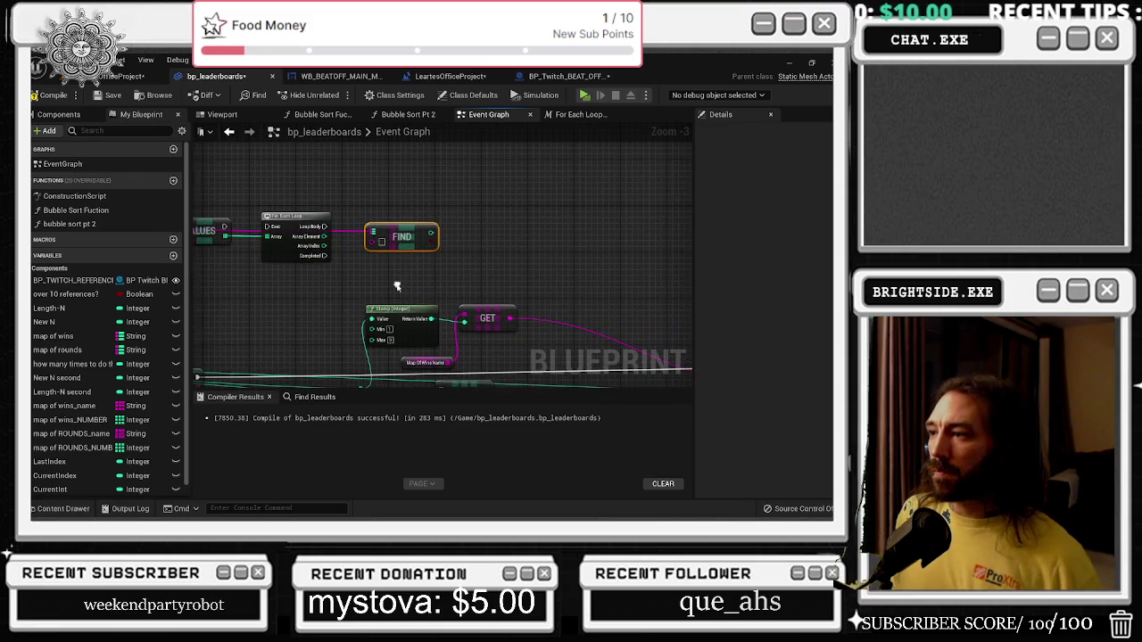
mouse_move(510, 318)
mouse_down()
mouse_move(524, 323)
mouse_move(381, 239)
mouse_up()
scroll(417, 260, down, 1)
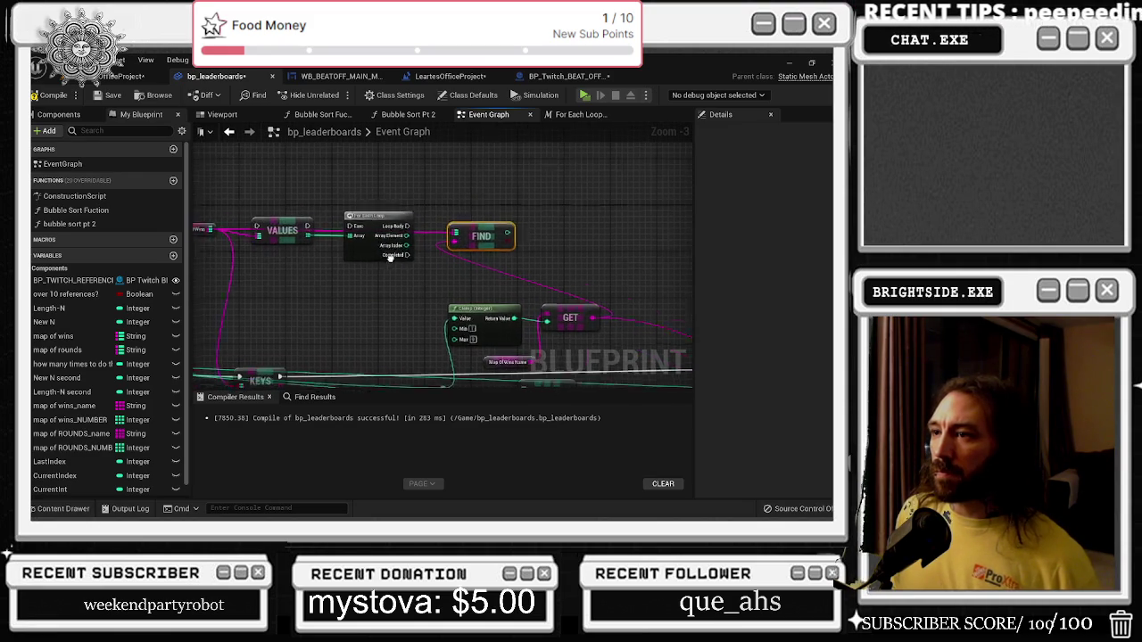
mouse_move(275, 196)
mouse_down()
mouse_move(518, 272)
mouse_move(578, 245)
mouse_move(549, 253)
mouse_move(518, 229)
mouse_up()
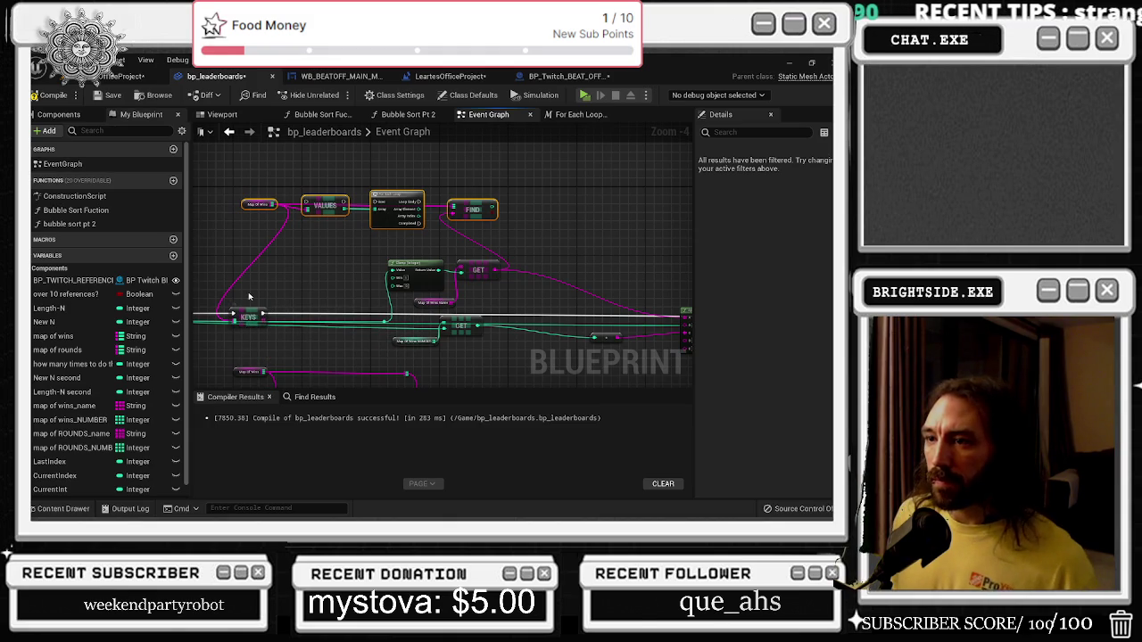
drag(233, 313, 309, 214)
Connect the GET output to FIND's input and wire a node into the right-hand node.
mouse_move(505, 269)
mouse_down()
mouse_move(453, 209)
mouse_move(406, 198)
mouse_move(340, 212)
mouse_up()
drag(279, 231, 651, 344)
drag(403, 257, 620, 266)
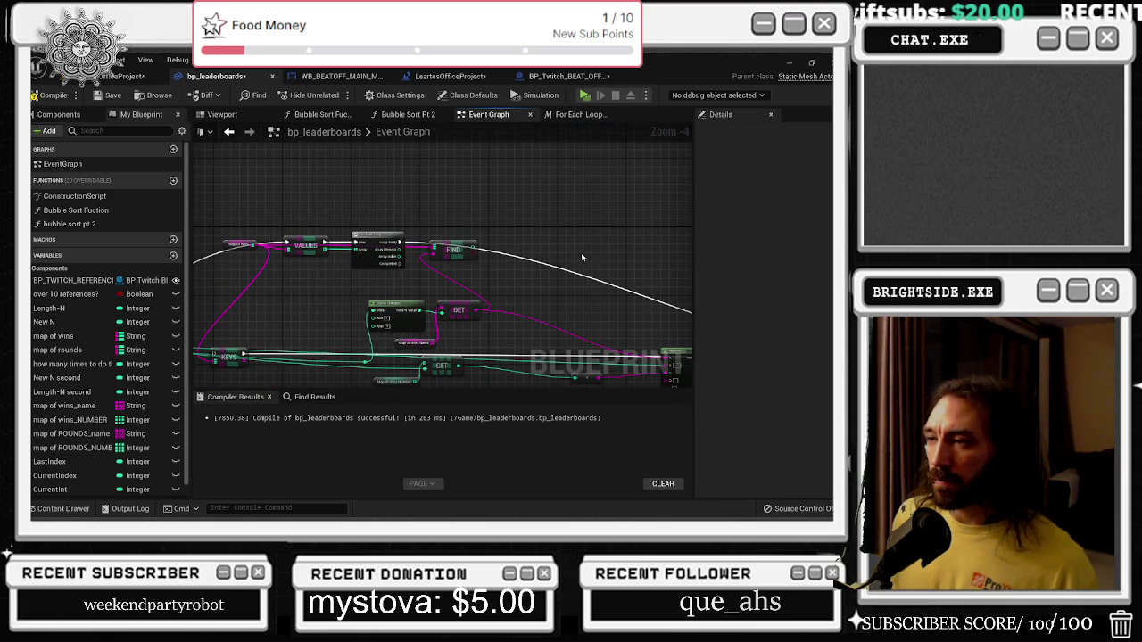
scroll(535, 272, up, 2)
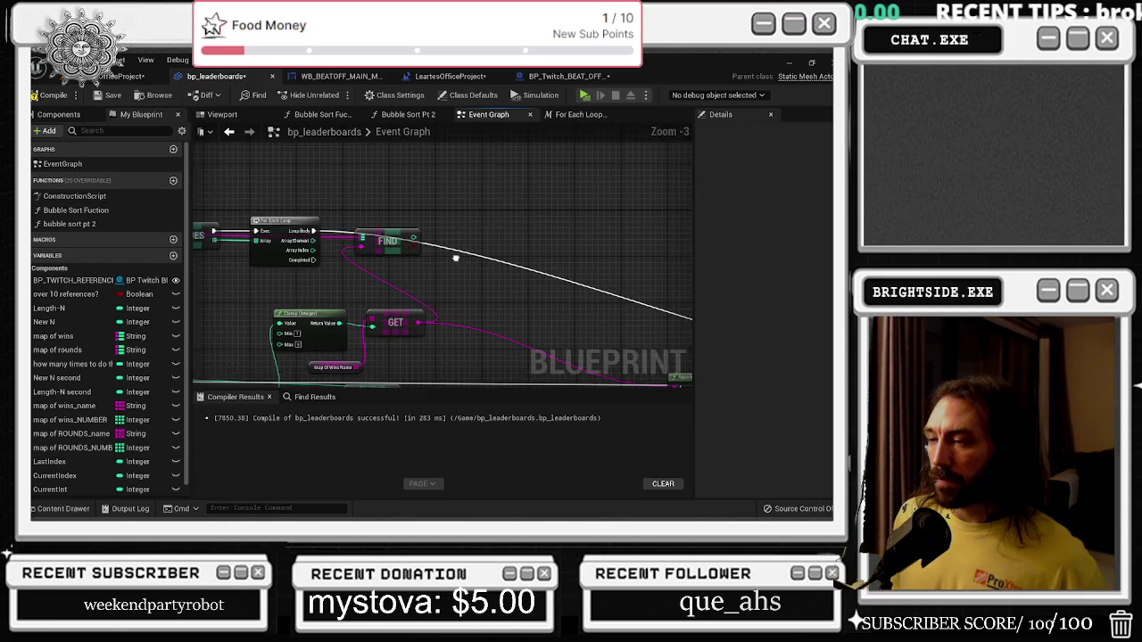
scroll(433, 242, down, 1)
mouse_move(437, 197)
mouse_down()
mouse_move(410, 160)
mouse_move(431, 143)
mouse_move(403, 220)
mouse_move(413, 193)
mouse_up()
Feed the FIND result into the Append node and recompile the blueprint.
scroll(413, 198, up, 1)
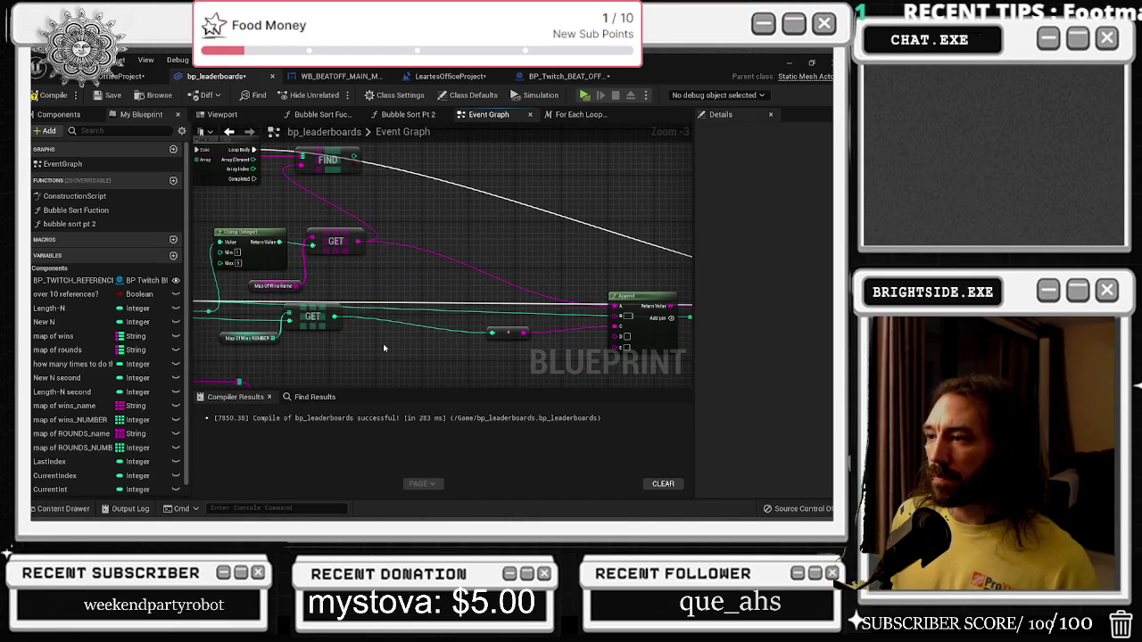
mouse_move(354, 157)
mouse_down()
mouse_move(505, 328)
mouse_move(487, 323)
mouse_move(595, 318)
mouse_up()
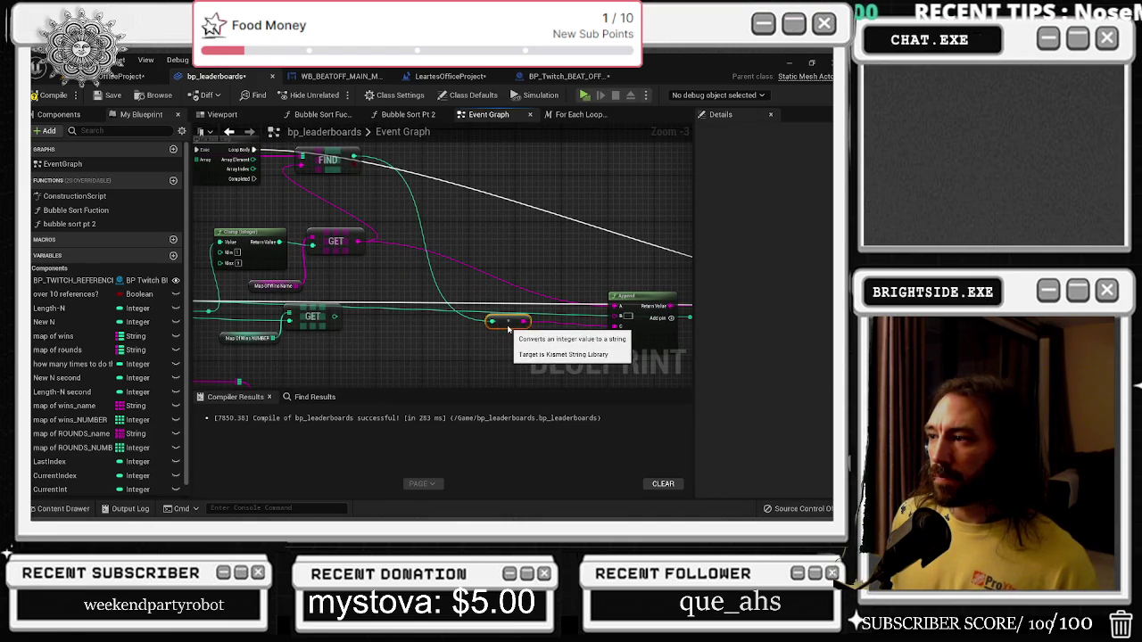
scroll(527, 291, down, 2)
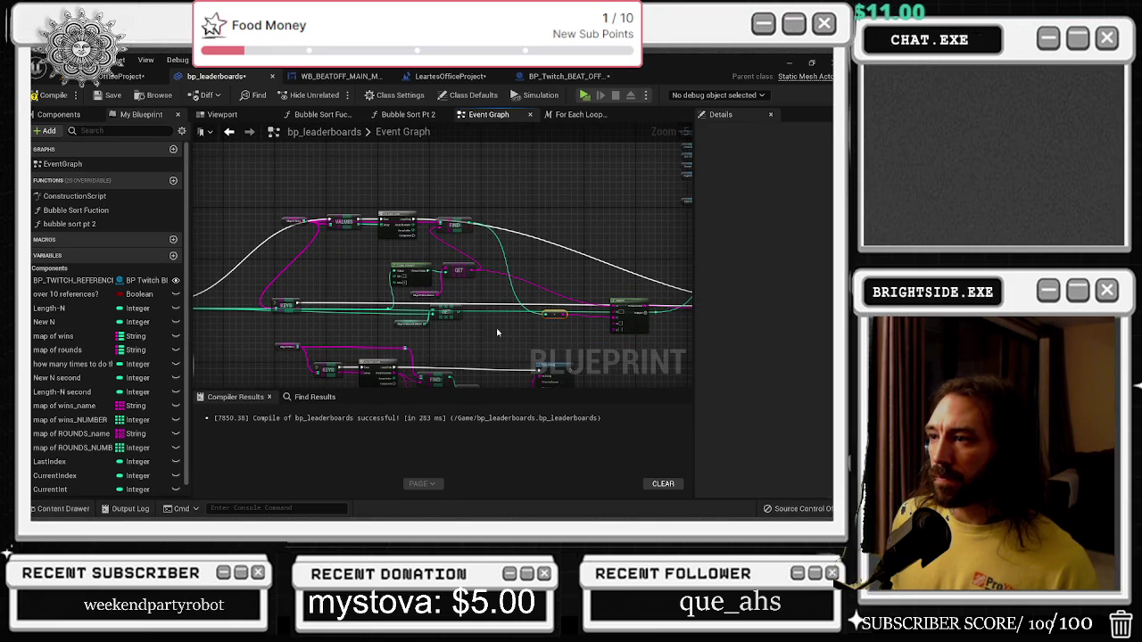
scroll(426, 291, up, 1)
scroll(426, 291, up, 2)
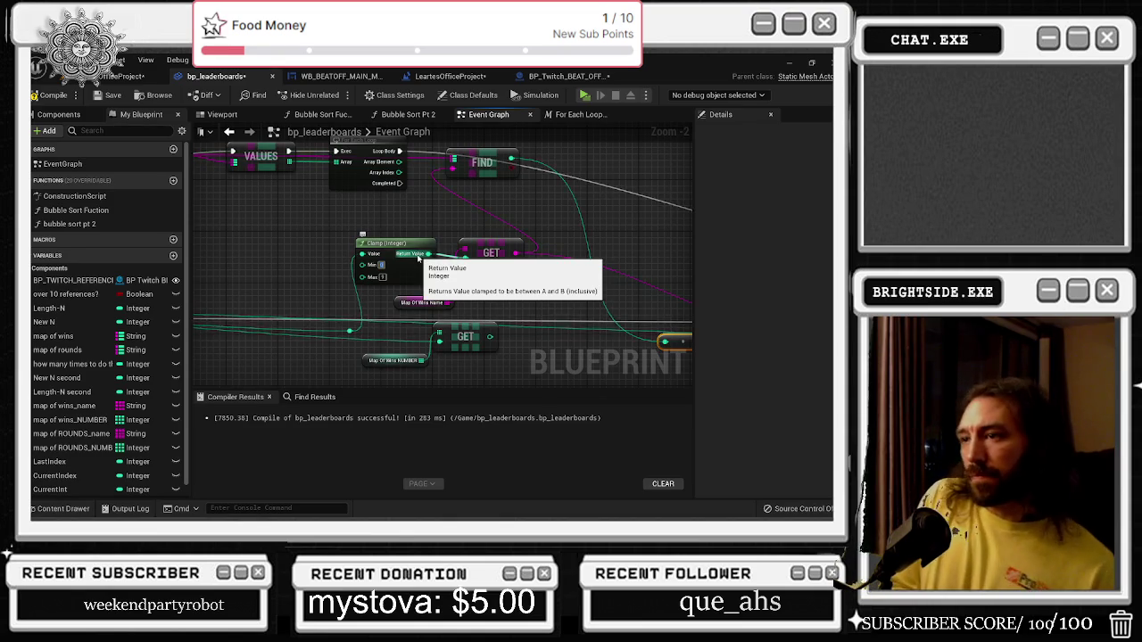
click(51, 95)
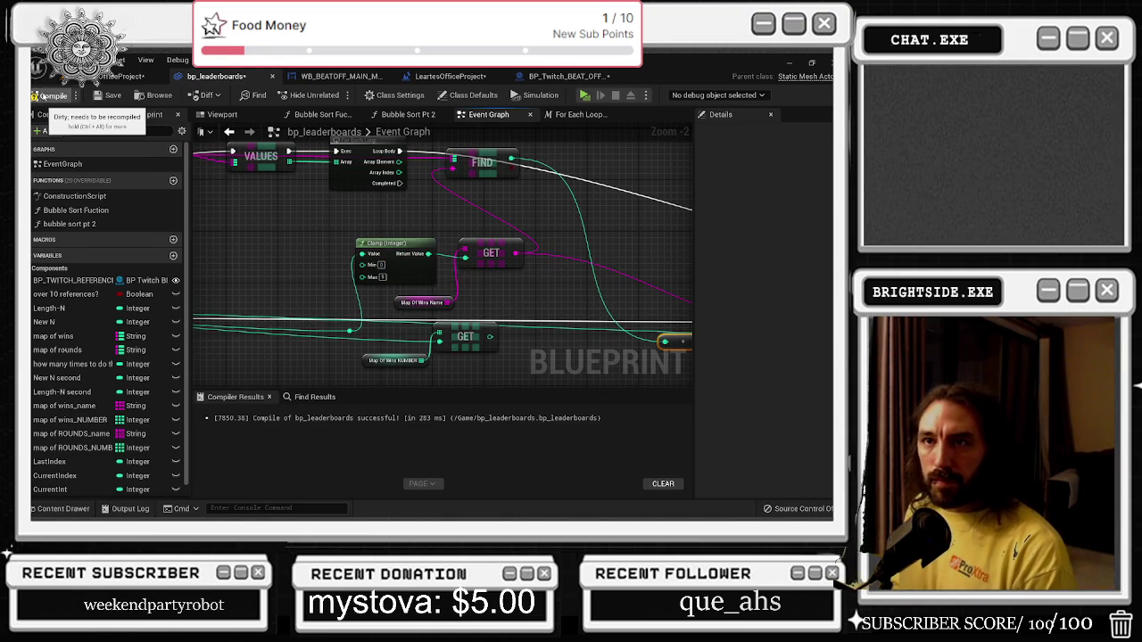
Play the level, bring up the Top 10 leaderboards and the chat player list, then stop.
click(120, 76)
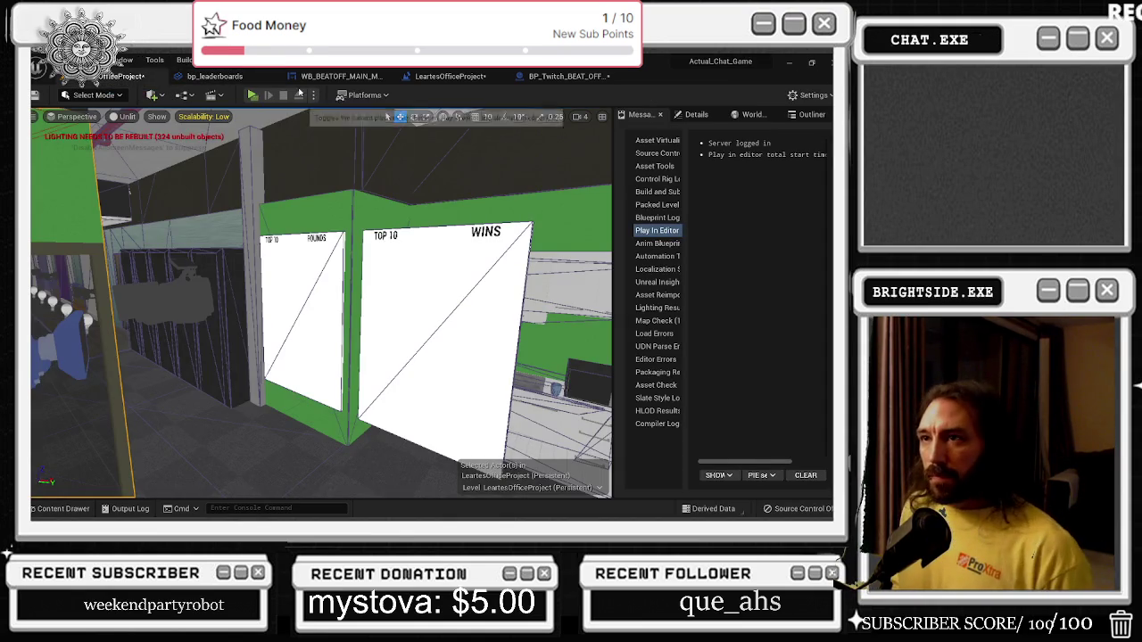
click(253, 94)
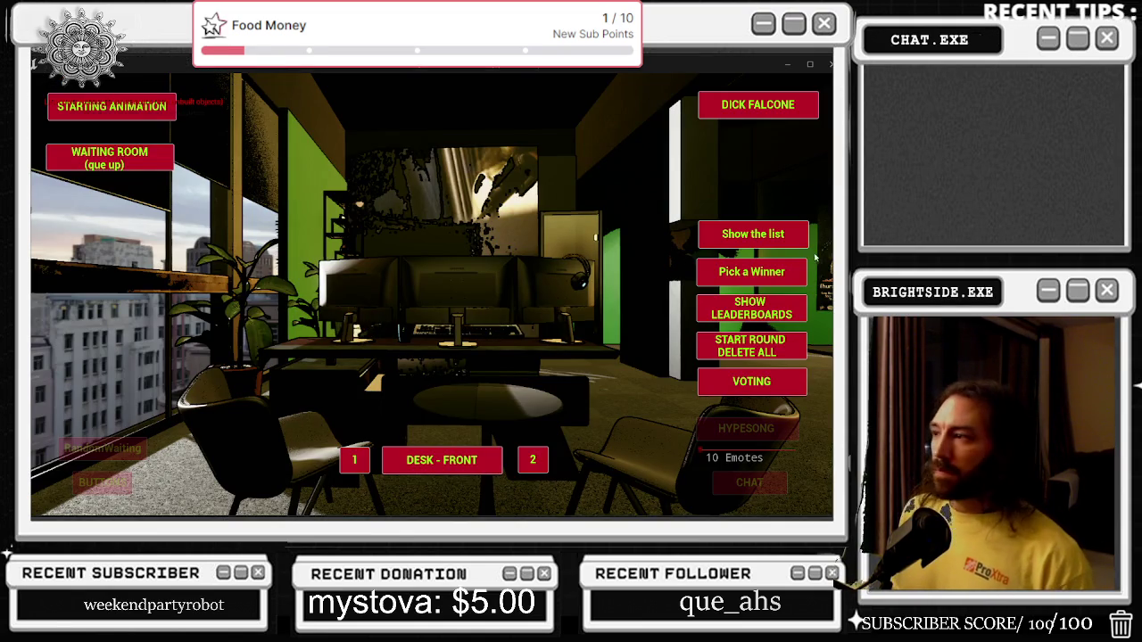
click(743, 232)
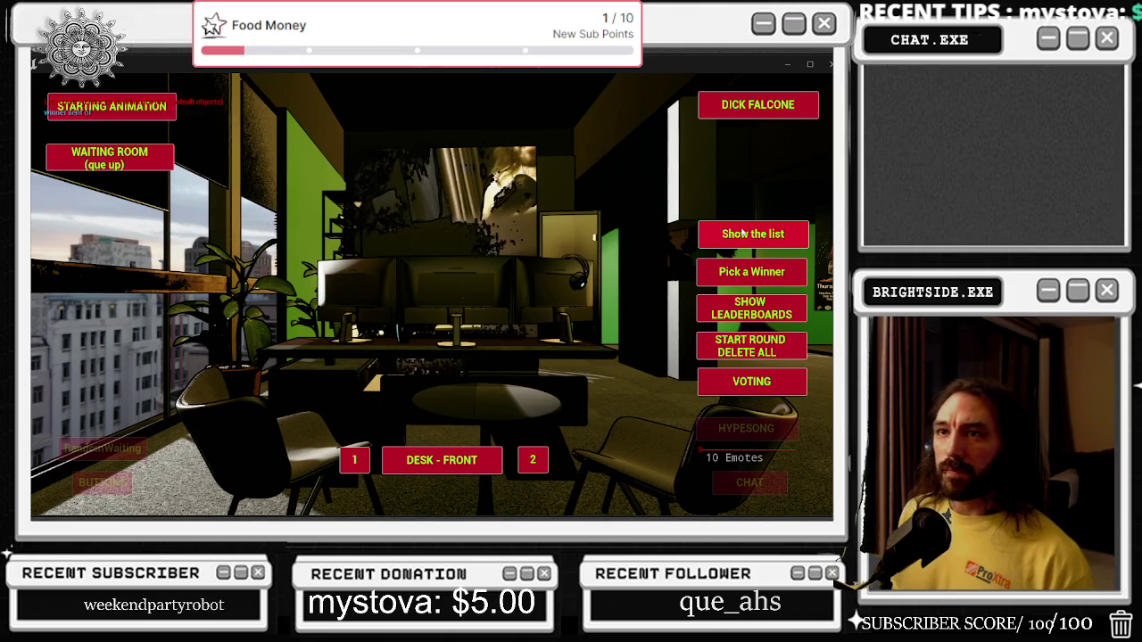
click(742, 232)
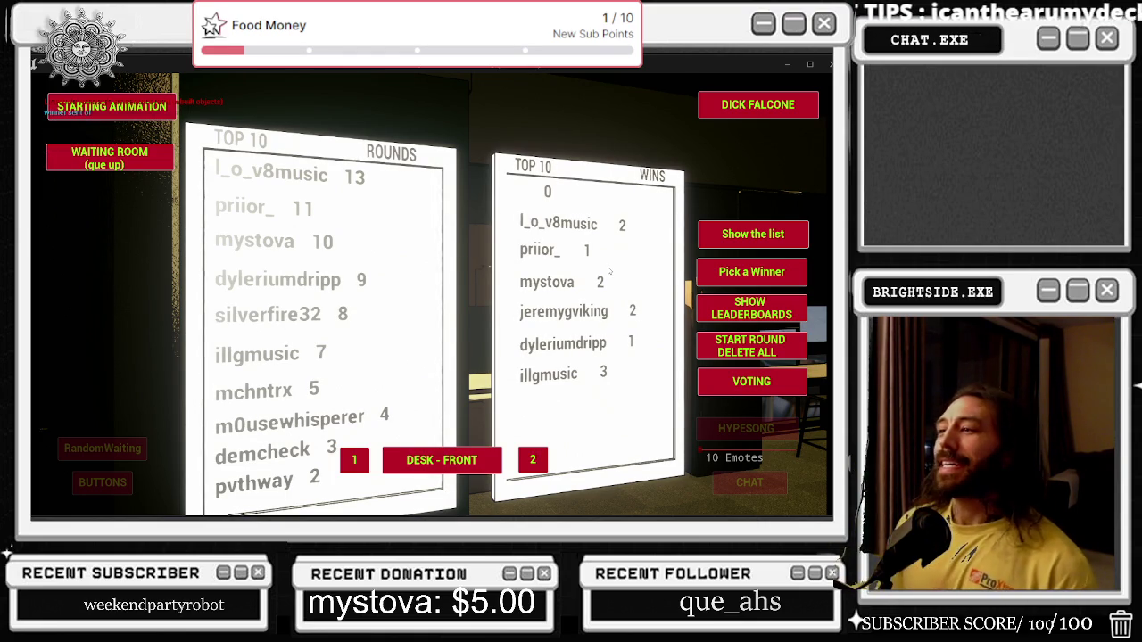
click(731, 235)
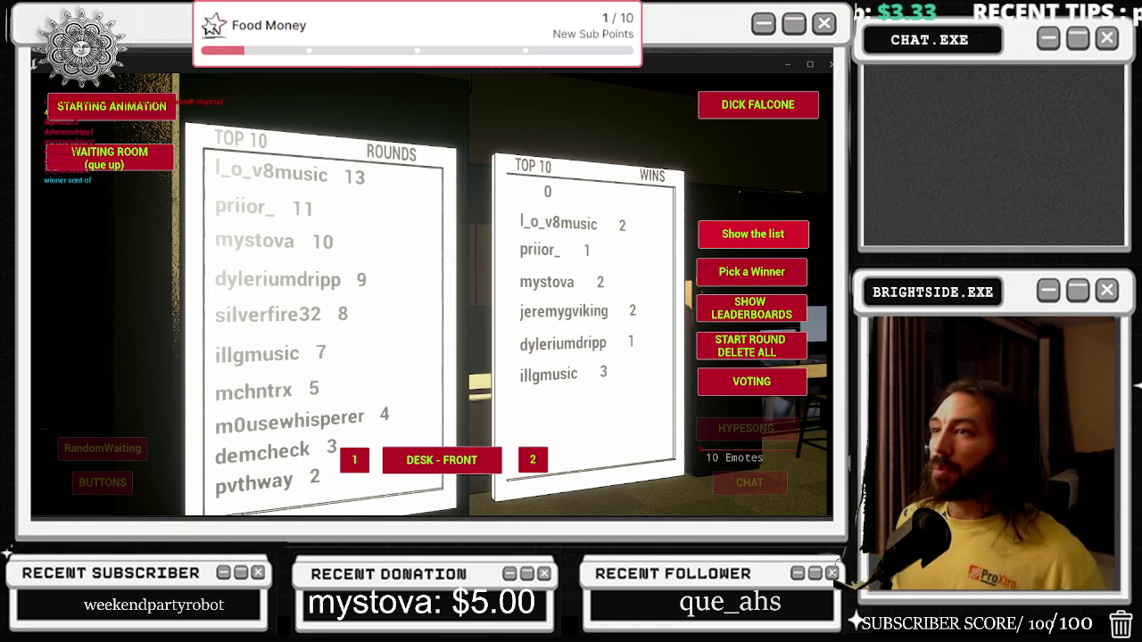
key(Escape)
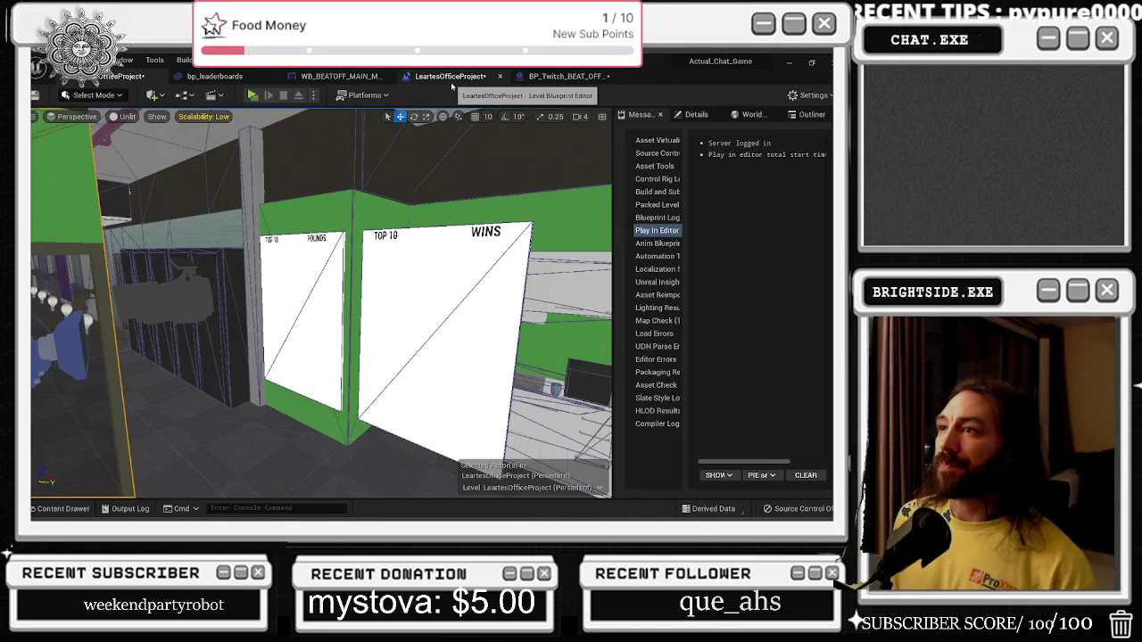
Check the level and BP_Twitch_BEAT_OFFICES graphs, then recompile the bp_leaderboards blueprint.
click(451, 79)
click(563, 77)
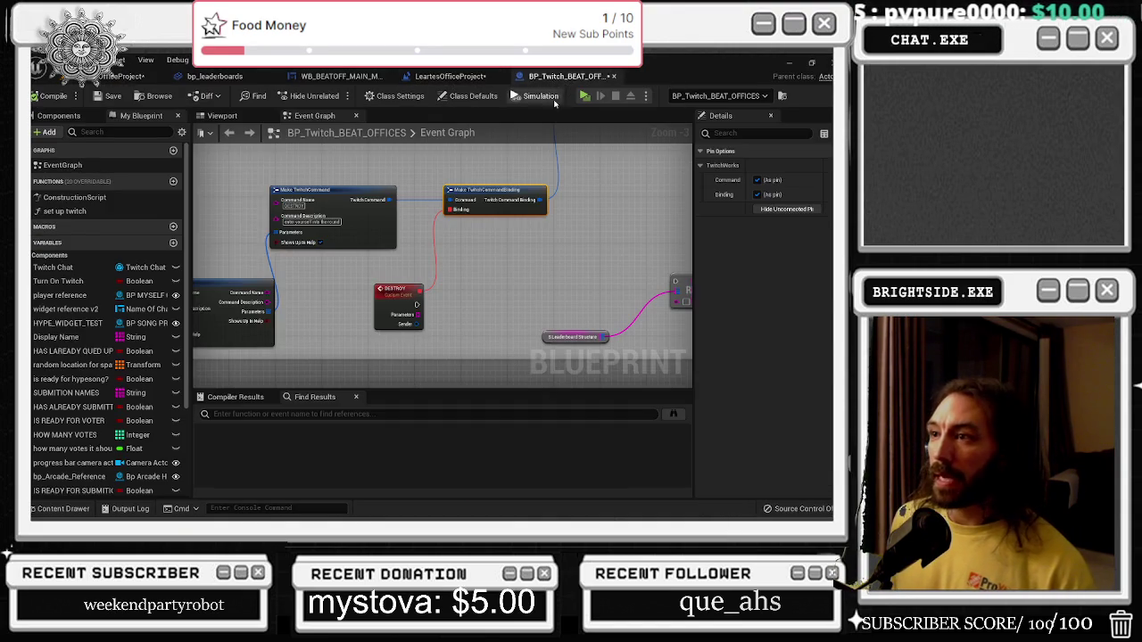
click(214, 76)
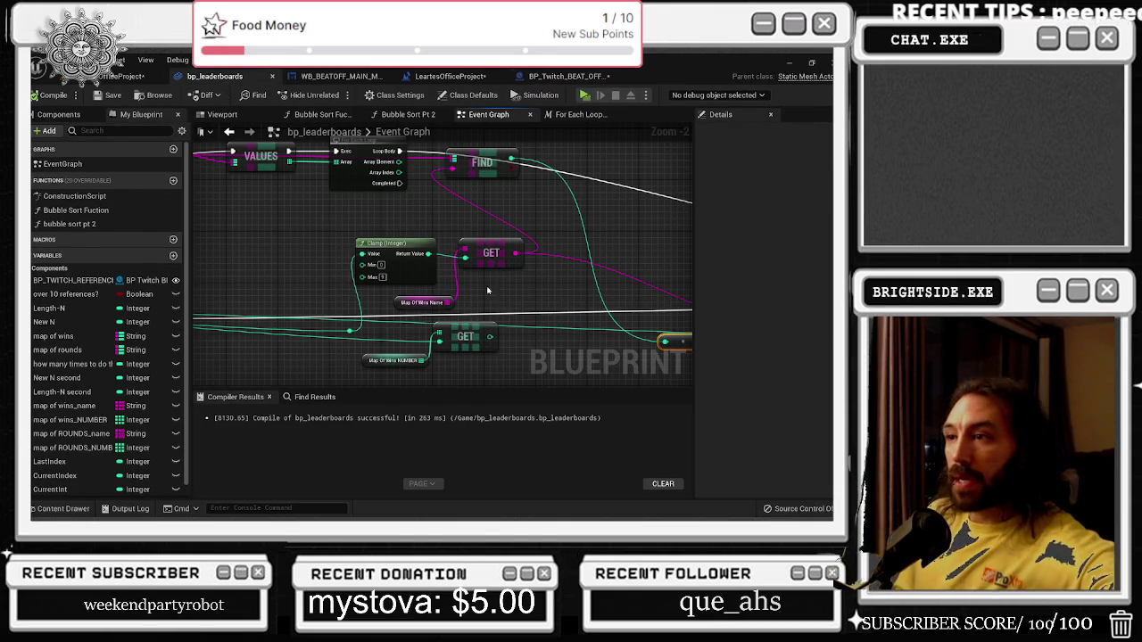
mouse_move(386, 231)
mouse_down()
mouse_move(419, 356)
mouse_move(403, 357)
mouse_up()
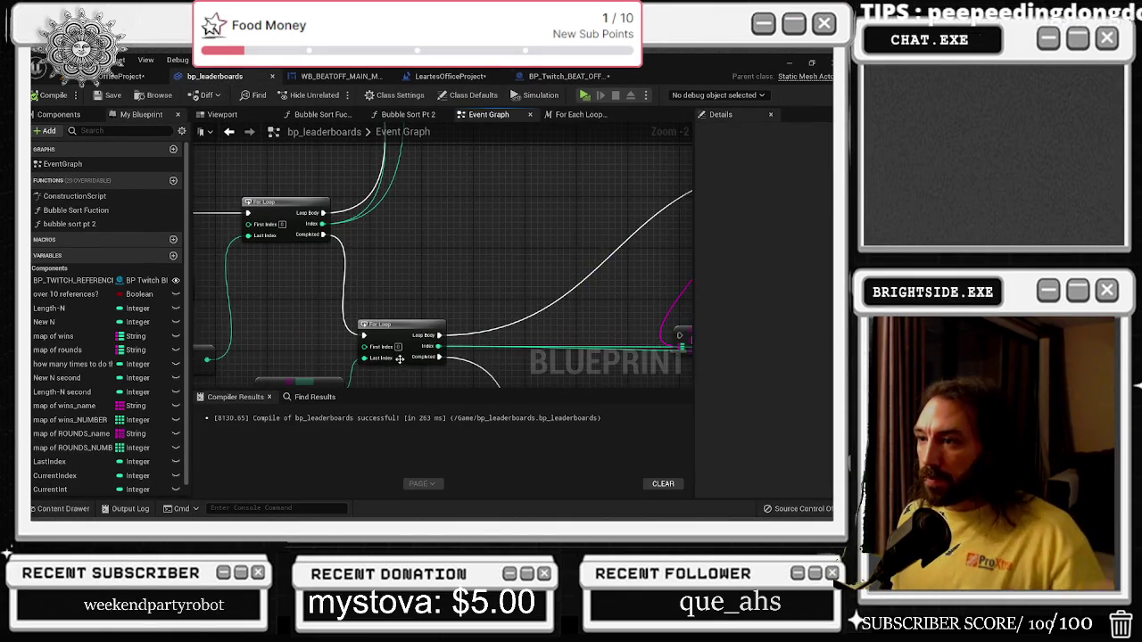
right_click(451, 237)
click(51, 96)
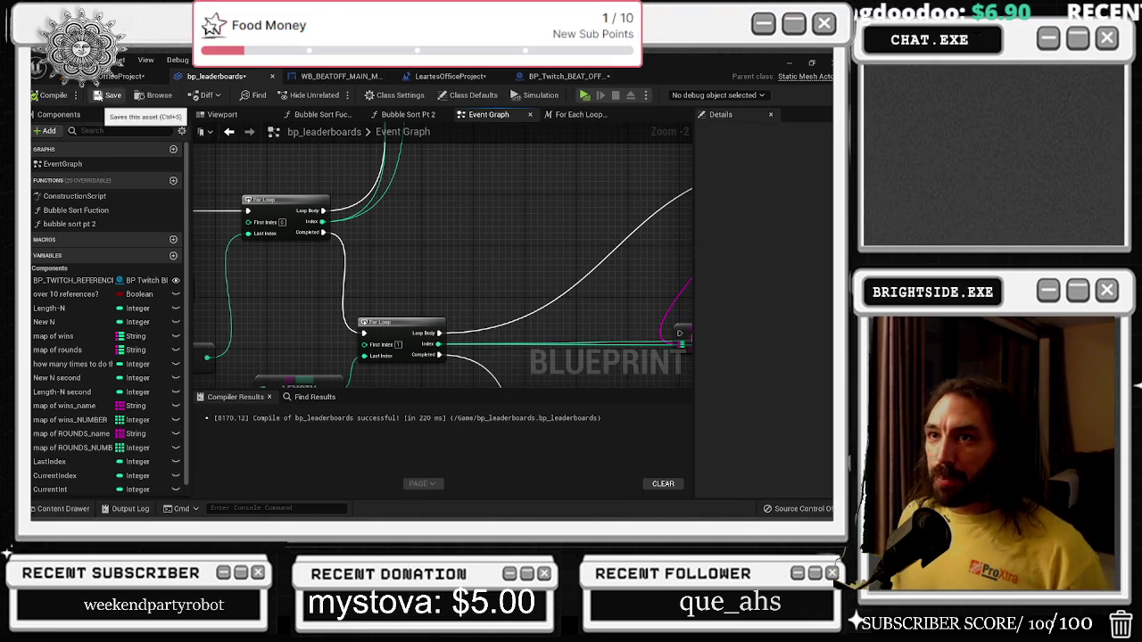
Play the office level and display the Top 10 Rounds and Wins boards.
click(129, 75)
key(alt+p)
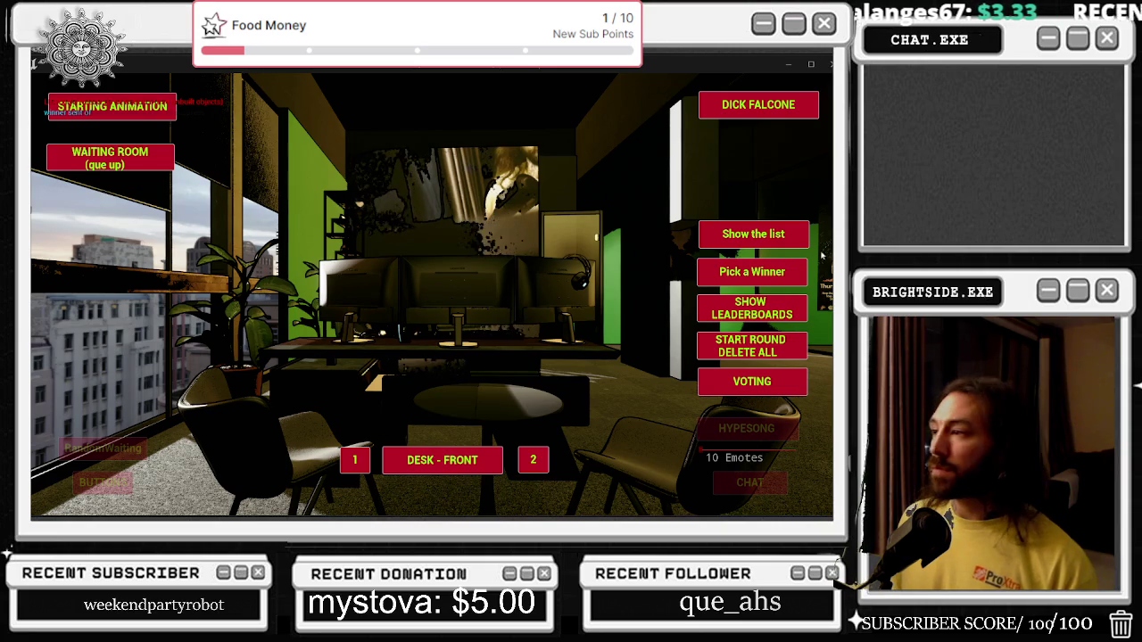
click(749, 236)
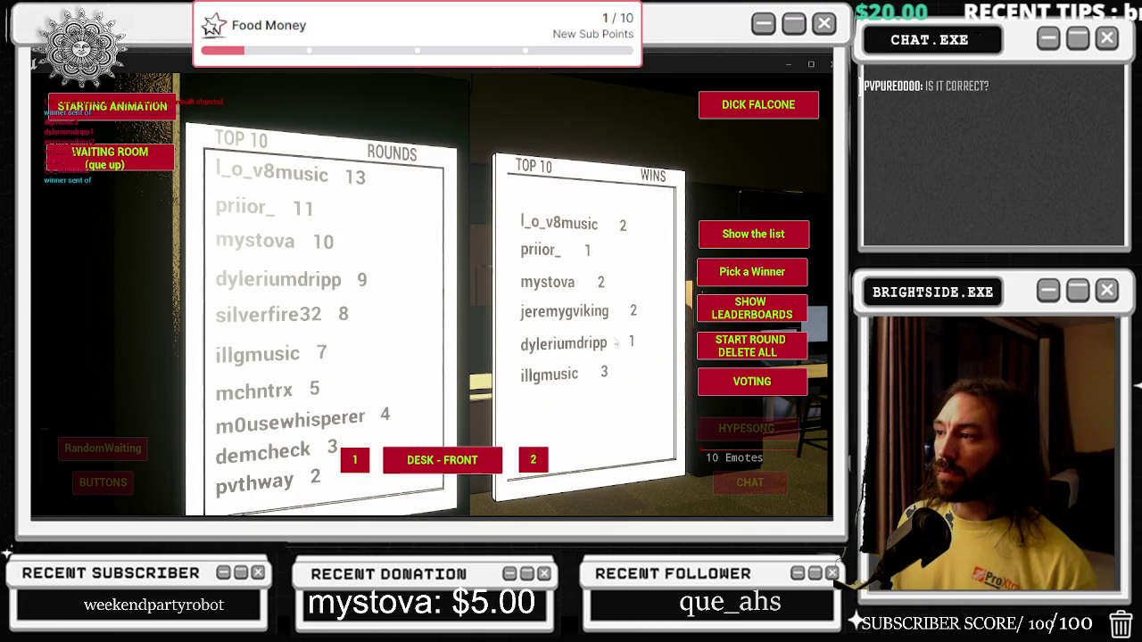
Refresh the chat player list to check both Top 10 boards, then stop the play session.
click(753, 233)
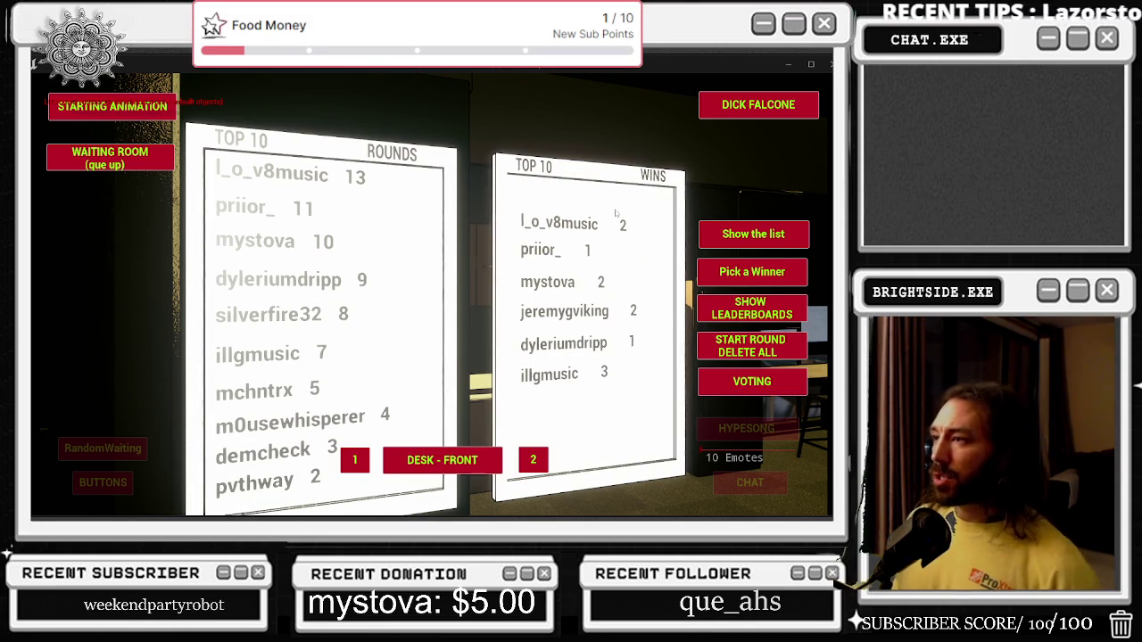
key(Escape)
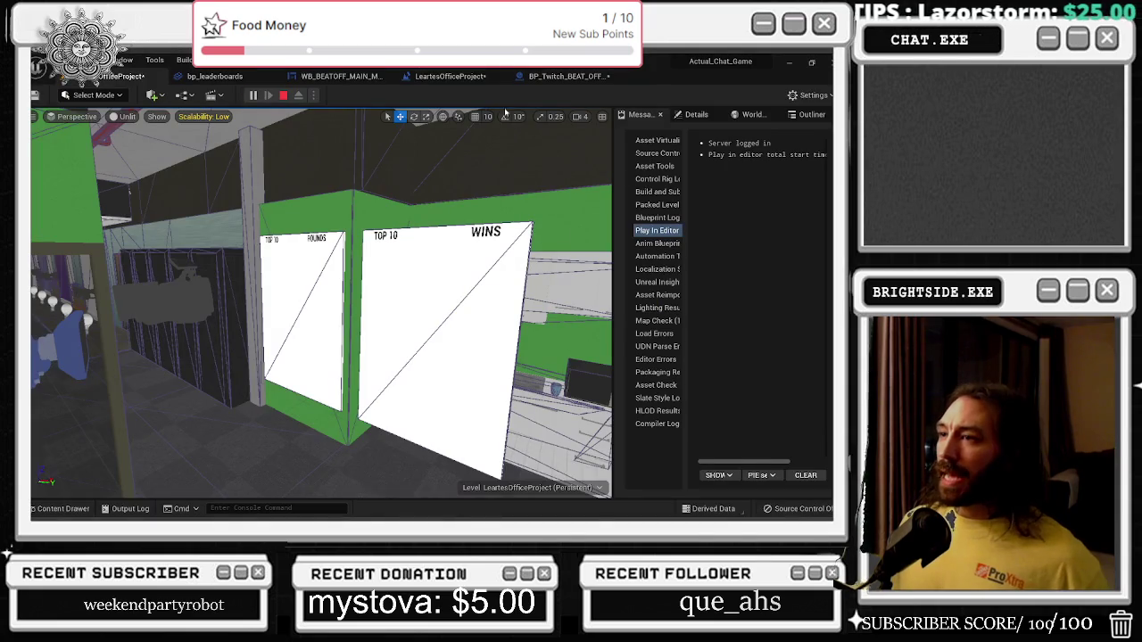
Add a tenth option pin to the Select node in the bp_leaderboards graph.
click(536, 80)
scroll(360, 253, down, 5)
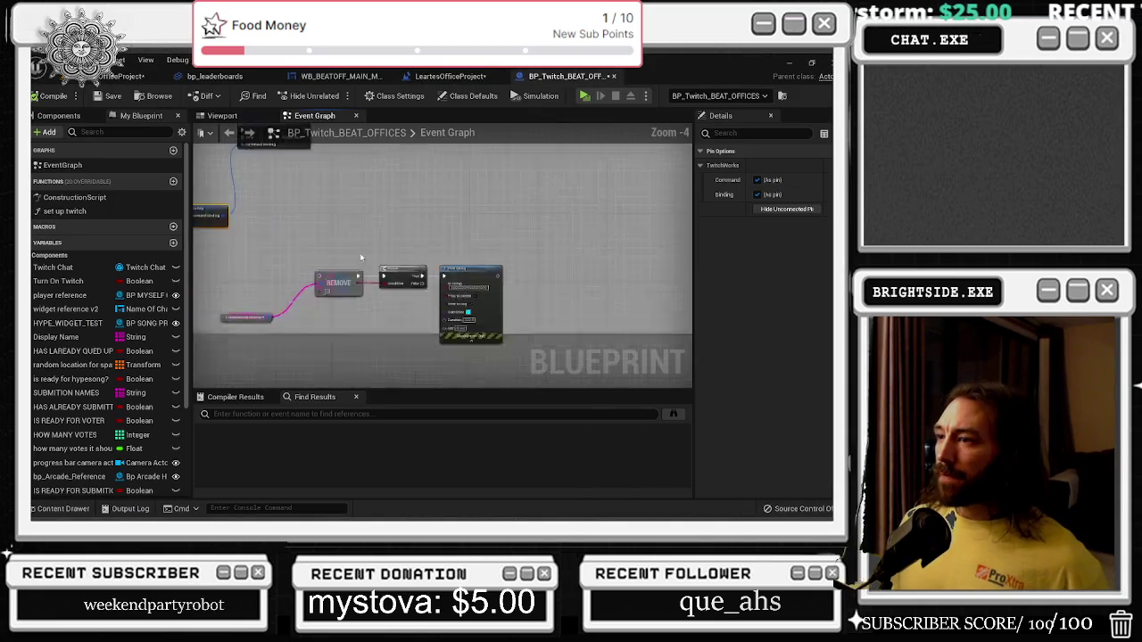
scroll(456, 257, down, 3)
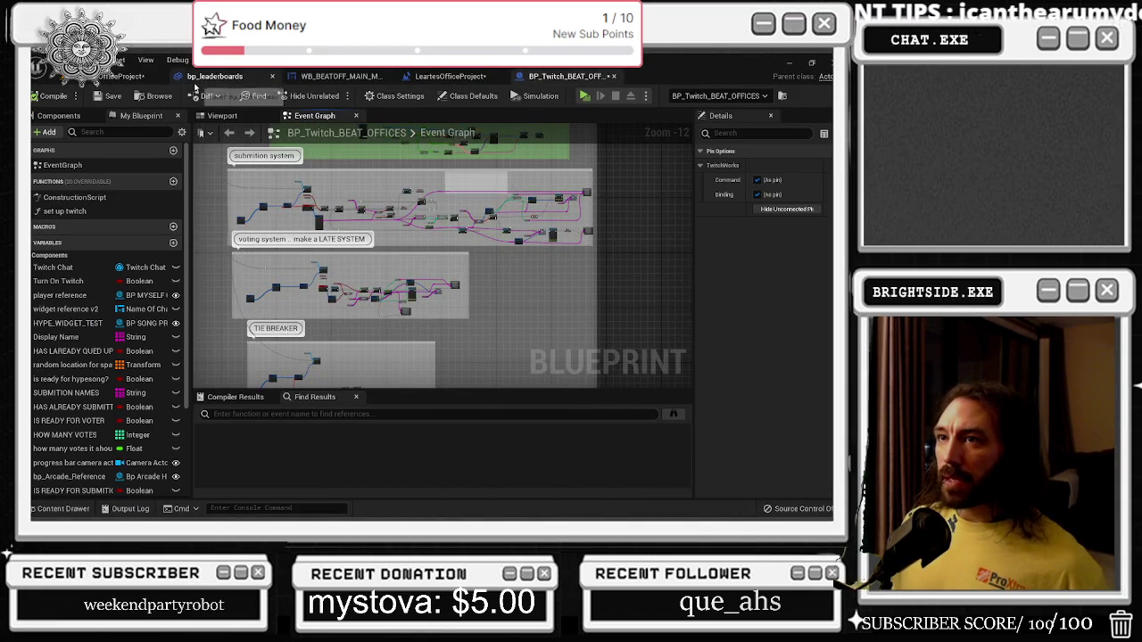
click(214, 76)
scroll(467, 234, down, 3)
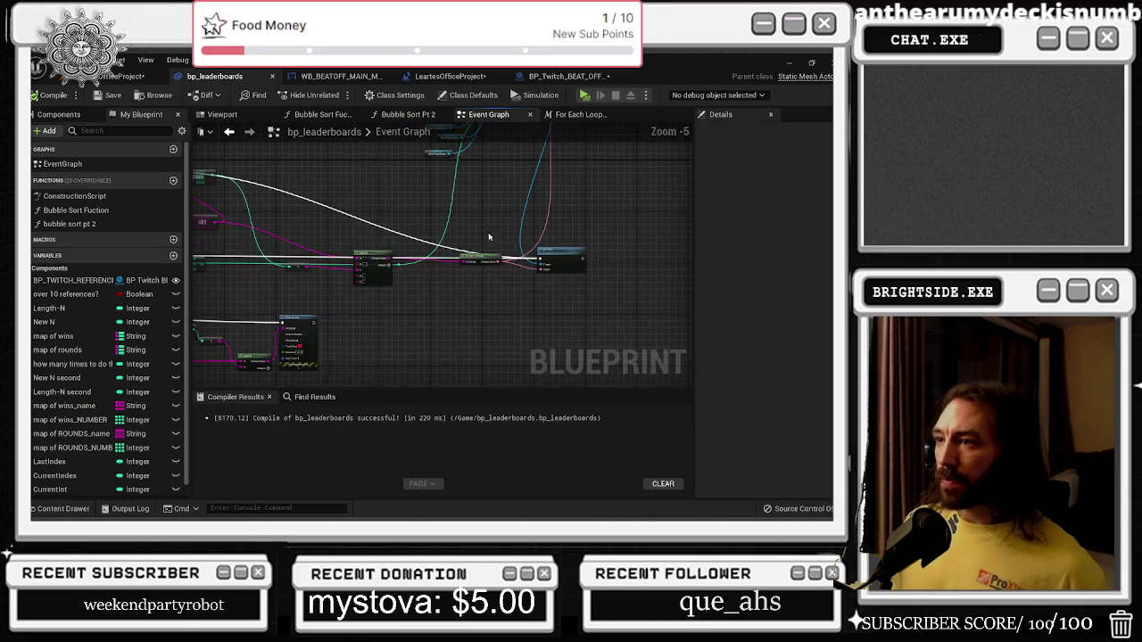
mouse_move(527, 242)
mouse_down()
mouse_move(477, 284)
mouse_move(500, 178)
mouse_move(498, 288)
mouse_up()
scroll(497, 287, up, 3)
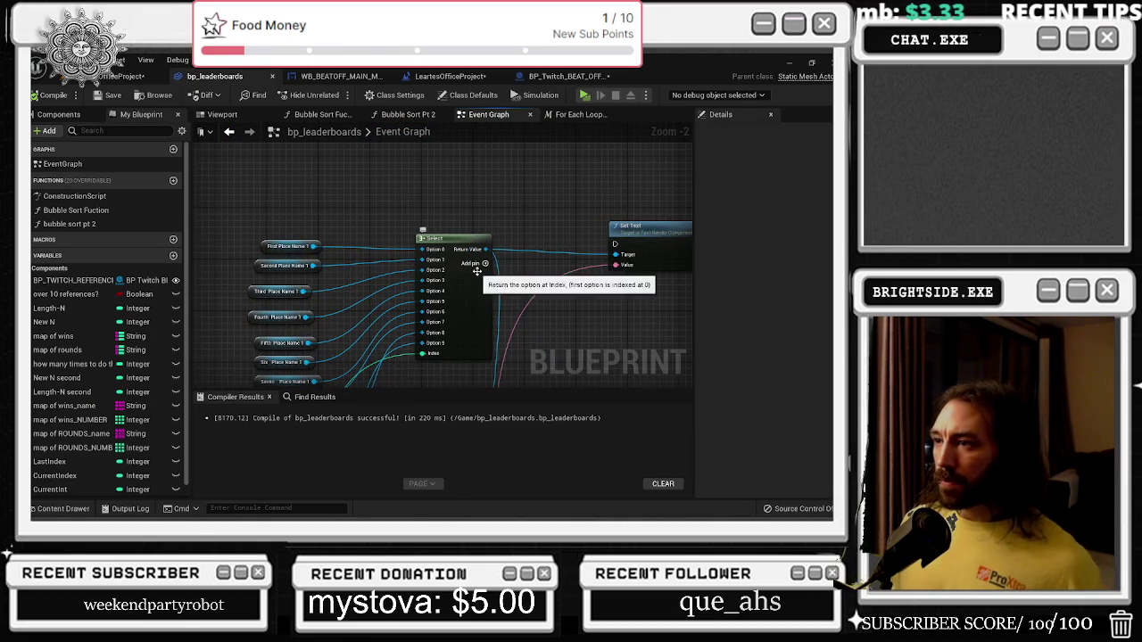
click(487, 264)
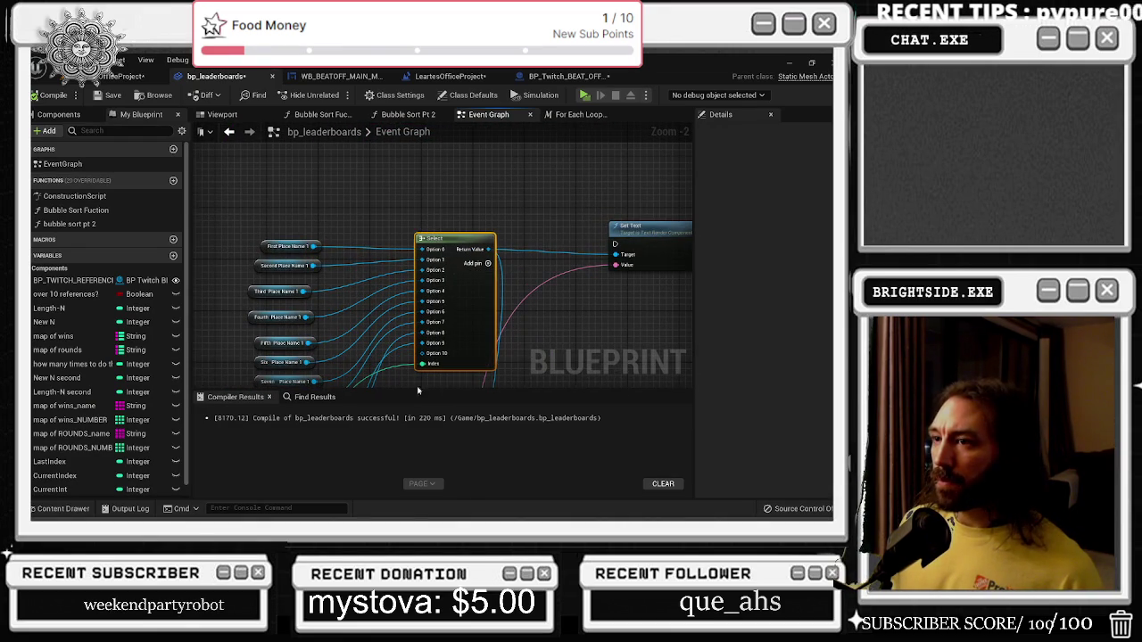
Wire Second Place Name 1 into Option 2 and recompile with F7.
drag(426, 354, 428, 273)
key(Escape)
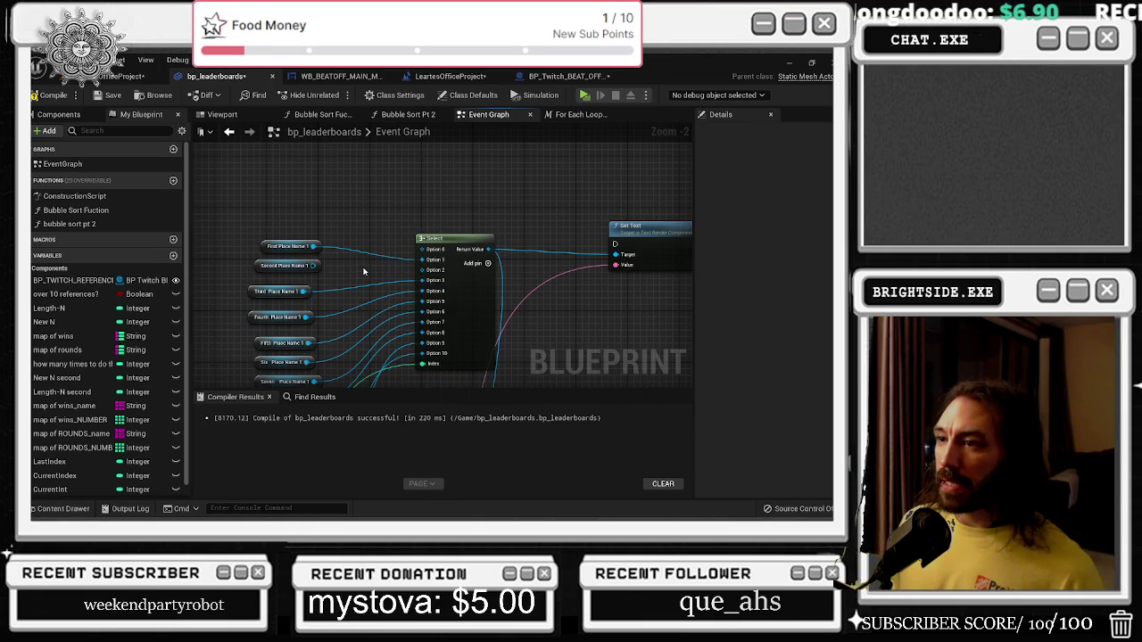
drag(313, 266, 428, 270)
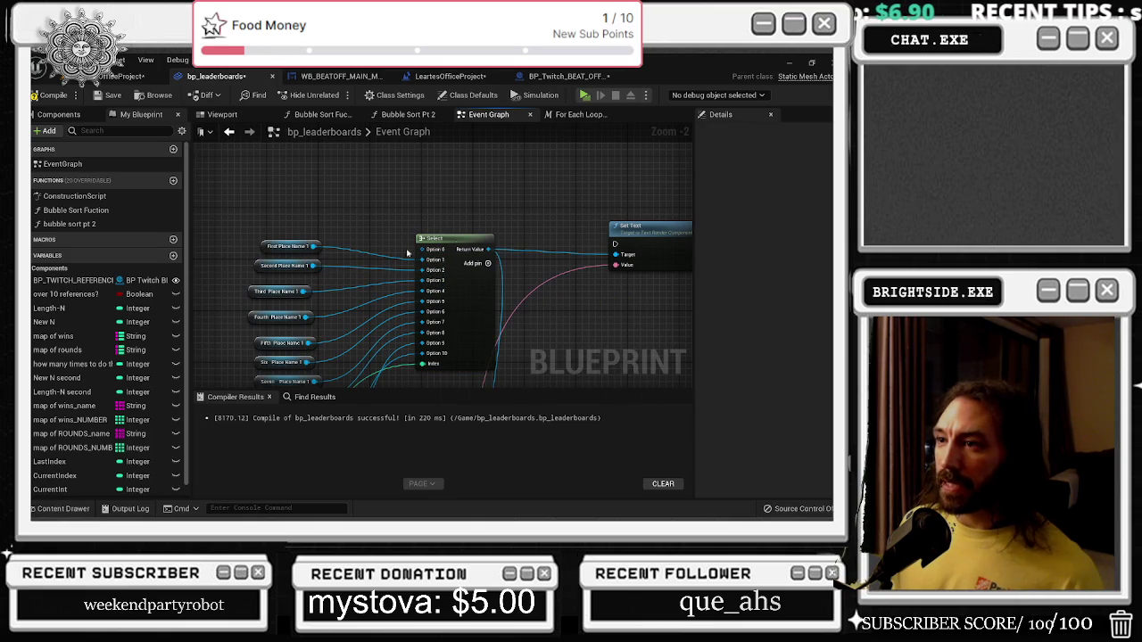
key(F7)
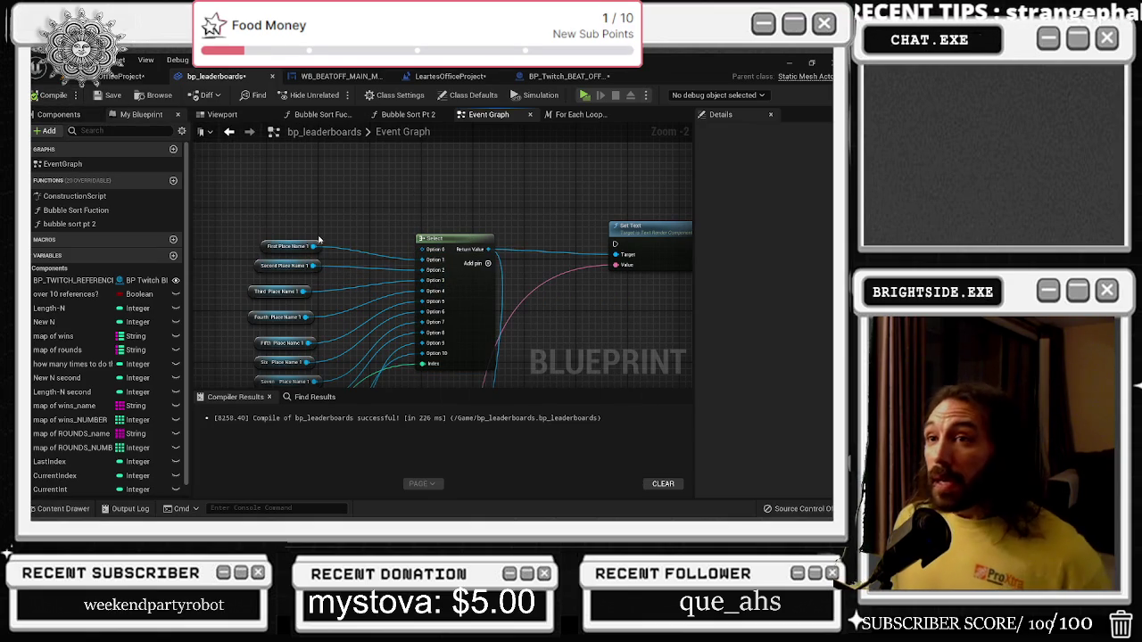
scroll(321, 219, down, 1)
scroll(320, 220, down, 1)
mouse_move(320, 220)
mouse_down()
mouse_move(523, 263)
mouse_move(496, 299)
mouse_move(592, 255)
mouse_up()
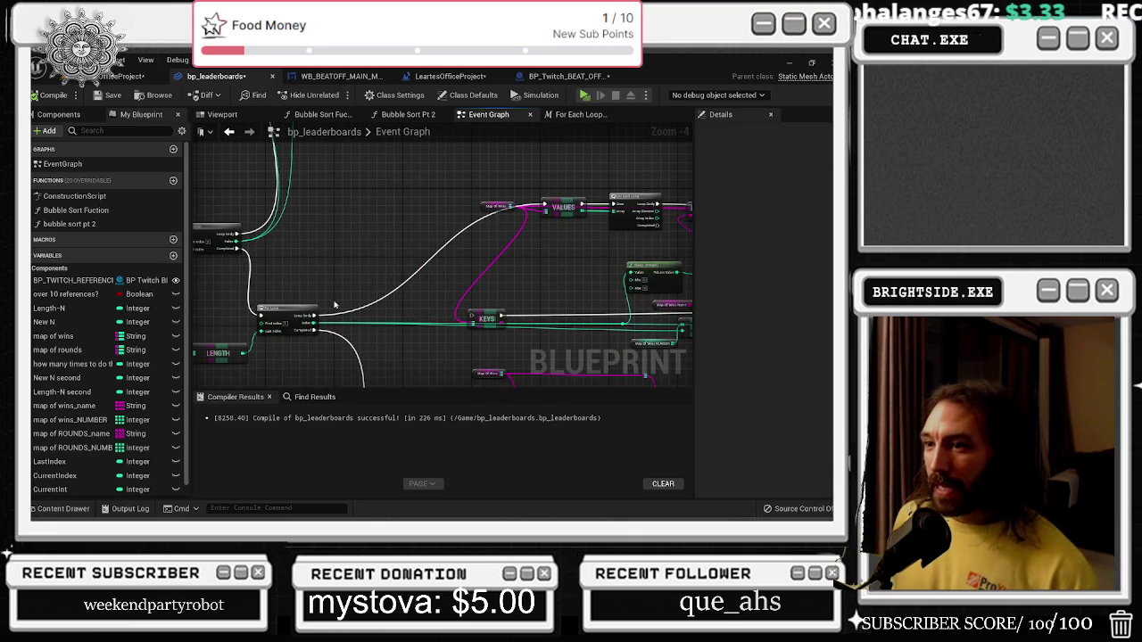
Line up the Map Of Wins, VALUES, KEYS, For Each Loop and FIND nodes.
drag(328, 185, 444, 246)
scroll(522, 232, up, 1)
drag(521, 200, 306, 188)
drag(429, 340, 495, 306)
drag(430, 292, 319, 252)
click(339, 291)
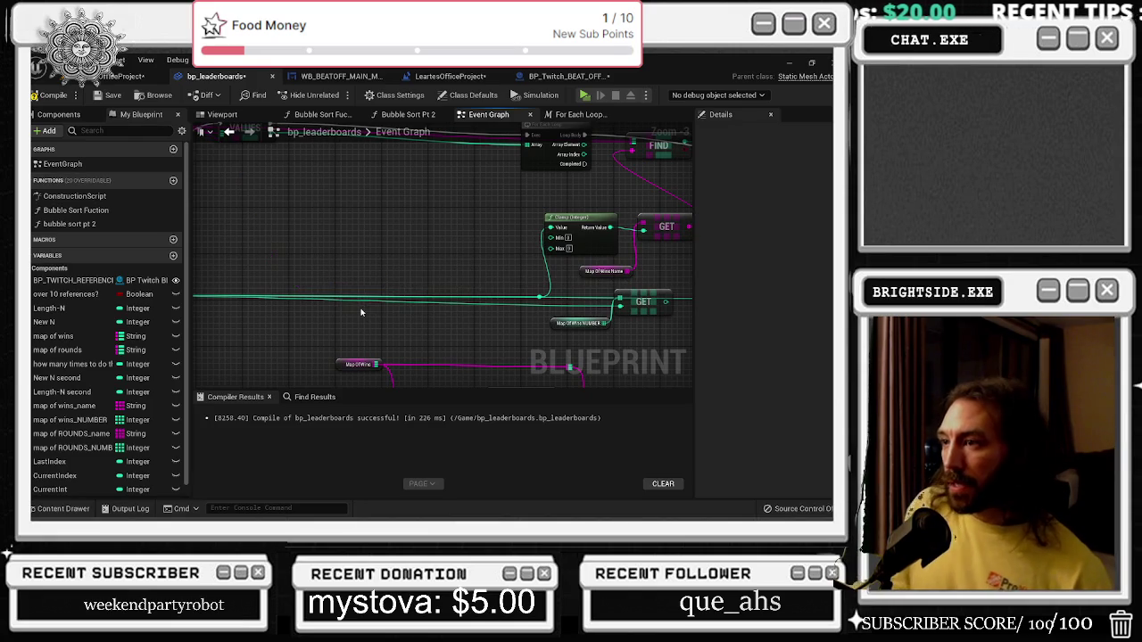
scroll(412, 266, down, 1)
drag(411, 266, 462, 230)
scroll(461, 230, up, 1)
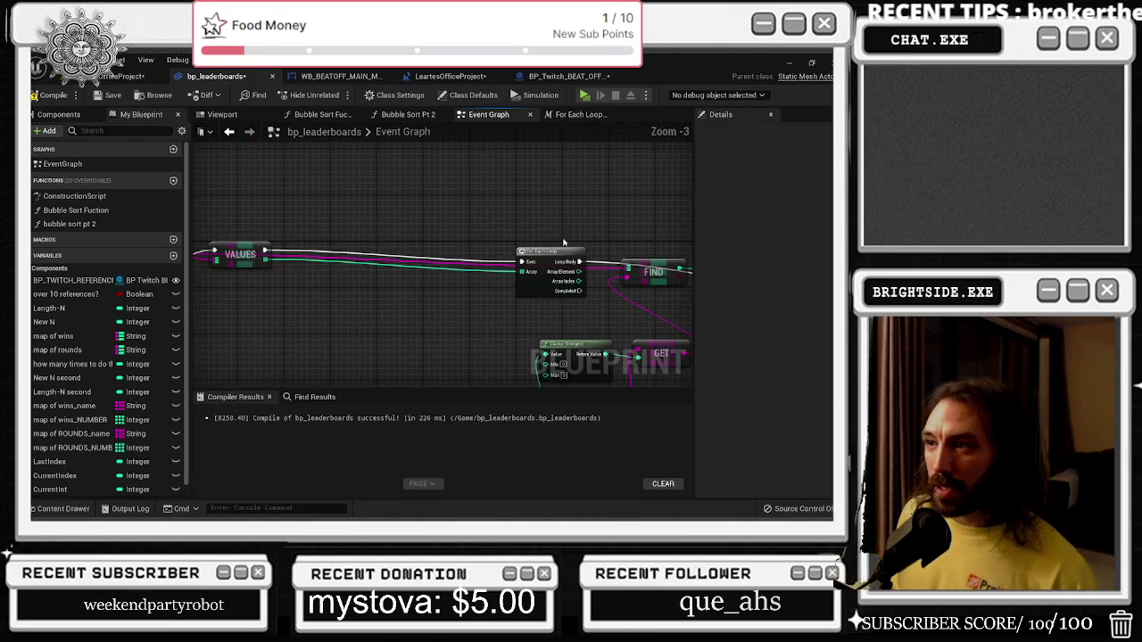
drag(545, 253, 370, 248)
drag(564, 210, 428, 192)
mouse_move(527, 253)
mouse_down()
mouse_move(336, 249)
mouse_move(539, 264)
mouse_up()
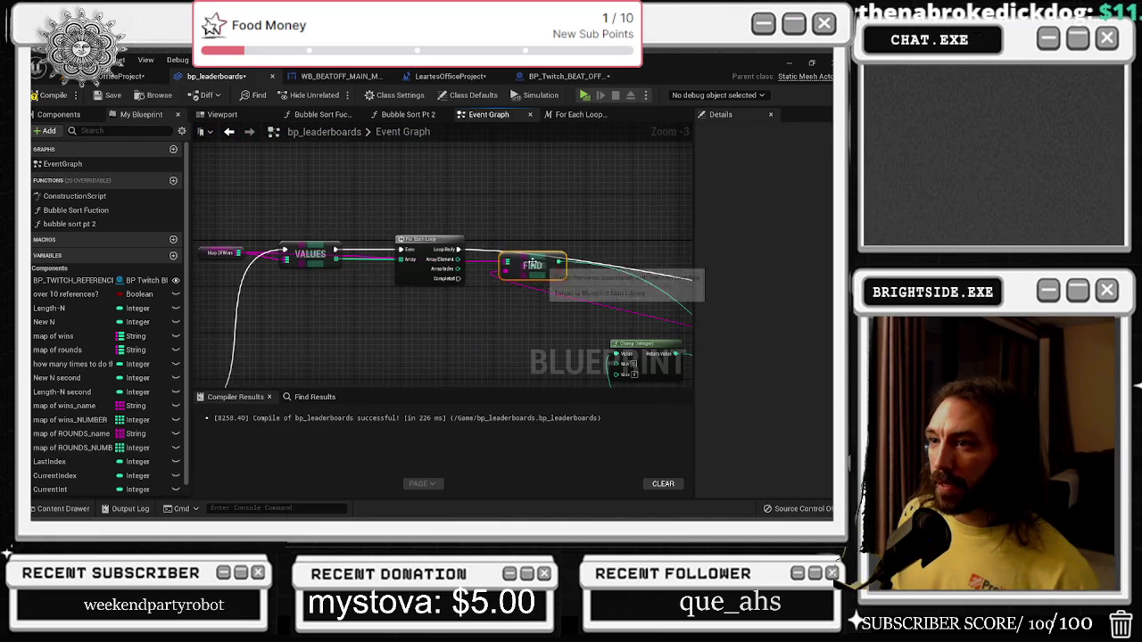
scroll(469, 204, down, 2)
mouse_move(531, 306)
mouse_down()
mouse_move(568, 227)
mouse_move(594, 282)
mouse_up()
Move the Get nodes left and delete the extra Get array node.
drag(432, 262, 307, 256)
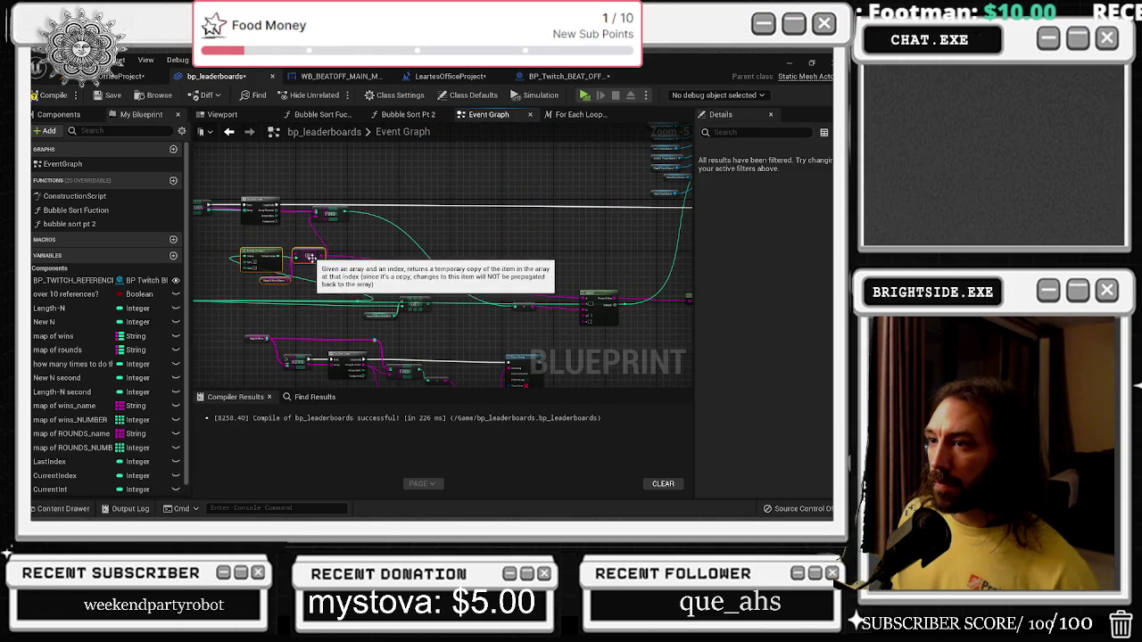
click(357, 303)
drag(355, 301, 232, 306)
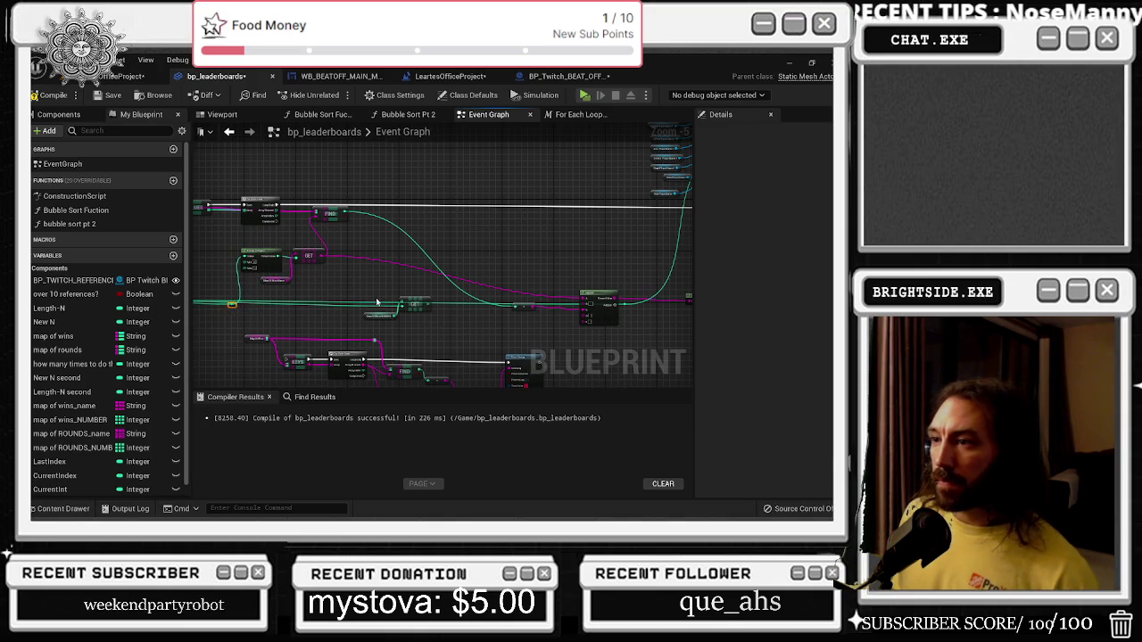
drag(412, 304, 392, 301)
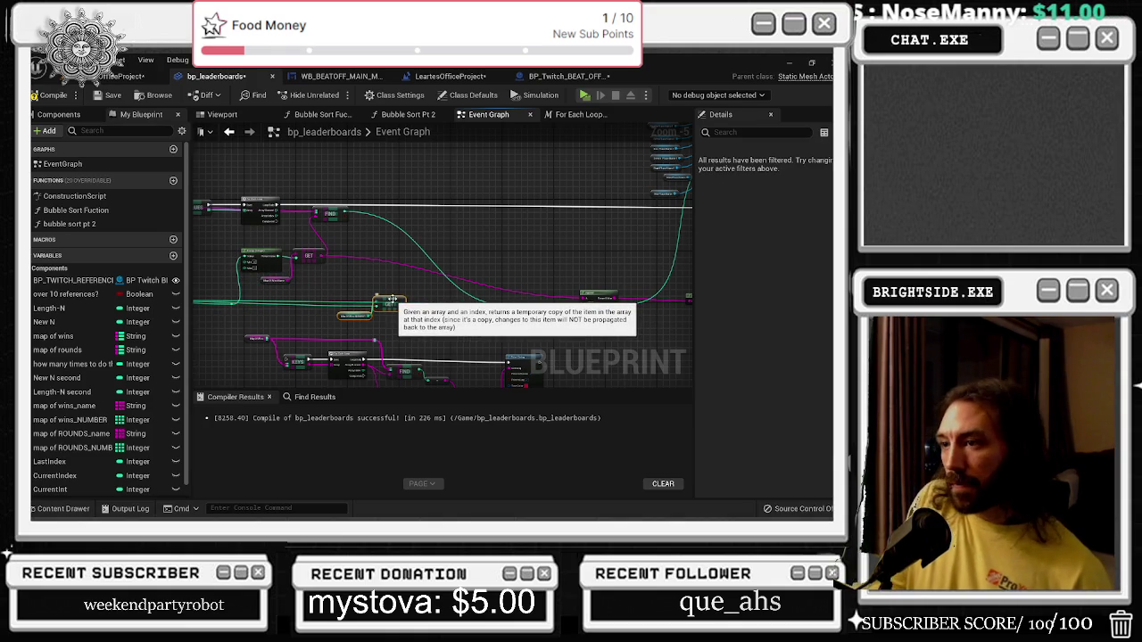
key(Delete)
drag(590, 320, 422, 319)
Shift the right-hand nodes left and move the lower node group upward.
drag(484, 272, 341, 264)
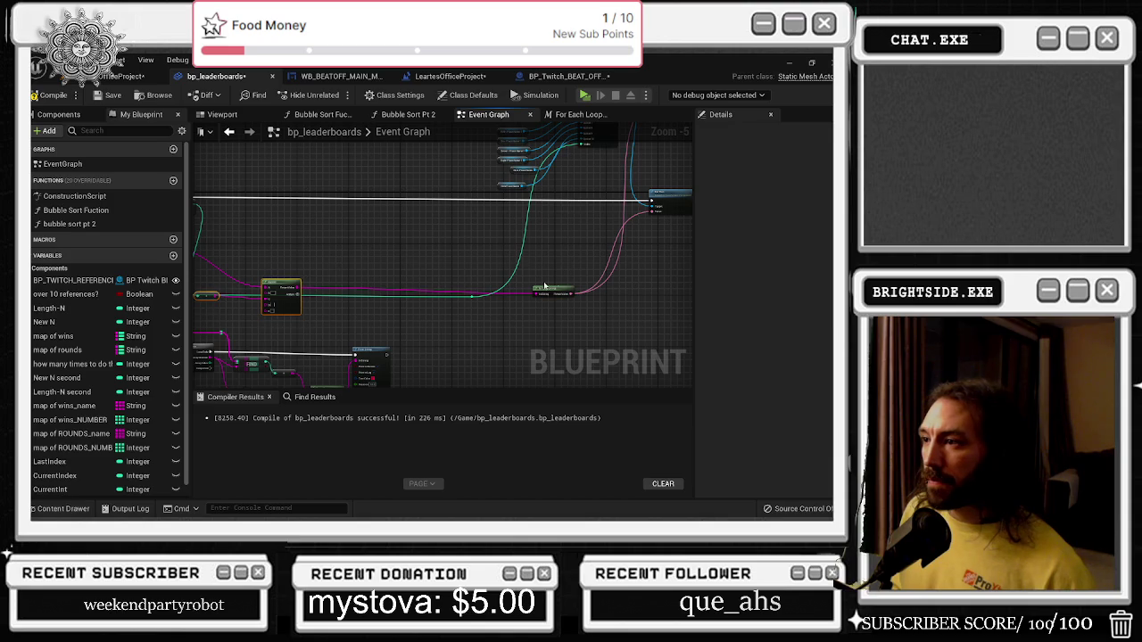
drag(544, 285, 380, 286)
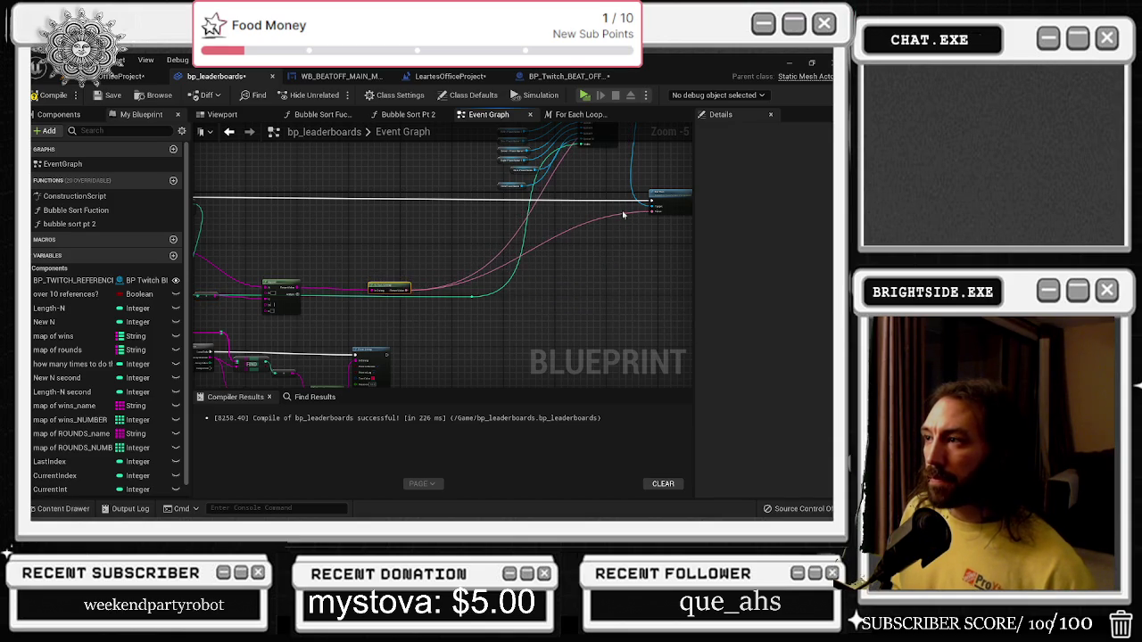
drag(668, 194, 589, 194)
drag(380, 283, 569, 264)
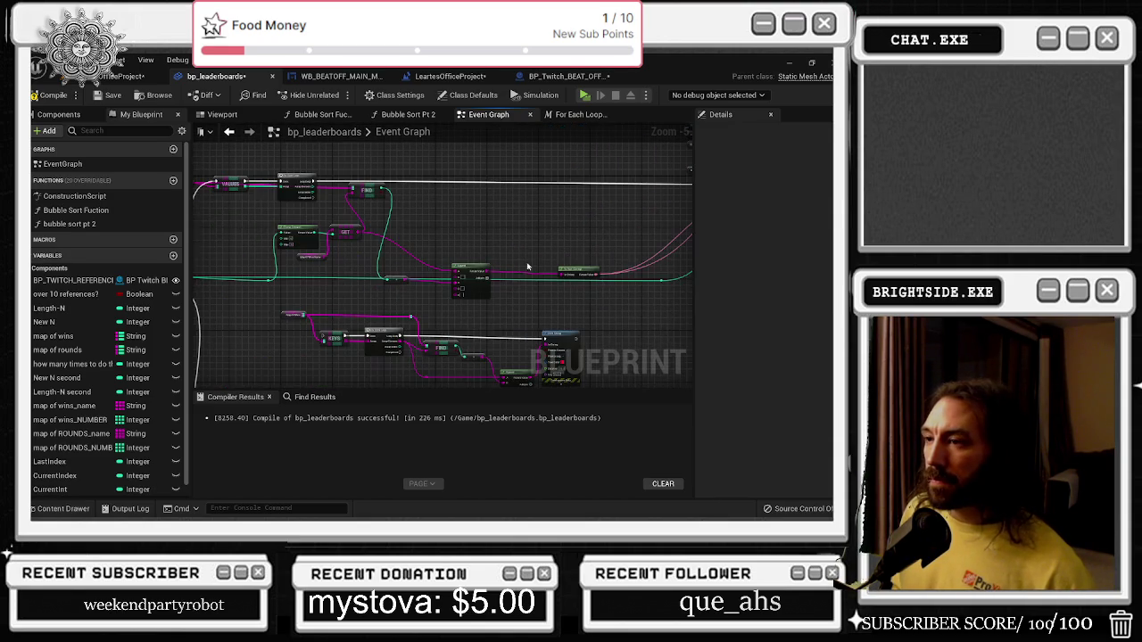
drag(348, 250, 307, 179)
drag(242, 230, 489, 298)
drag(401, 275, 357, 152)
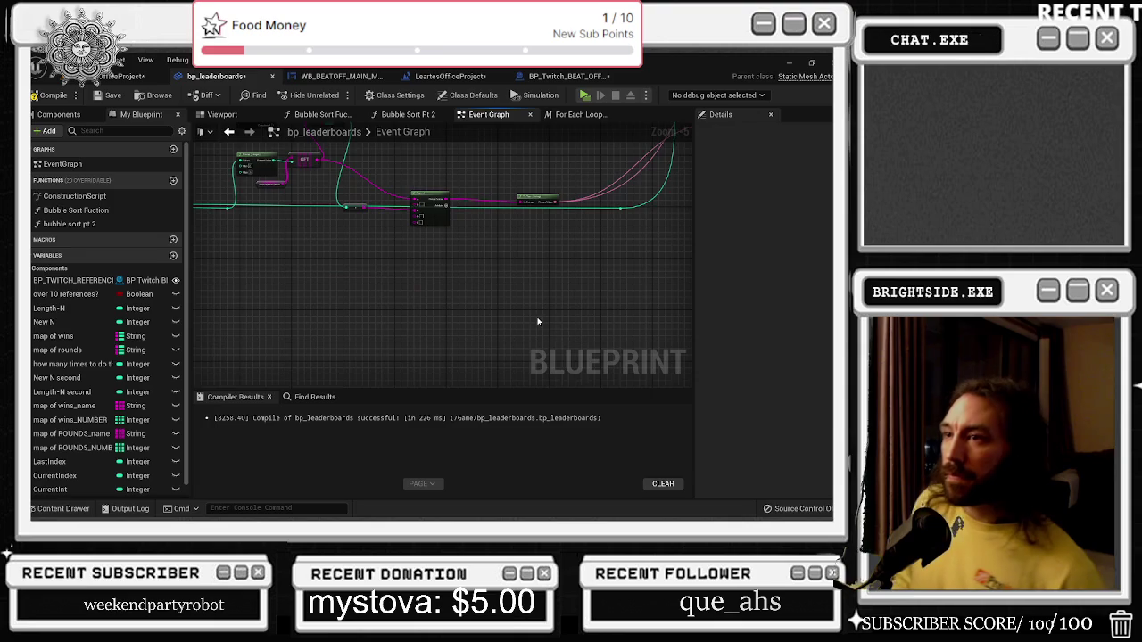
drag(505, 264, 559, 321)
scroll(402, 268, up, 2)
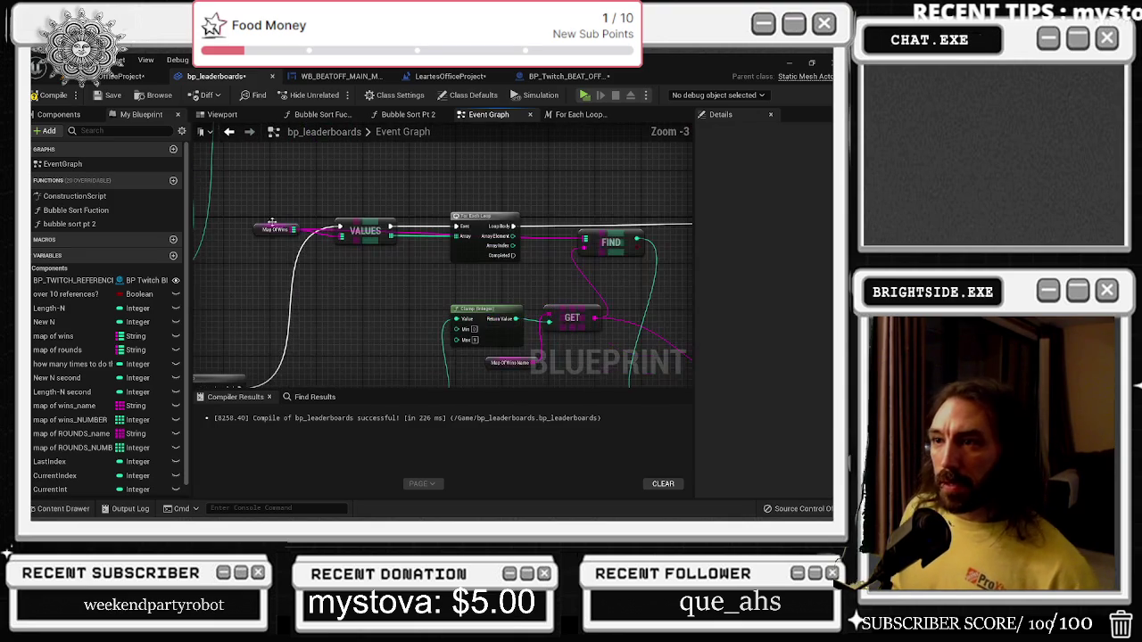
click(264, 228)
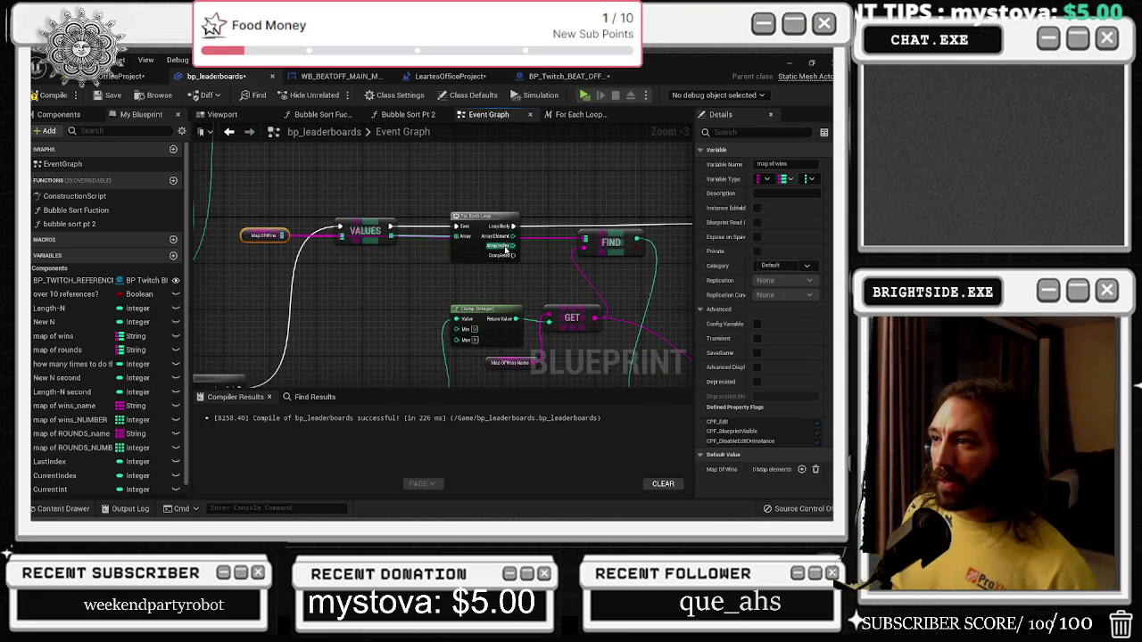
Reposition the FIND node and the Clamp and GET pair beside VALUES.
drag(451, 284, 401, 262)
drag(557, 220, 570, 220)
drag(496, 238, 552, 232)
mouse_move(417, 254)
mouse_down()
mouse_move(455, 281)
mouse_move(612, 323)
mouse_up()
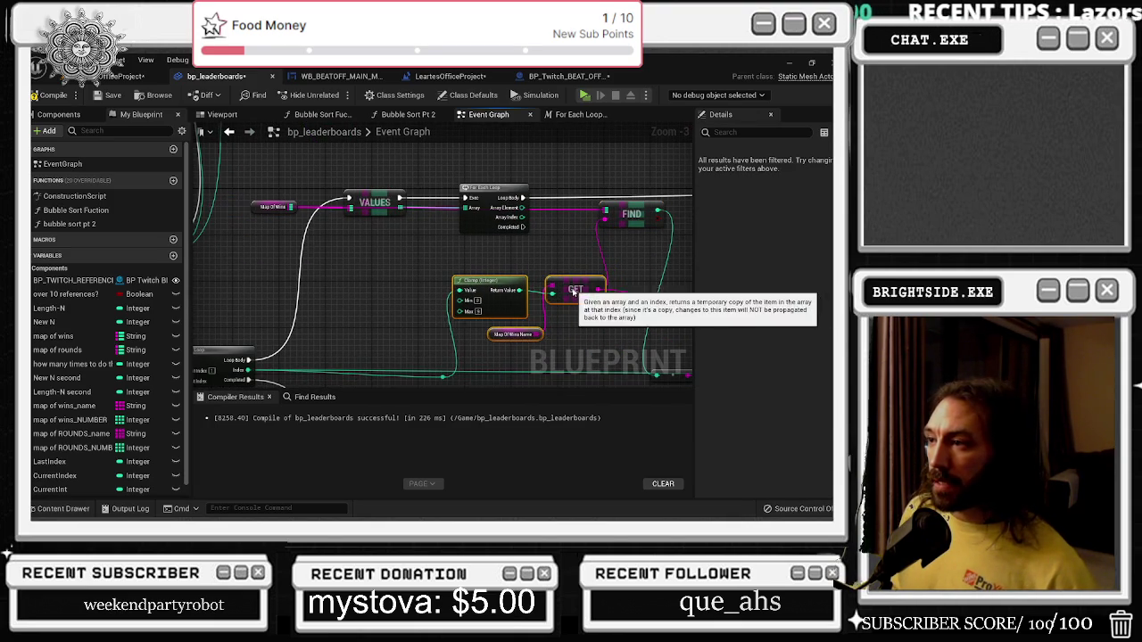
drag(574, 291, 488, 309)
click(553, 228)
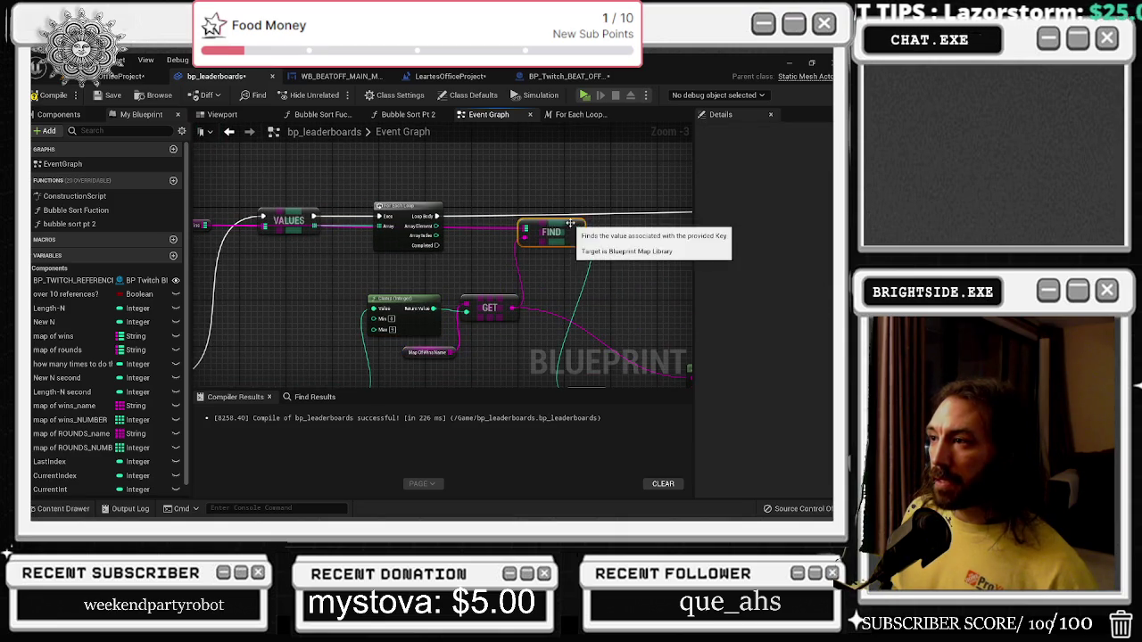
scroll(403, 275, down, 1)
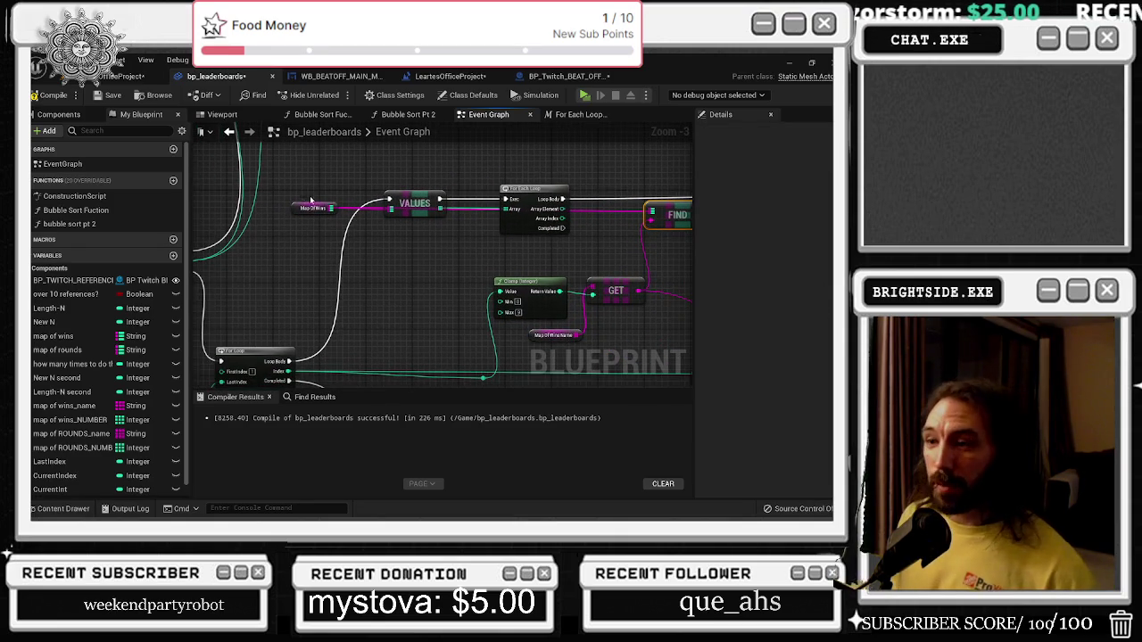
drag(369, 255, 434, 236)
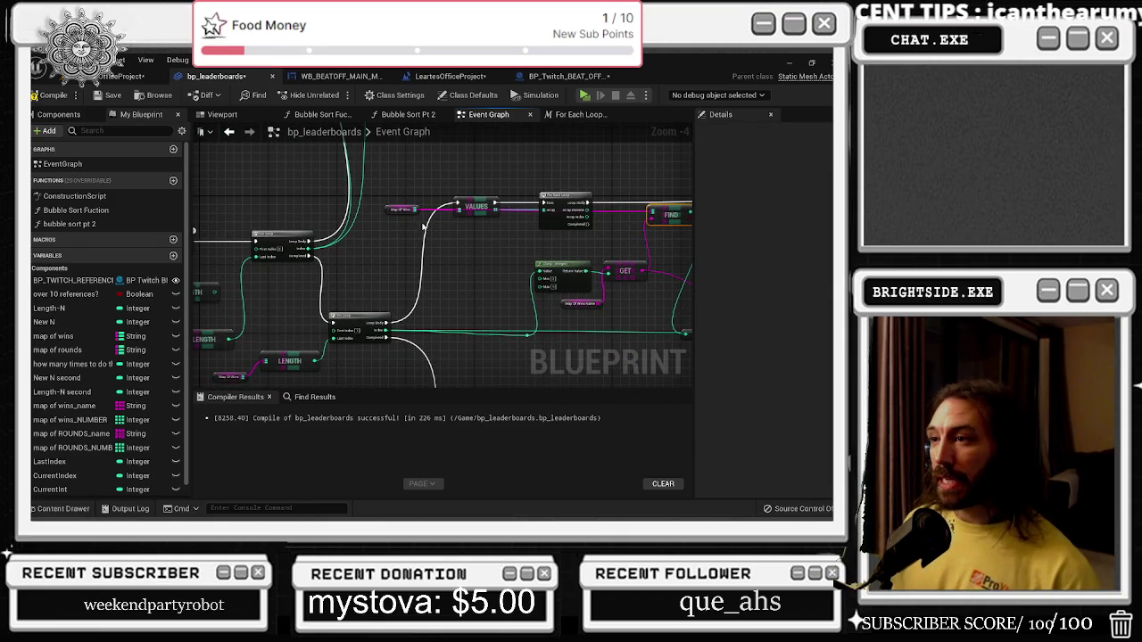
drag(571, 261, 384, 286)
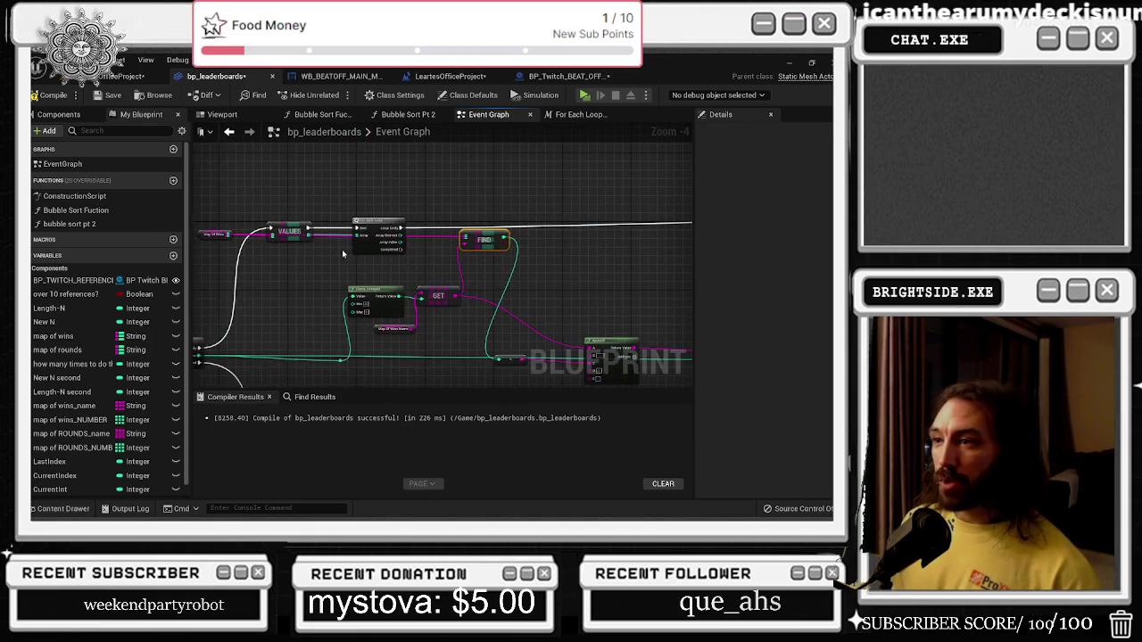
scroll(485, 297, up, 1)
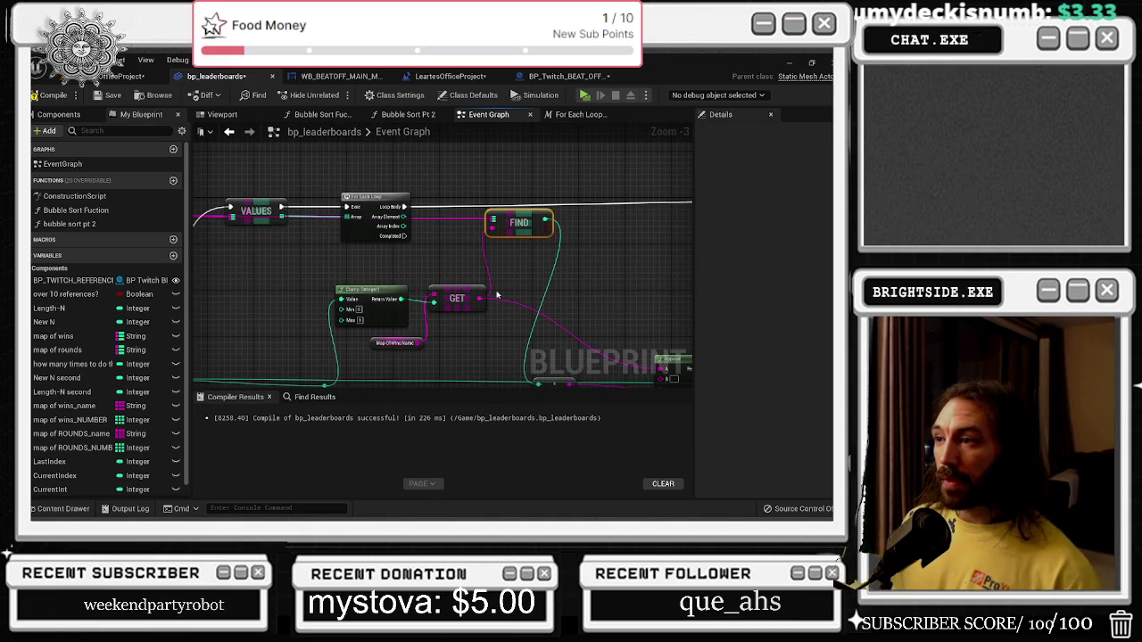
drag(473, 267, 496, 253)
drag(396, 320, 284, 279)
Nudge the Append, GET, Clamp and FIND nodes right to tidy the wiring.
click(553, 300)
drag(553, 300, 598, 300)
drag(319, 234, 402, 208)
click(303, 234)
drag(304, 234, 325, 234)
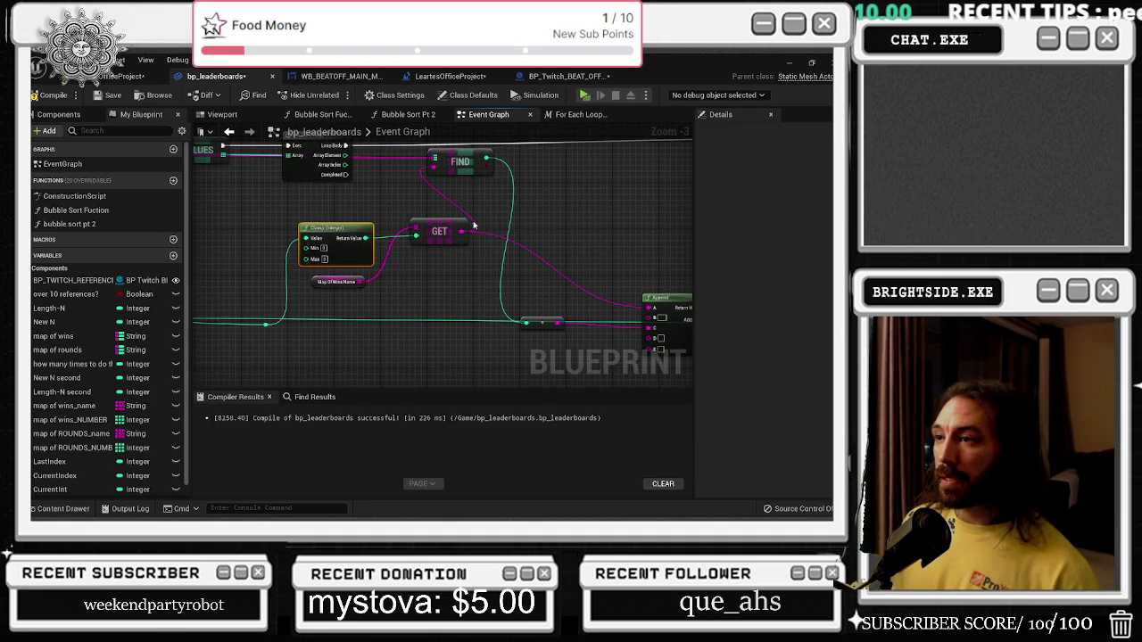
drag(471, 162, 520, 162)
drag(411, 294, 578, 338)
mouse_move(530, 266)
mouse_down()
mouse_move(402, 260)
mouse_move(307, 229)
mouse_up()
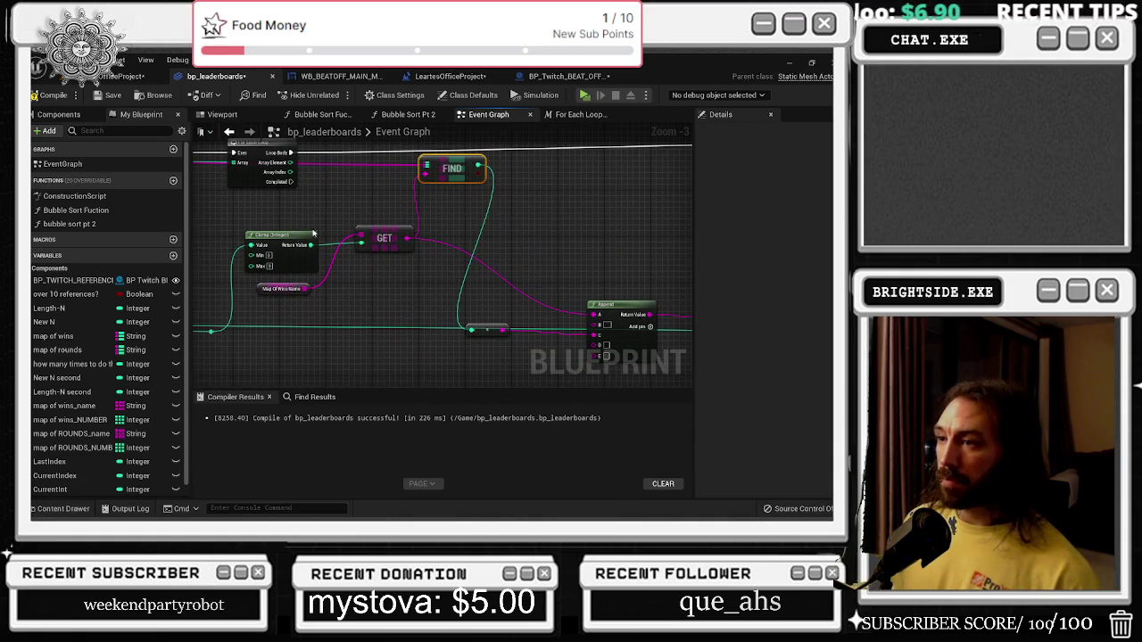
Compile bp_leaderboards with the rearranged lookup nodes.
drag(479, 333, 481, 339)
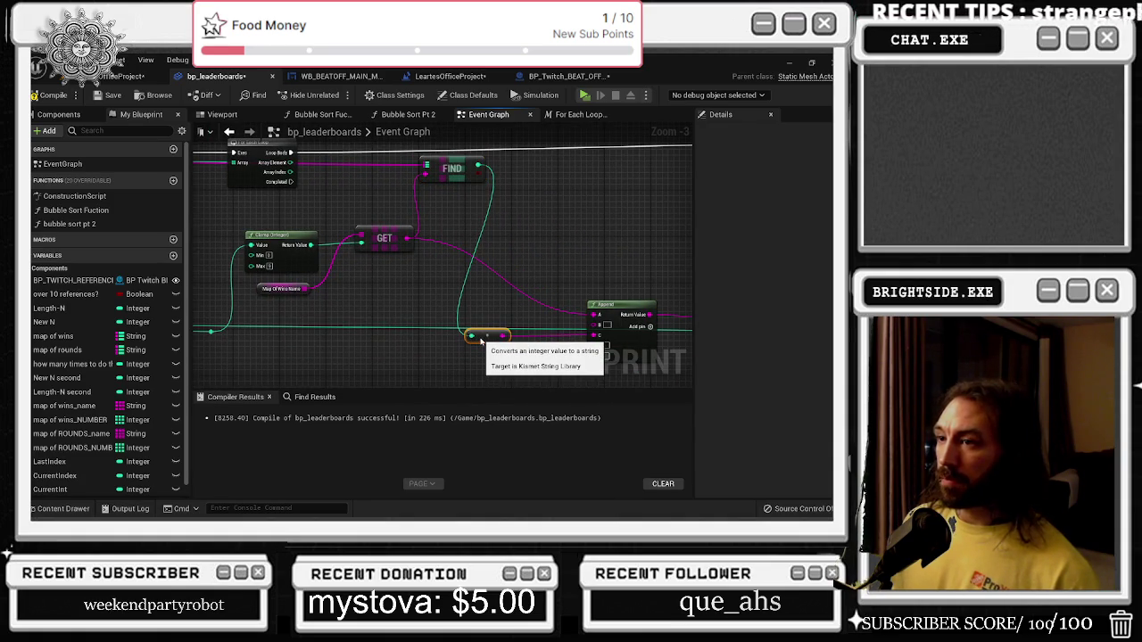
click(604, 260)
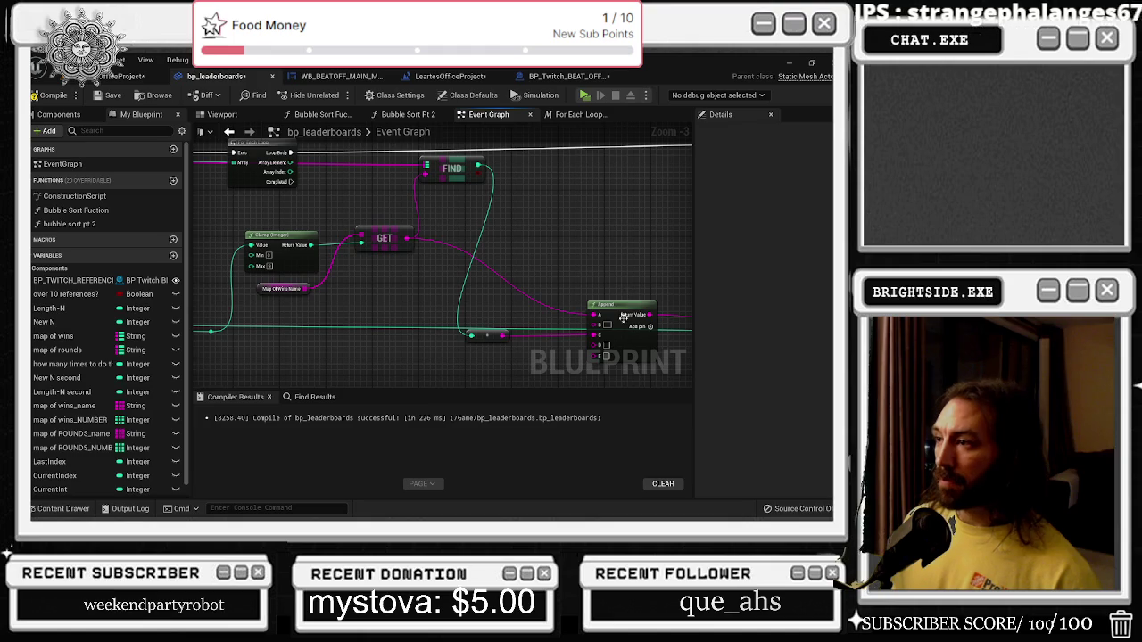
drag(279, 184, 355, 198)
click(49, 95)
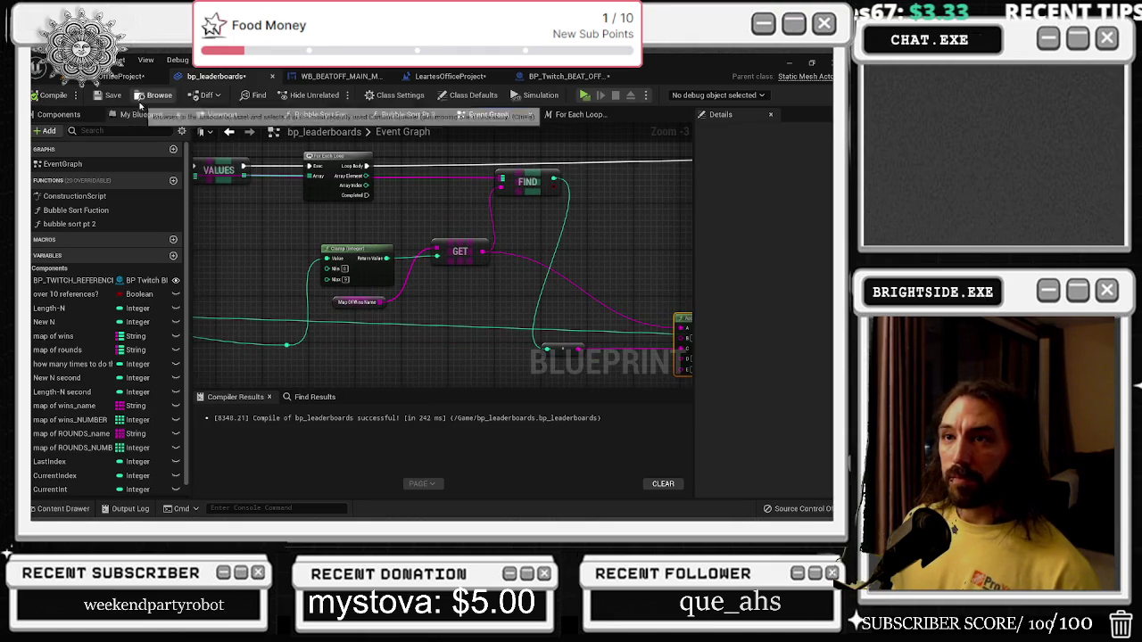
Save and play the level, showing the win-count list and both Top 10 boards.
click(449, 76)
key(ctrl+s)
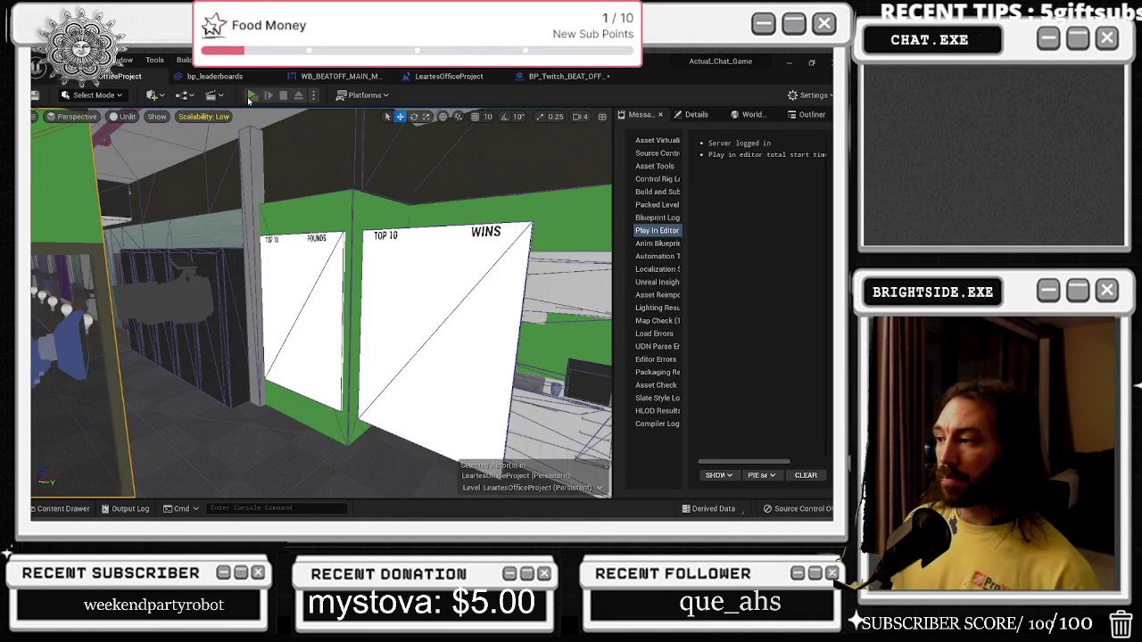
key(alt+p)
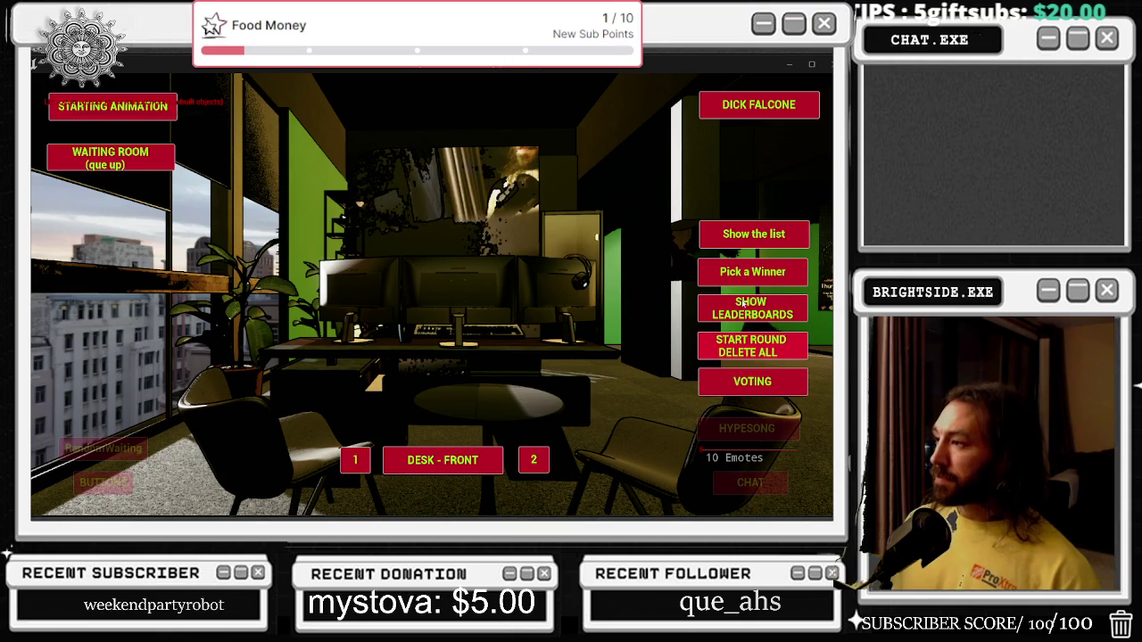
click(748, 309)
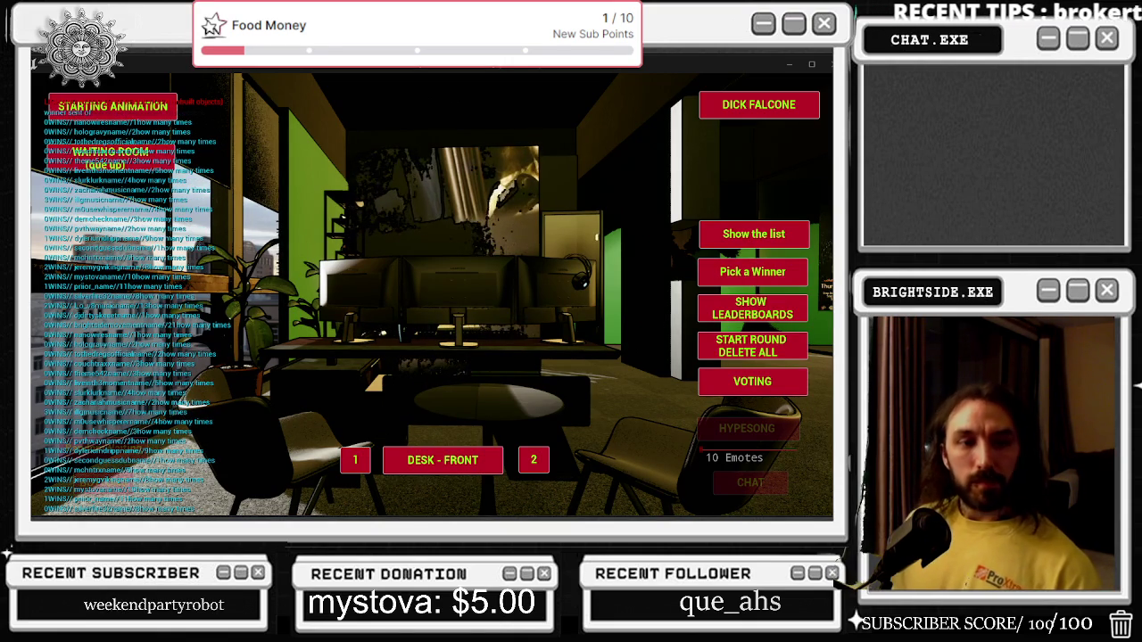
click(753, 234)
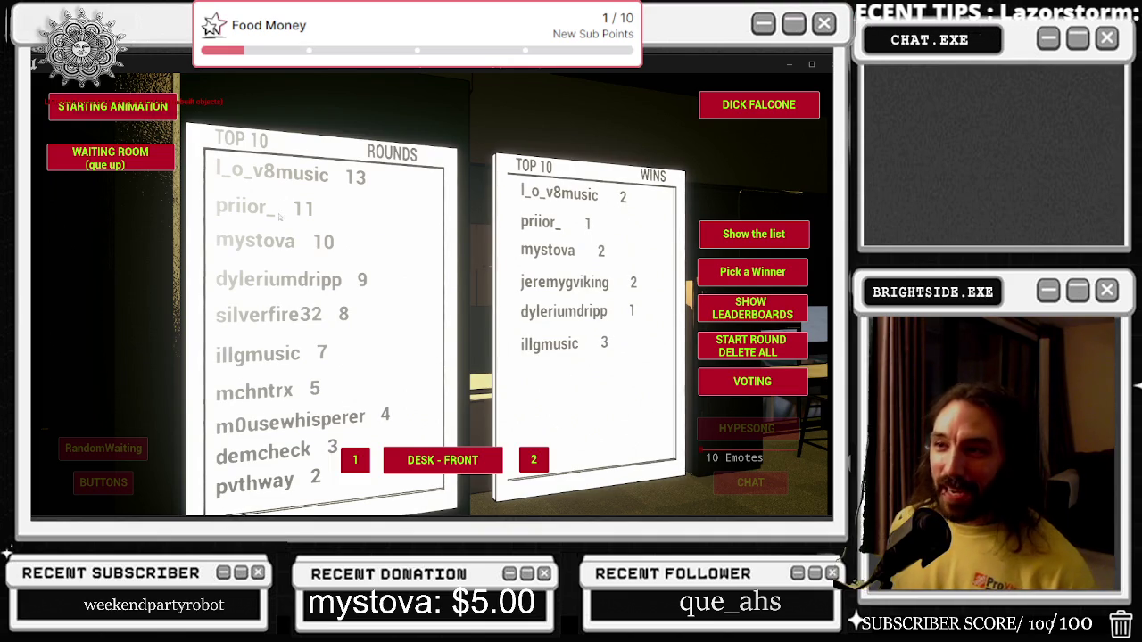
key(alt+Tab)
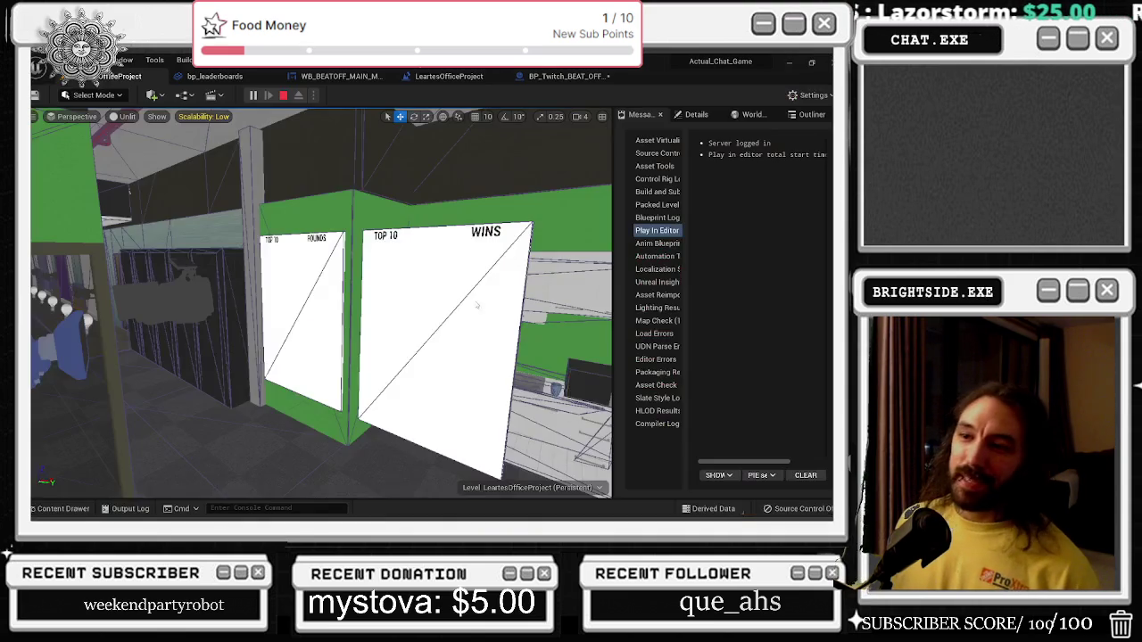
Stop Play In Editor and save the LeartesOfficeProject map.
key(Escape)
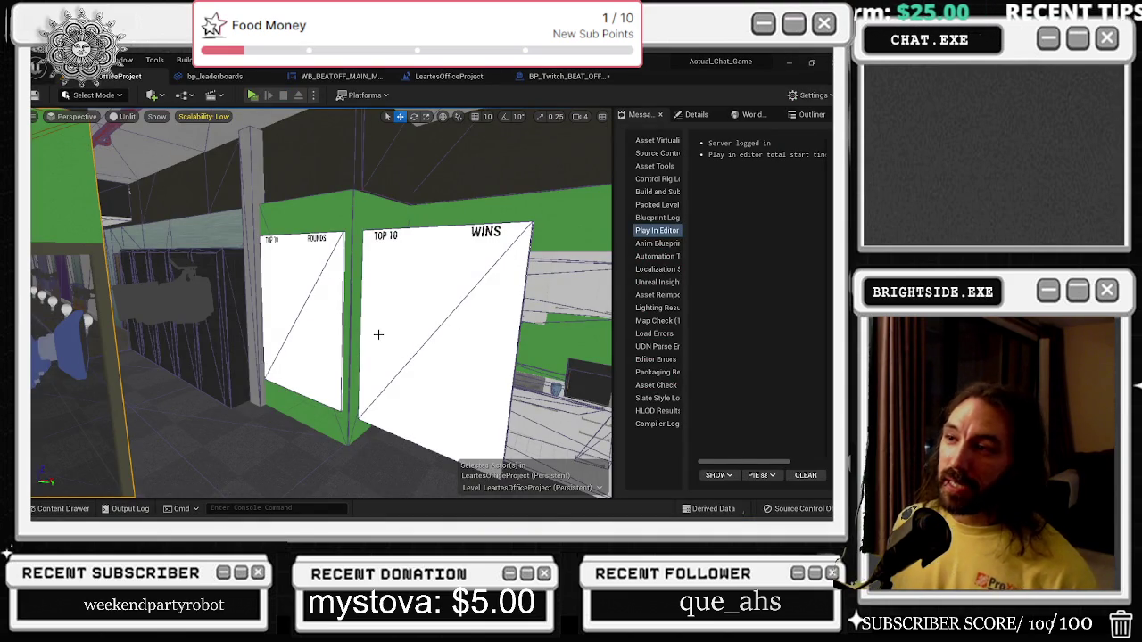
key(ctrl+s)
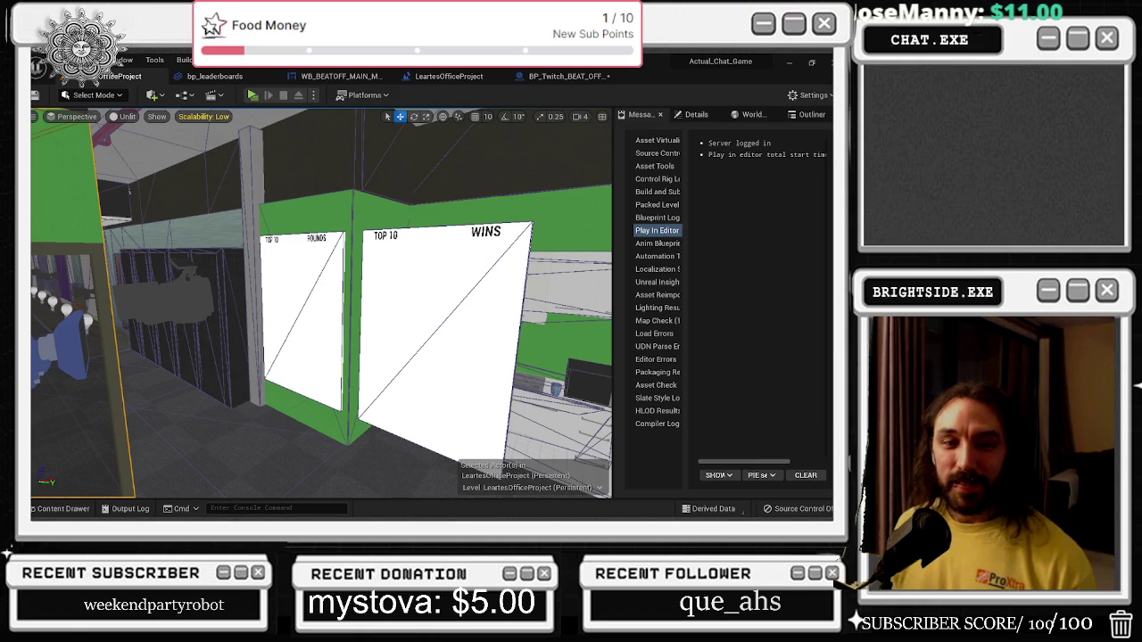
key(alt+Tab)
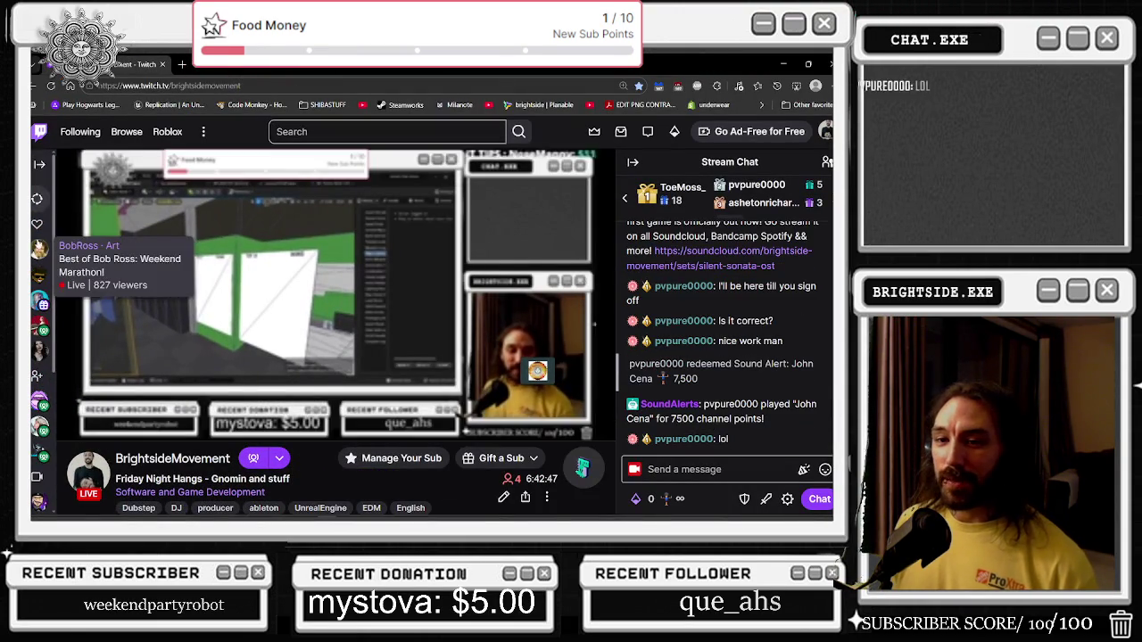
Open Twitch's Following directory and scroll down the followed channels.
click(80, 131)
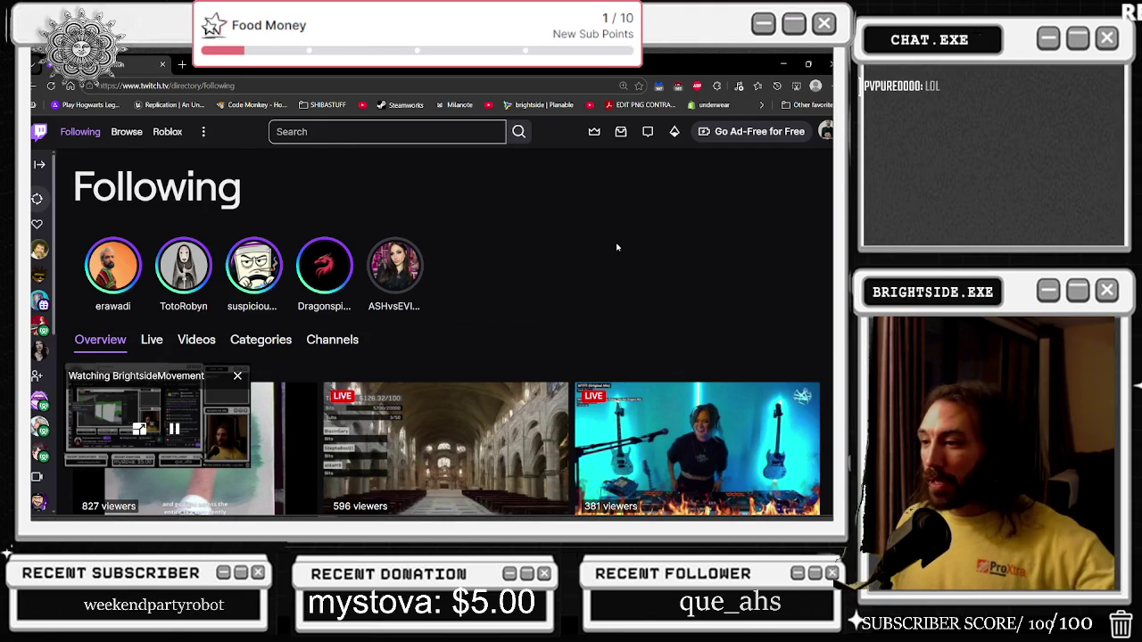
scroll(616, 247, down, 2)
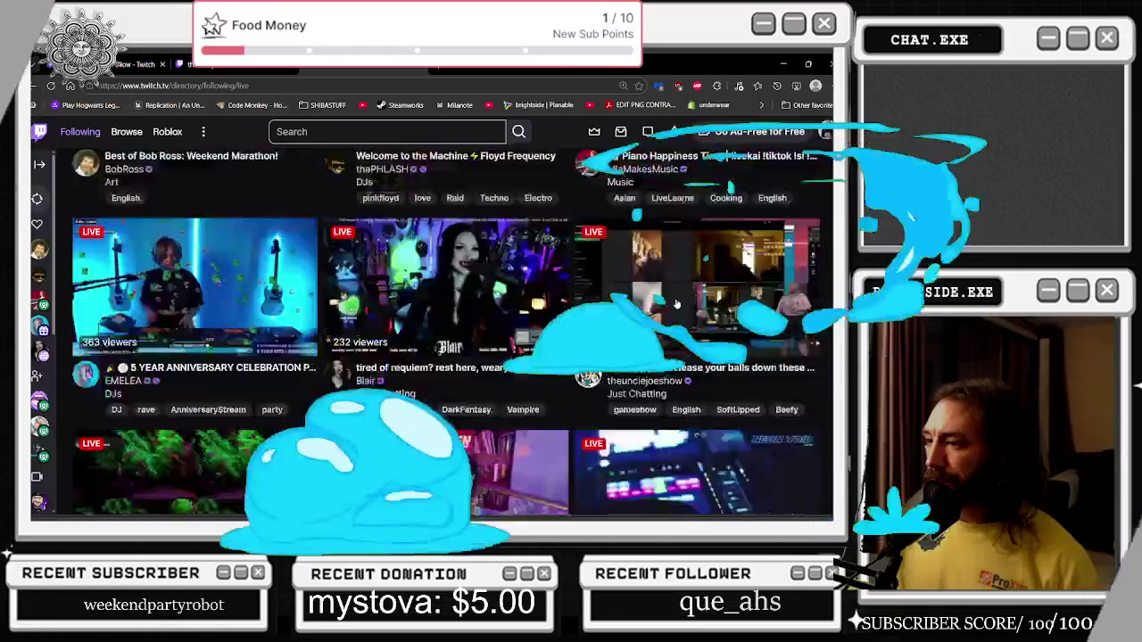
Browse the followed live channels and open the 'UE5 | Dark Souls but turn-based!?' stream.
scroll(674, 307, down, 2)
scroll(670, 304, down, 2)
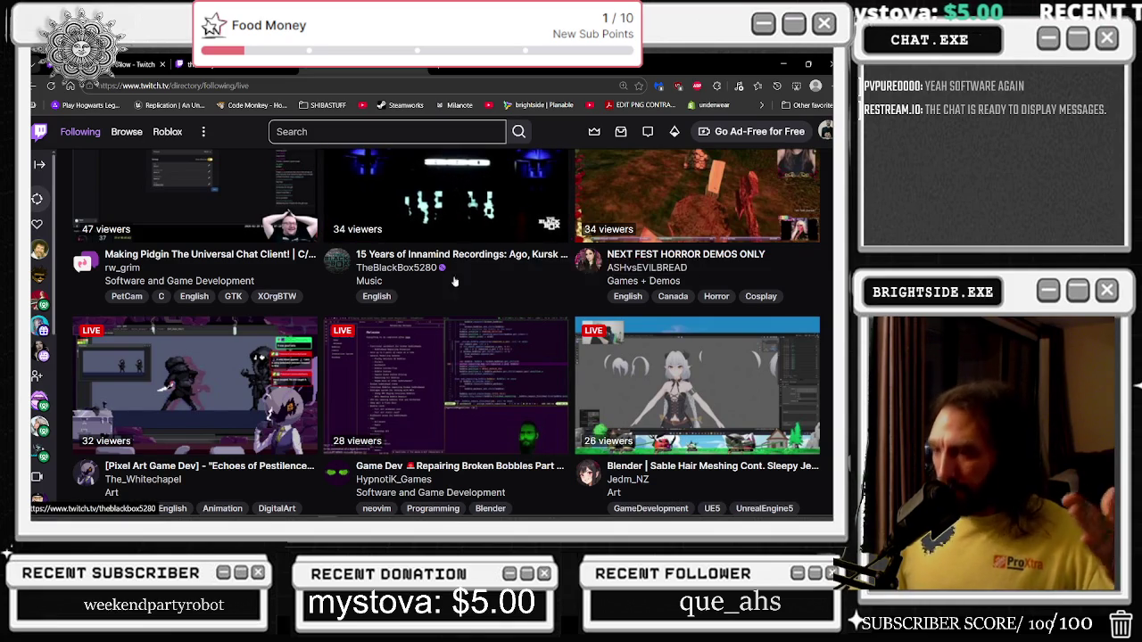
scroll(450, 281, down, 4)
scroll(440, 303, down, 4)
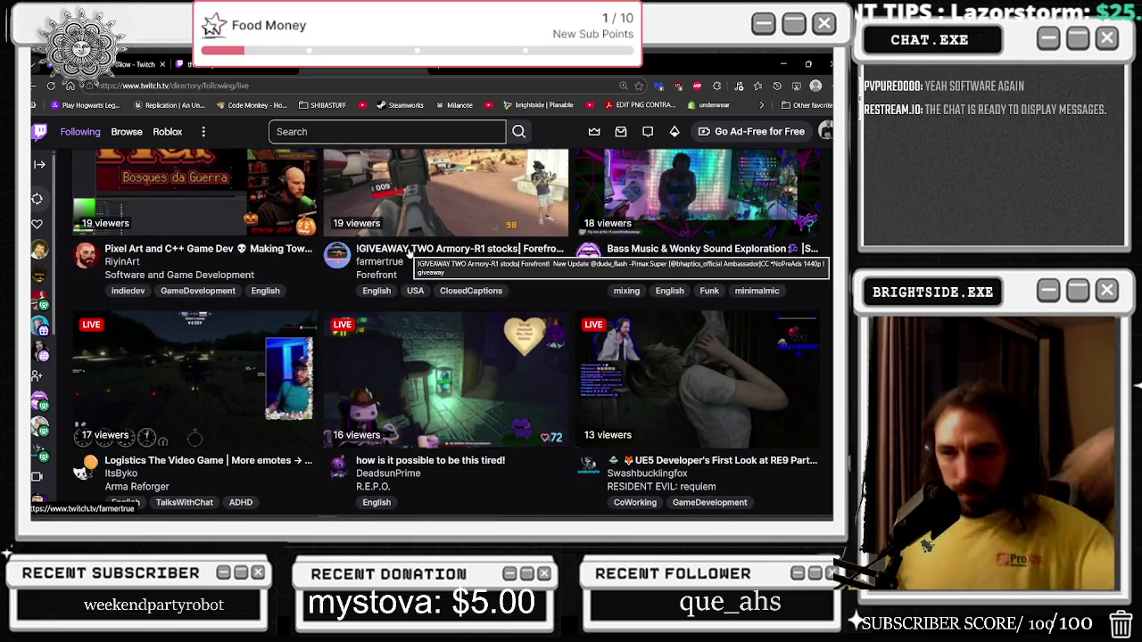
scroll(409, 257, down, 5)
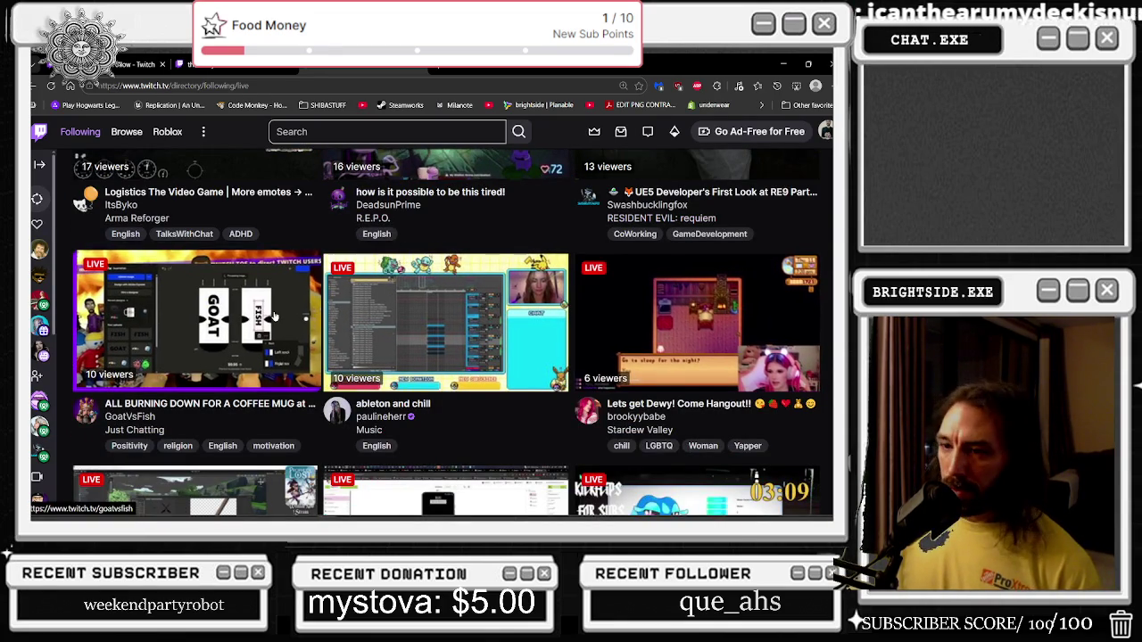
scroll(275, 347, down, 2)
scroll(272, 374, down, 1)
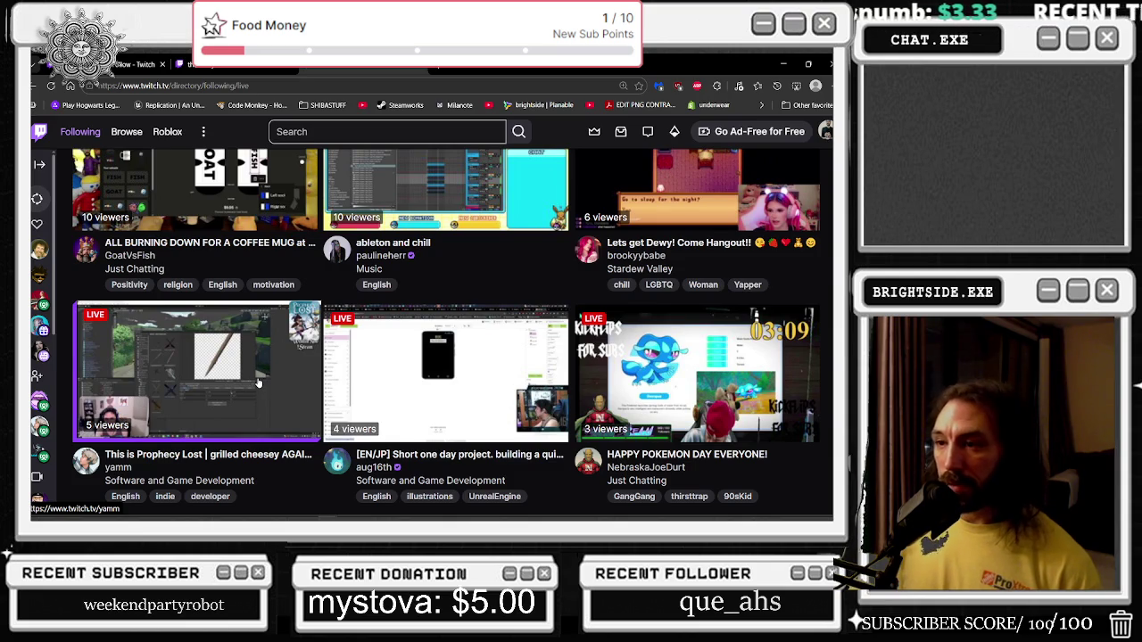
scroll(468, 363, down, 1)
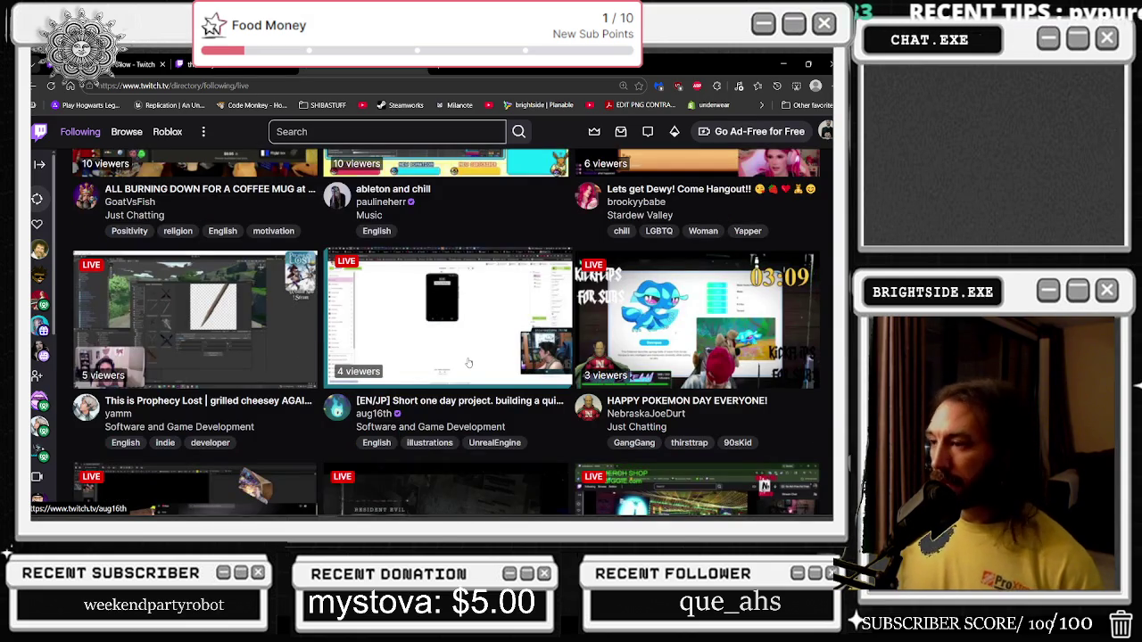
scroll(468, 363, down, 2)
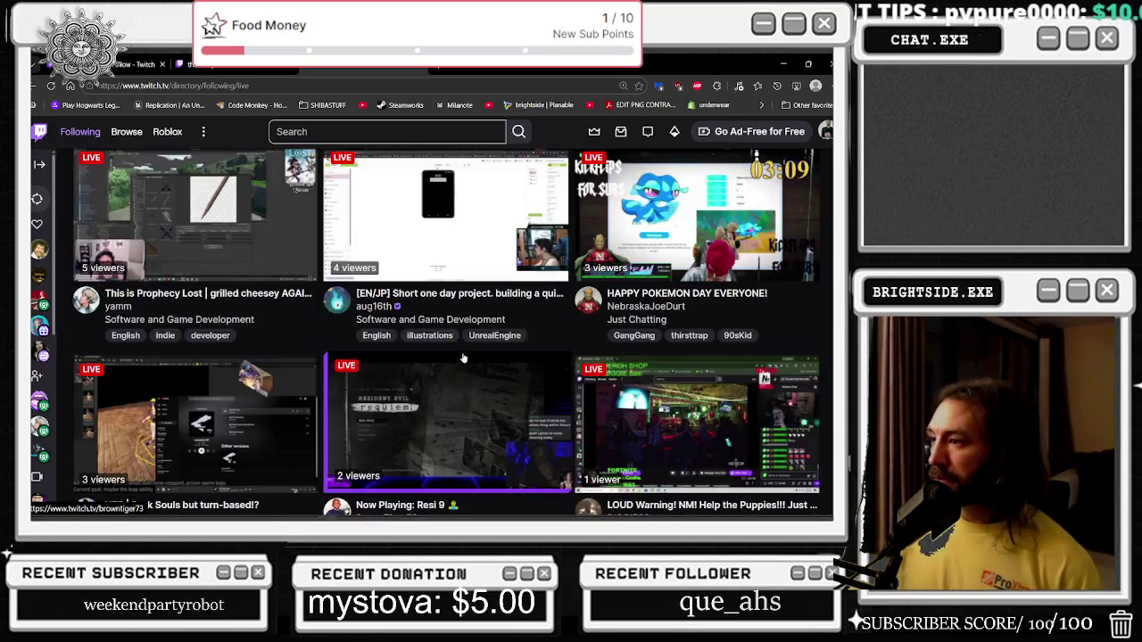
scroll(463, 357, down, 1)
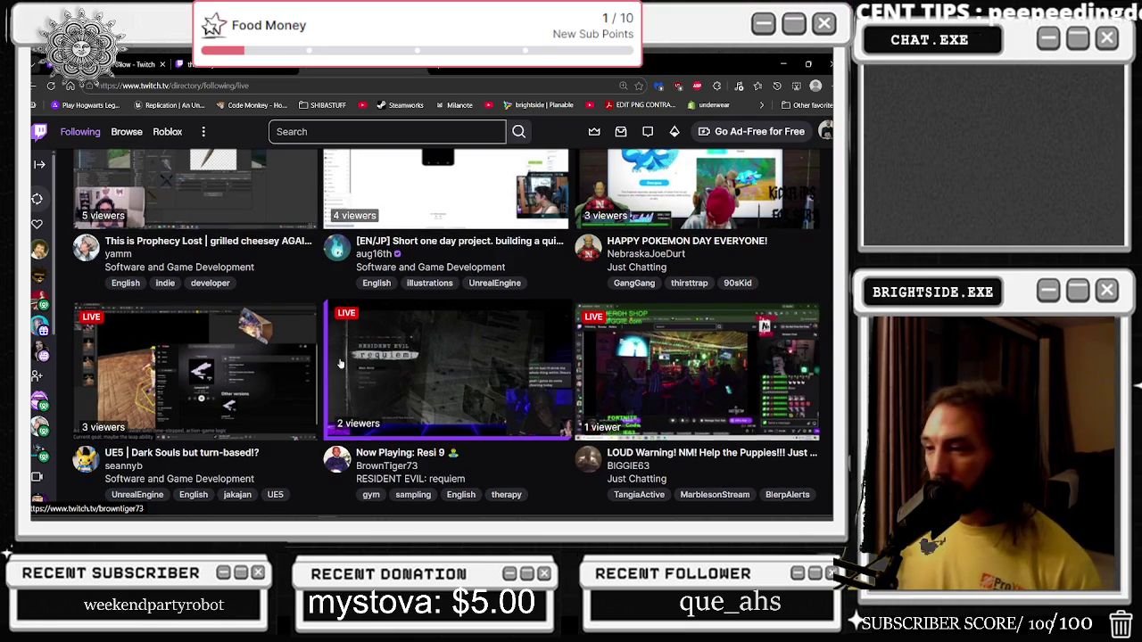
scroll(346, 366, up, 2)
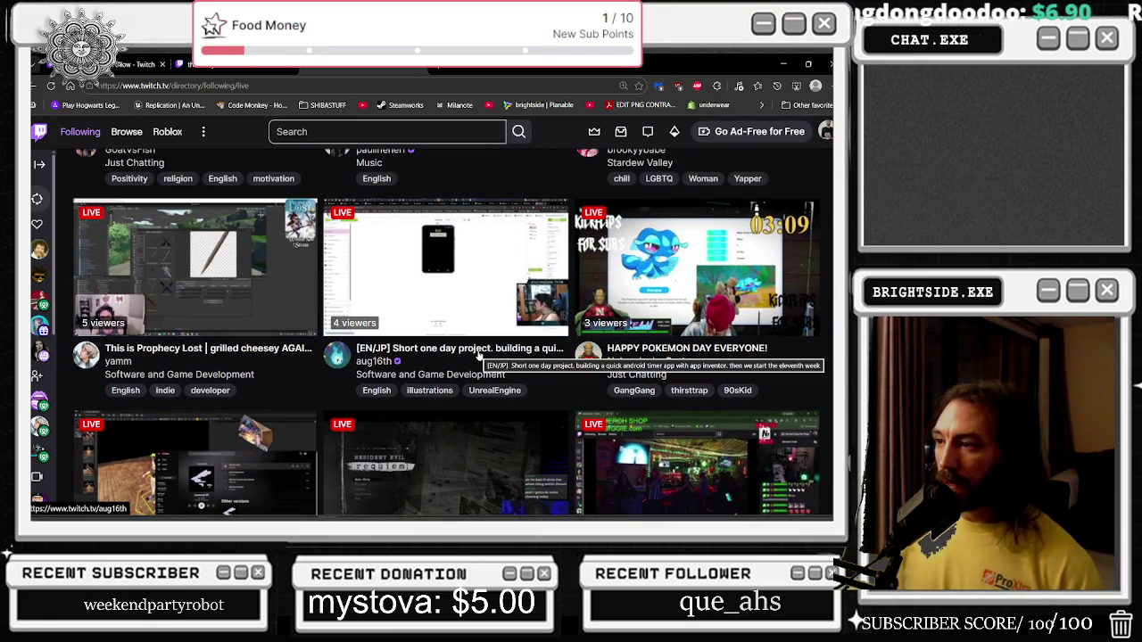
scroll(484, 357, up, 5)
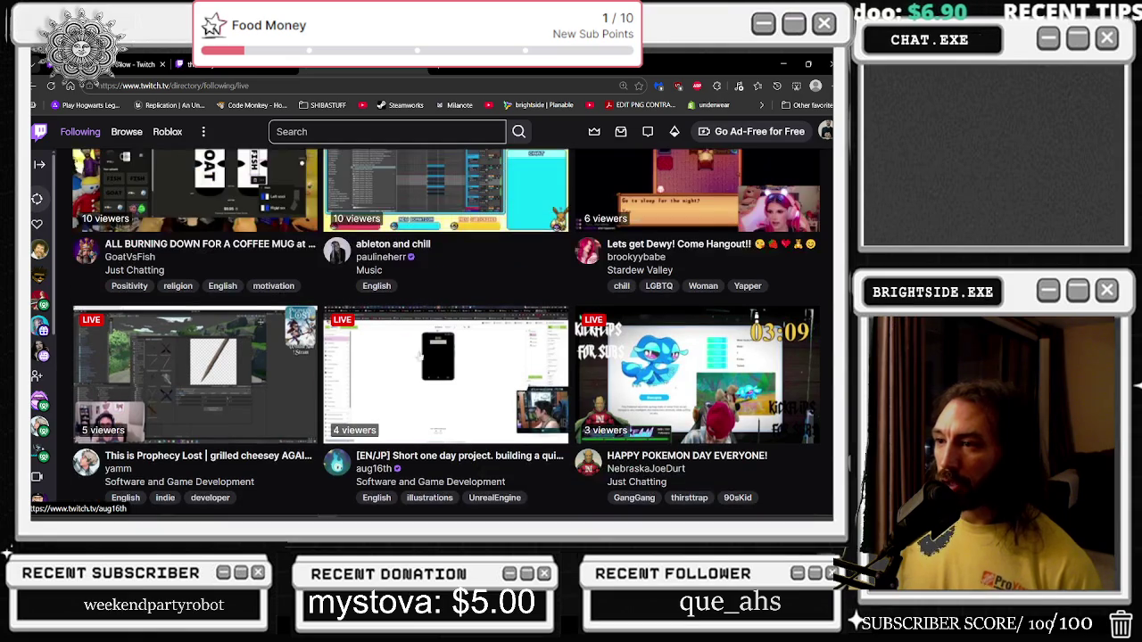
scroll(597, 405, up, 4)
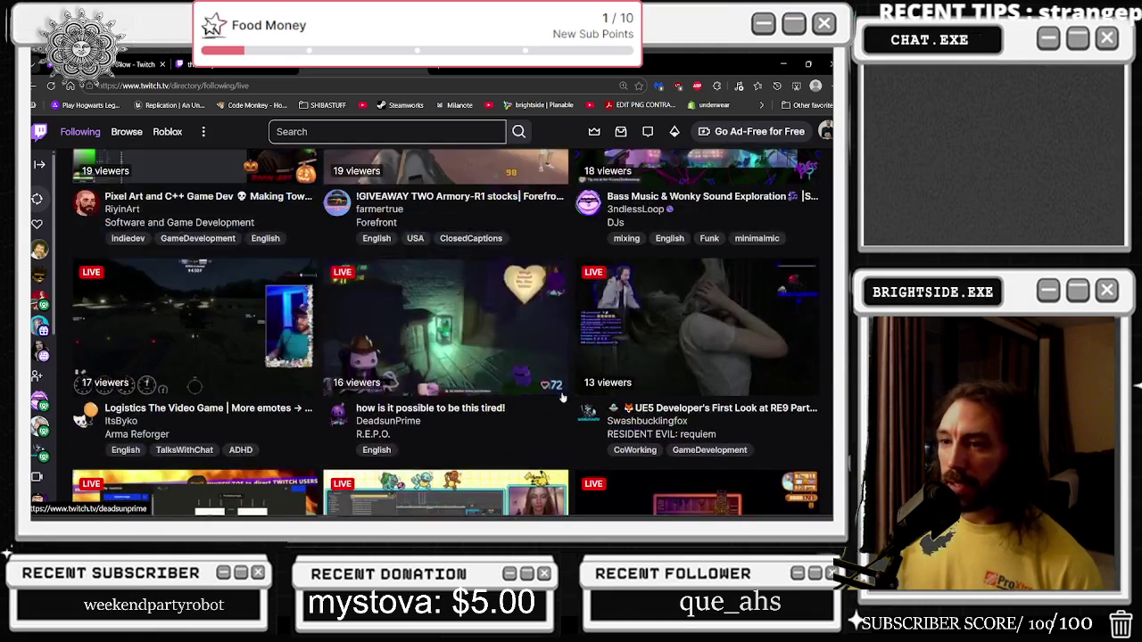
scroll(491, 369, up, 4)
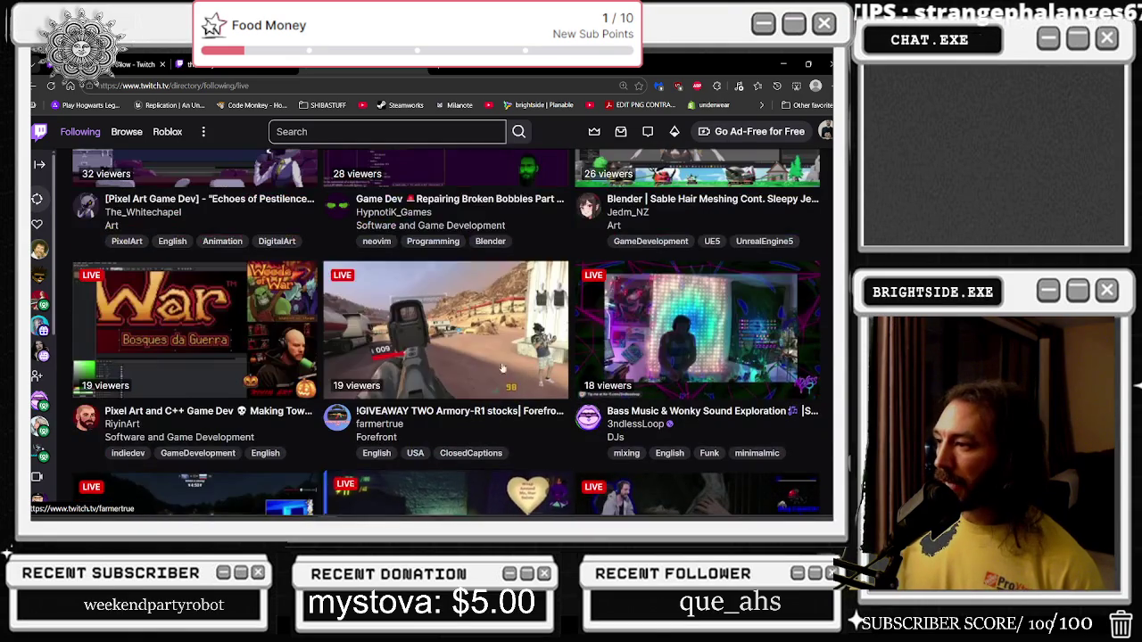
scroll(263, 401, down, 10)
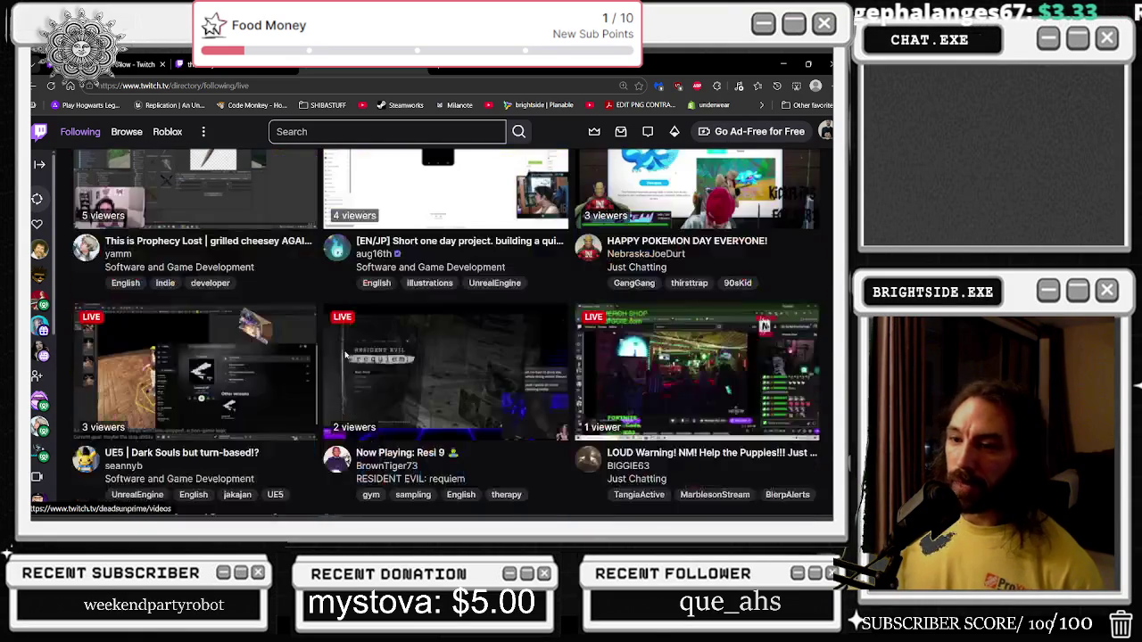
click(263, 402)
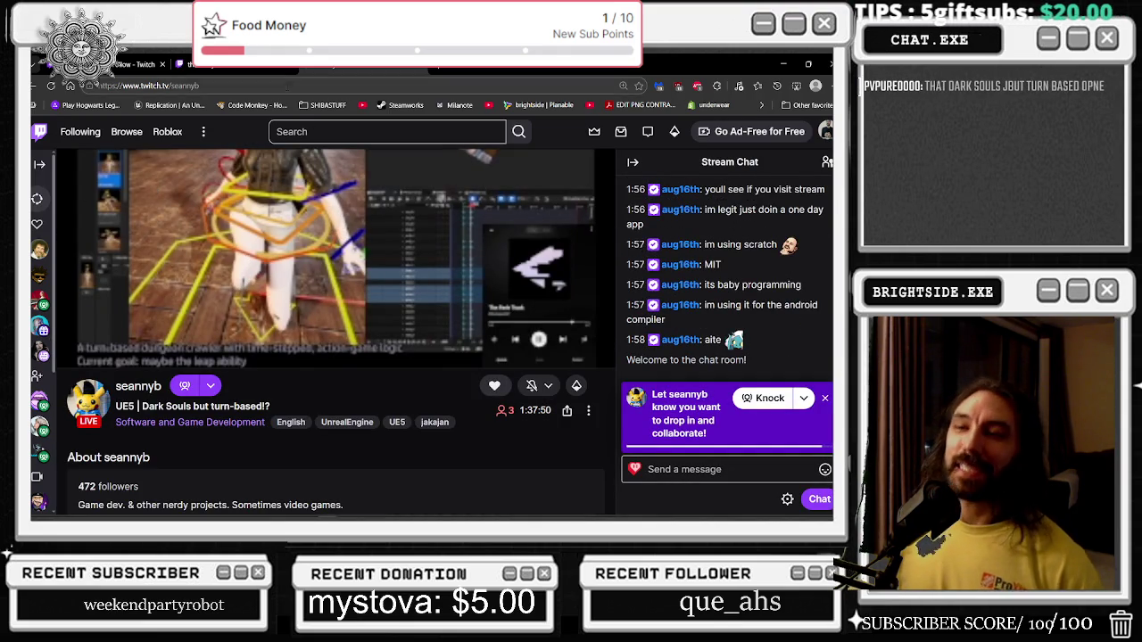
Select the stream's full URL in the browser address bar.
click(134, 85)
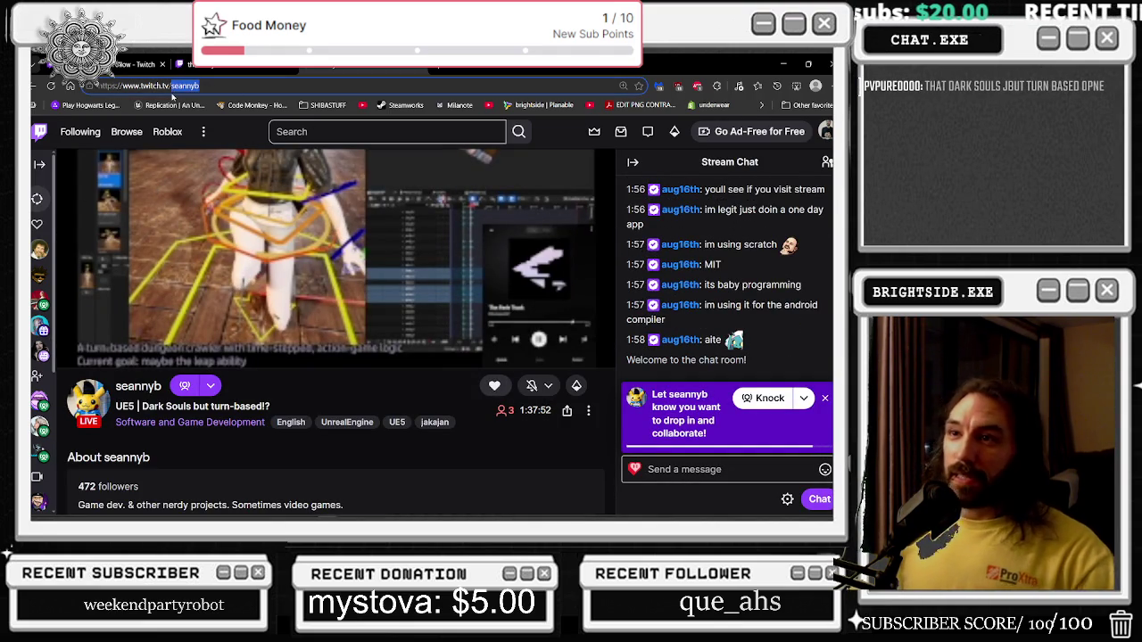